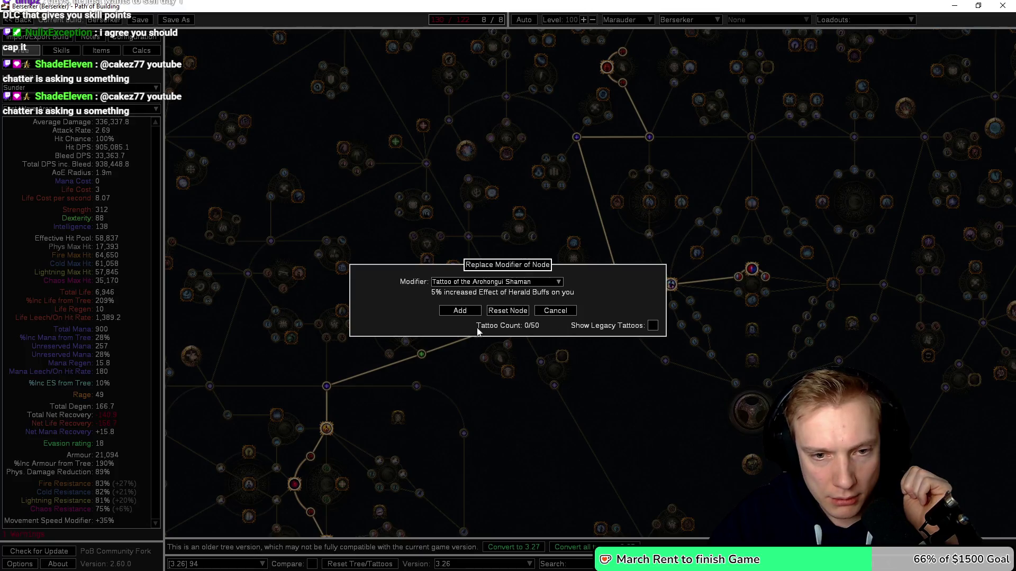
Cancel the tattoo replacement and unallocate the Intelligence branch, leaving 116 of 122 points
{"action": "left_click", "coordinate": [556, 311]}
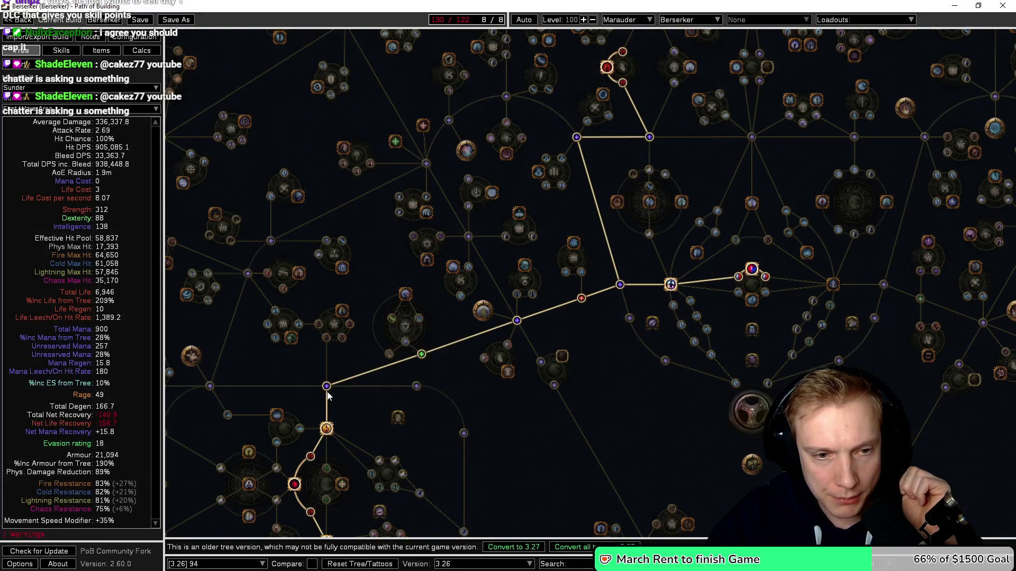
{"action": "left_click", "coordinate": [327, 387]}
{"action": "left_click_drag", "start_coordinate": [646, 396], "coordinate": [694, 337]}
{"action": "left_click_drag", "start_coordinate": [592, 363], "coordinate": [590, 331]}
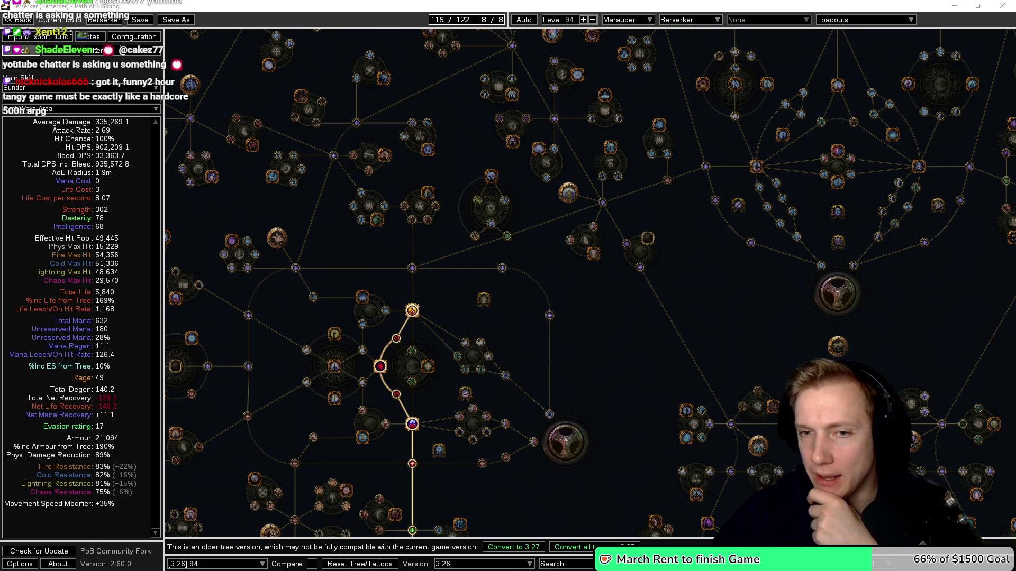
{"action": "mouse_move", "coordinate": [624, 305]}
{"action": "left_mouse_down"}
{"action": "mouse_move", "coordinate": [682, 342]}
{"action": "mouse_move", "coordinate": [726, 343]}
{"action": "left_mouse_up"}
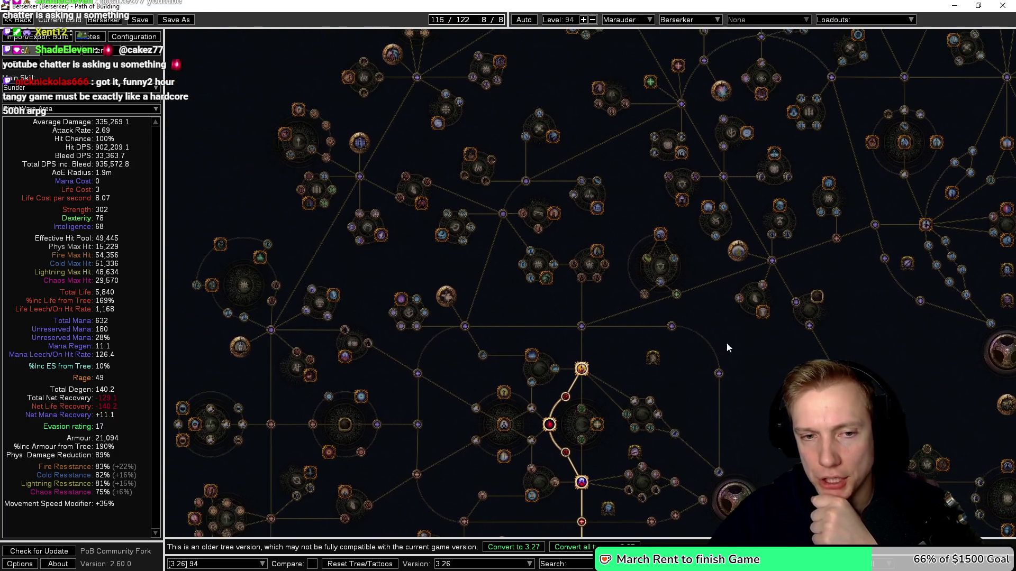
{"action": "left_click_drag", "start_coordinate": [520, 298], "coordinate": [529, 323]}
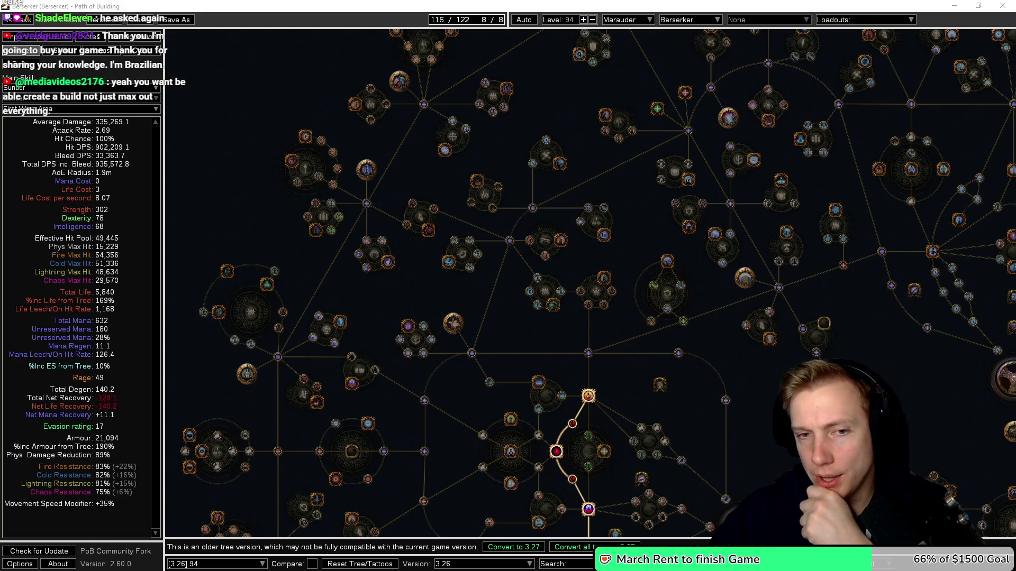
{"action": "mouse_move", "coordinate": [605, 236]}
{"action": "left_mouse_down"}
{"action": "mouse_move", "coordinate": [599, 211]}
{"action": "mouse_move", "coordinate": [493, 250]}
{"action": "left_mouse_up"}
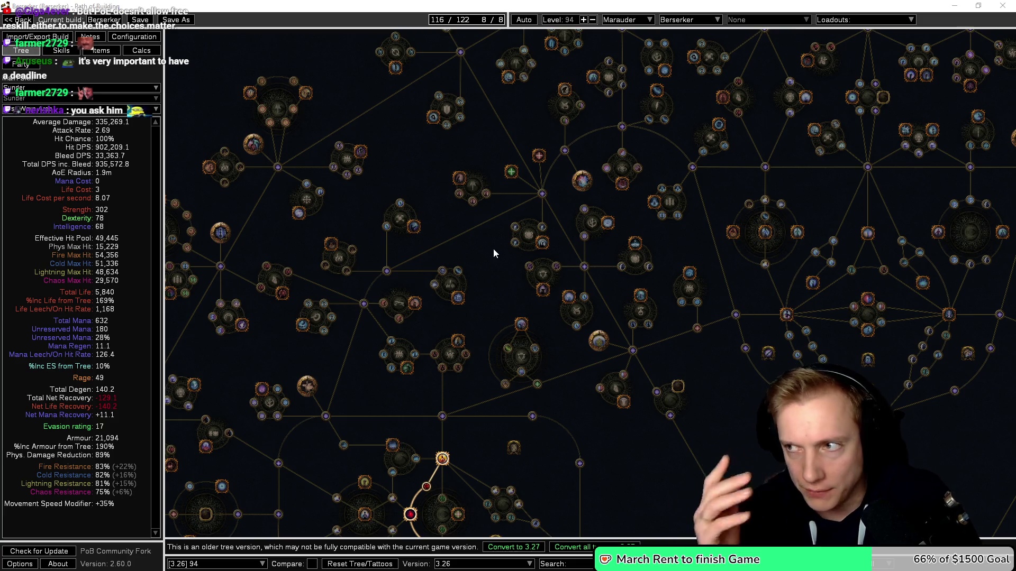
Switch from Path of Building to the Tangy TD skill-tree map holding 861 currency
{"action": "key", "text": "alt+Tab"}
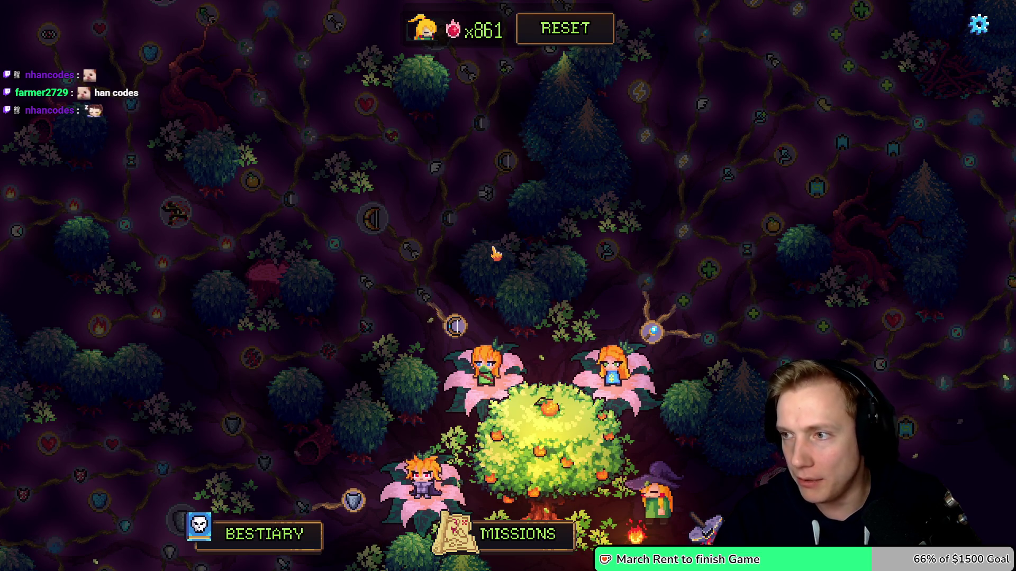
{"action": "key", "text": "alt+Tab"}
{"action": "scroll", "coordinate": [668, 272], "scroll_direction": "down", "scroll_amount": 4}
{"action": "scroll", "coordinate": [669, 264], "scroll_direction": "down", "scroll_amount": 12}
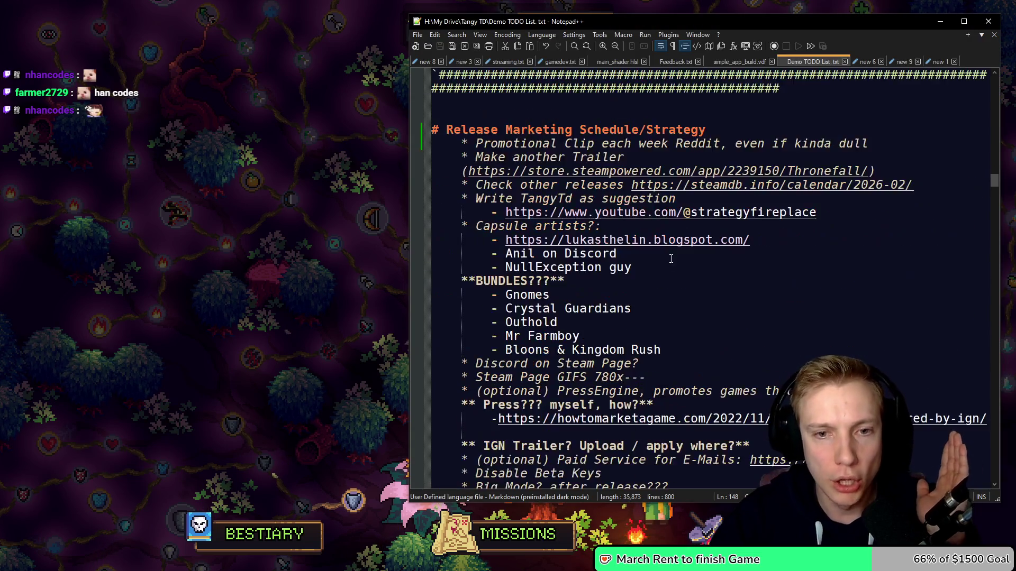
{"action": "scroll", "coordinate": [671, 238], "scroll_direction": "up", "scroll_amount": 2}
{"action": "mouse_move", "coordinate": [450, 109]}
{"action": "left_mouse_down"}
{"action": "mouse_move", "coordinate": [669, 484]}
{"action": "mouse_move", "coordinate": [674, 294]}
{"action": "mouse_move", "coordinate": [630, 333]}
{"action": "left_mouse_up"}
{"action": "scroll", "coordinate": [674, 296], "scroll_direction": "down", "scroll_amount": 15}
{"action": "scroll", "coordinate": [668, 304], "scroll_direction": "down", "scroll_amount": 13}
{"action": "scroll", "coordinate": [630, 318], "scroll_direction": "down", "scroll_amount": 20}
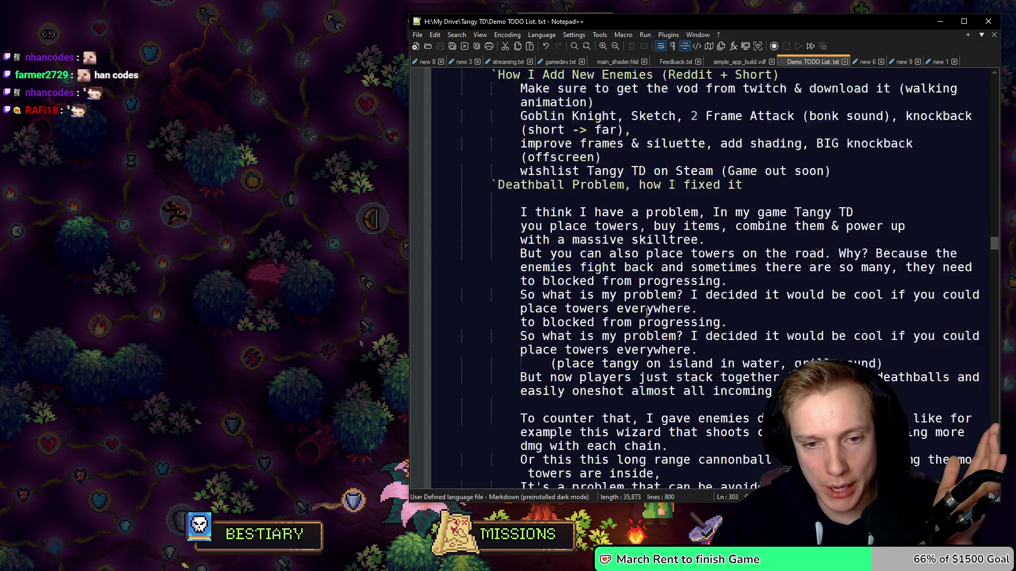
{"action": "scroll", "coordinate": [631, 292], "scroll_direction": "down", "scroll_amount": 6}
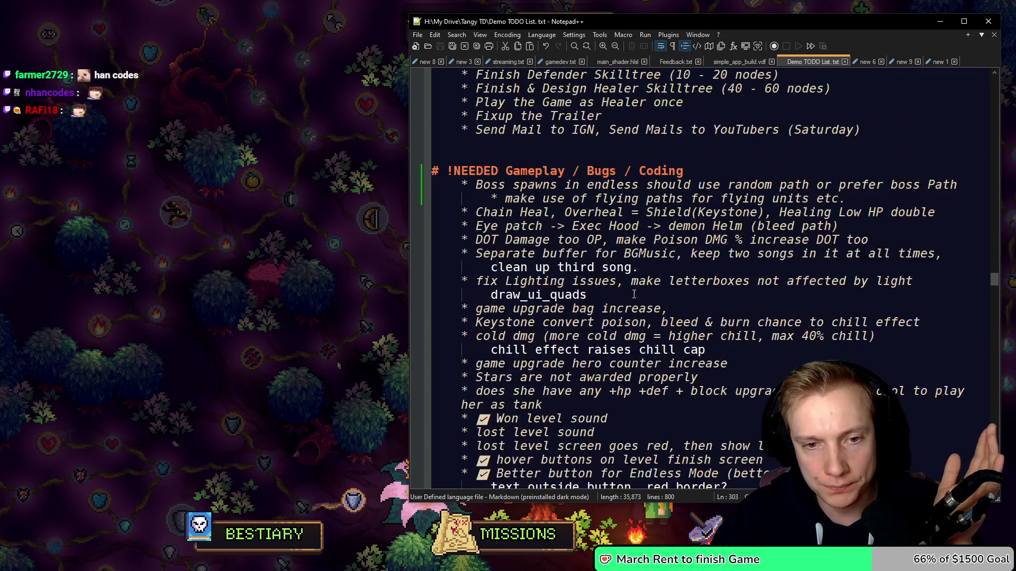
{"action": "scroll", "coordinate": [468, 301], "scroll_direction": "down", "scroll_amount": 2}
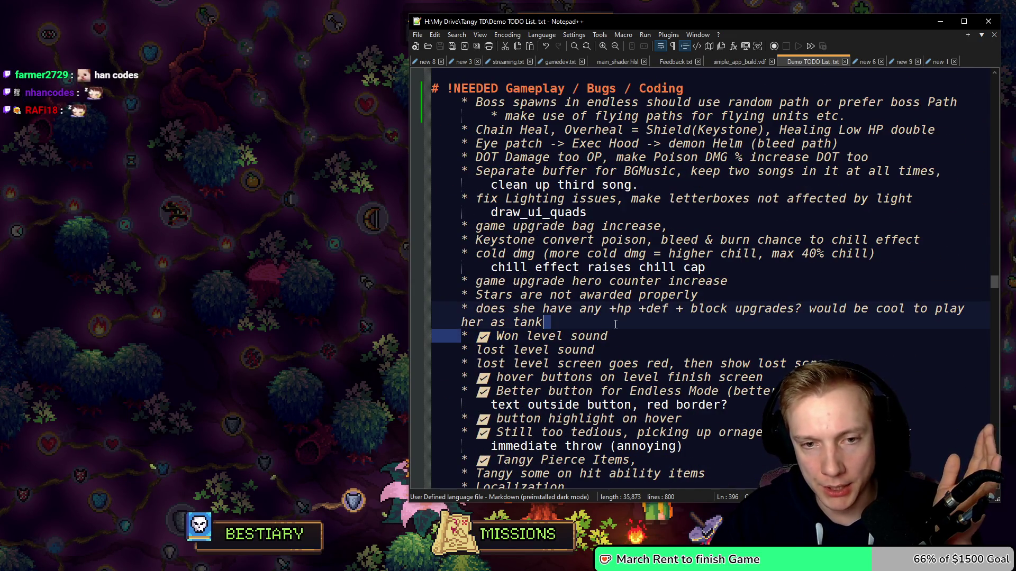
{"action": "left_click_drag", "start_coordinate": [461, 338], "coordinate": [614, 337]}
{"action": "scroll", "coordinate": [620, 335], "scroll_direction": "up", "scroll_amount": 3}
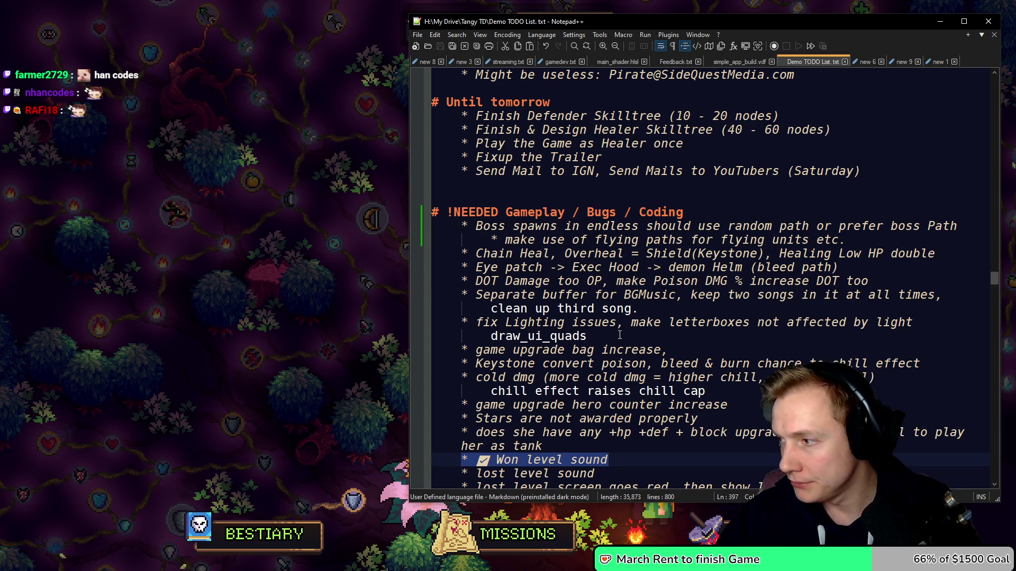
{"action": "left_click", "coordinate": [375, 263]}
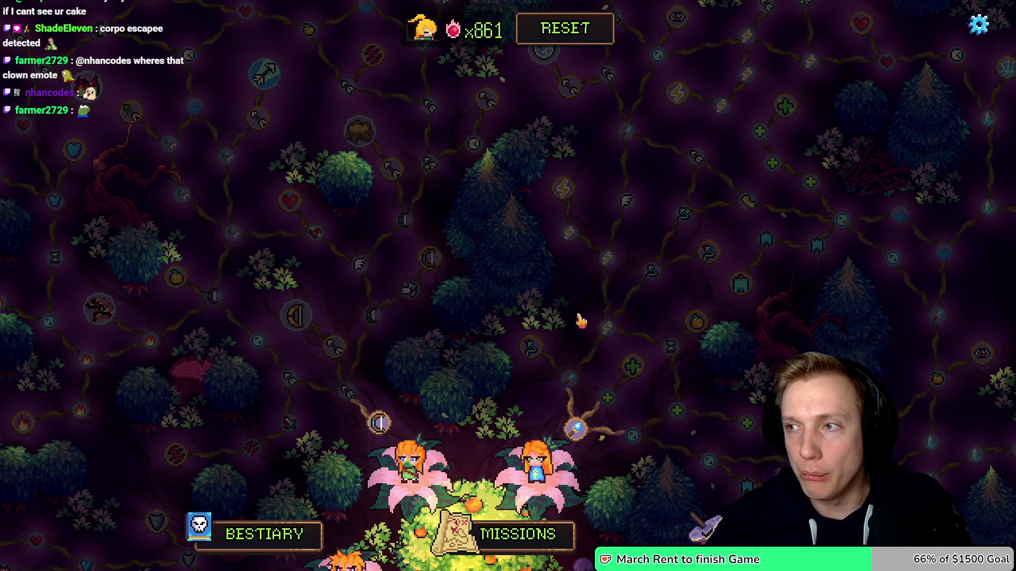
Return to Path of Building and pan the passive tree up toward the Berserker area
{"action": "key", "text": "alt+Tab"}
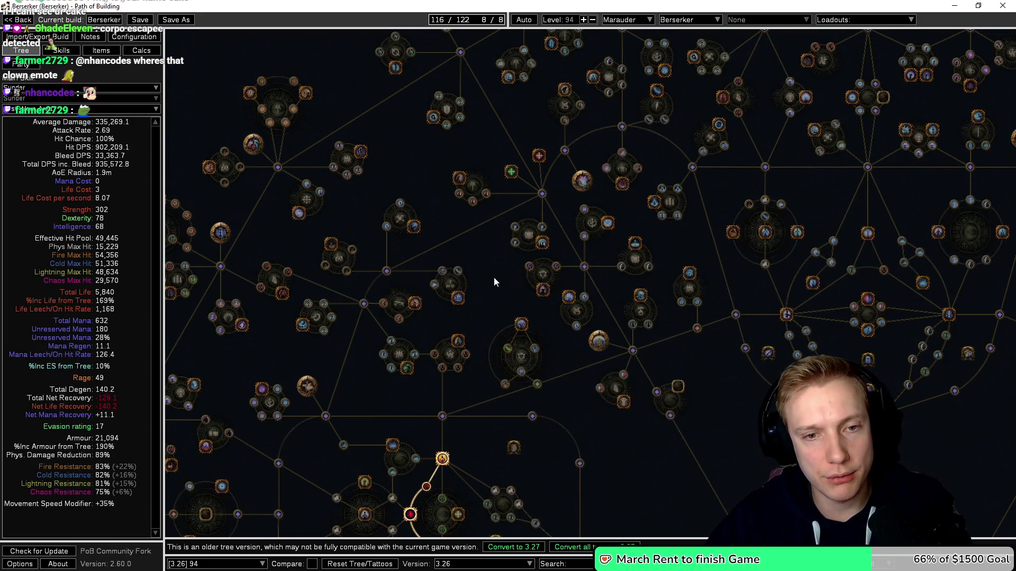
{"action": "left_click_drag", "start_coordinate": [493, 282], "coordinate": [521, 220]}
{"action": "left_click_drag", "start_coordinate": [433, 333], "coordinate": [454, 282]}
{"action": "left_click_drag", "start_coordinate": [649, 349], "coordinate": [621, 320]}
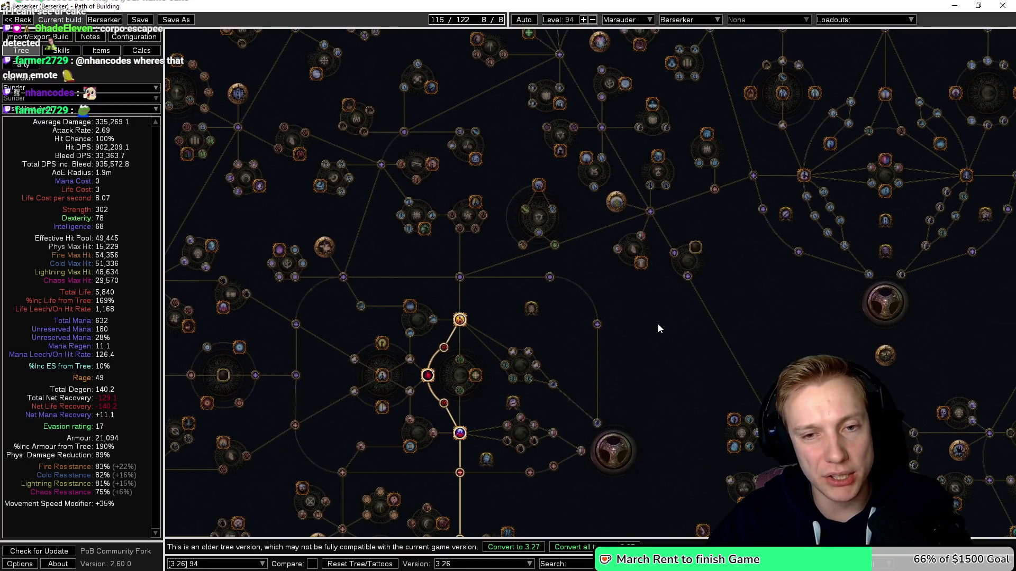
{"action": "mouse_move", "coordinate": [468, 25]}
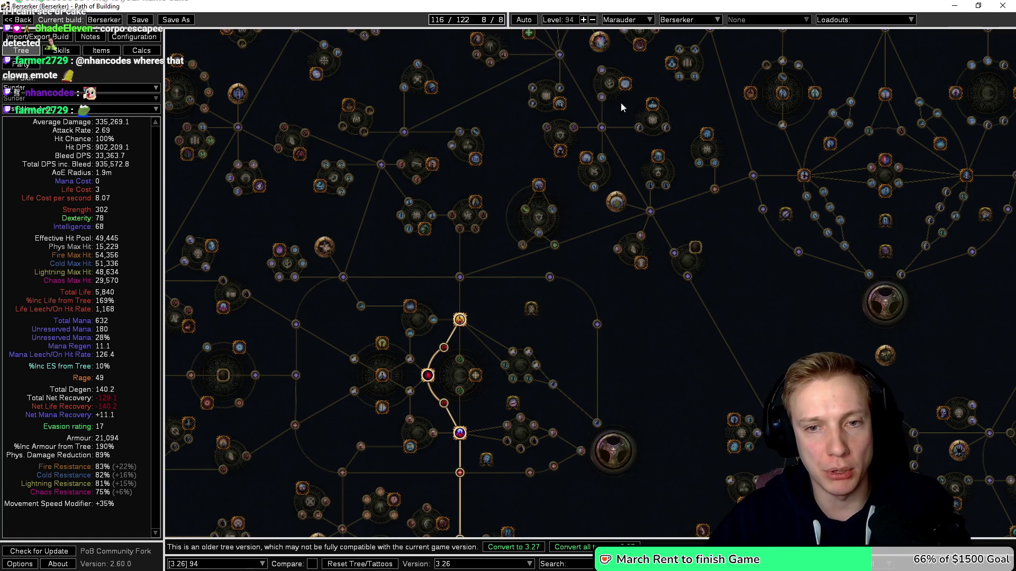
{"action": "mouse_move", "coordinate": [652, 353]}
{"action": "left_mouse_down"}
{"action": "mouse_move", "coordinate": [674, 263]}
{"action": "mouse_move", "coordinate": [709, 219]}
{"action": "left_mouse_up"}
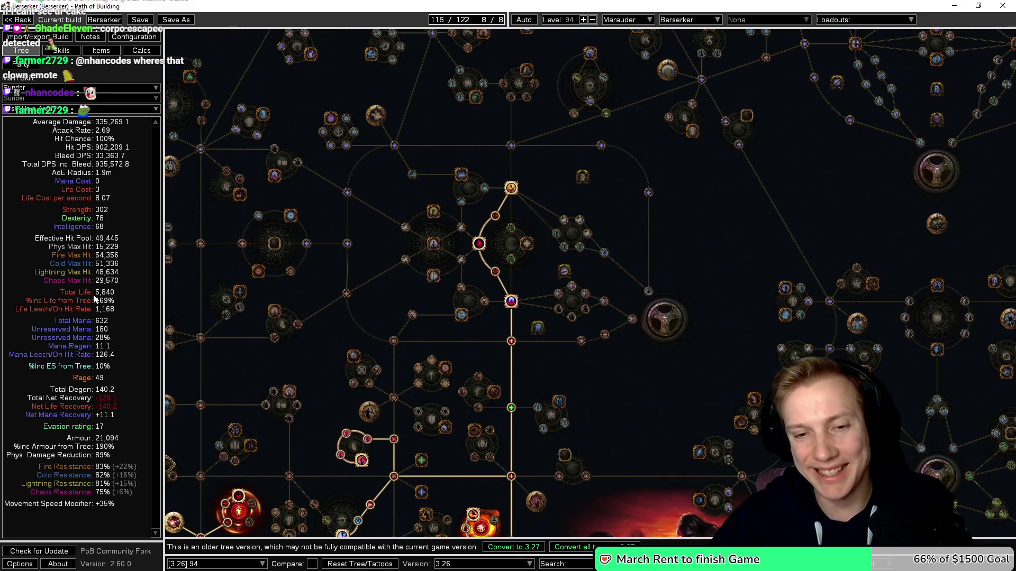
{"action": "left_click_drag", "start_coordinate": [318, 315], "coordinate": [350, 176]}
{"action": "left_click_drag", "start_coordinate": [353, 306], "coordinate": [403, 214]}
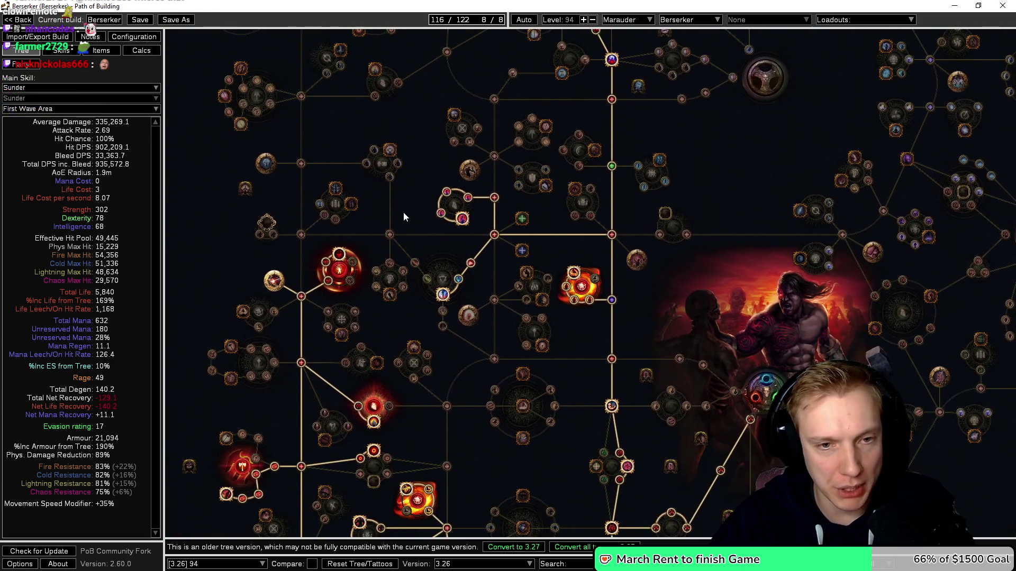
Pan around the tree to inspect the Rage Mastery, rage nodes and Prismatic Skin node
{"action": "mouse_move", "coordinate": [448, 302]}
{"action": "mouse_move", "coordinate": [447, 302]}
{"action": "left_mouse_down"}
{"action": "mouse_move", "coordinate": [450, 279]}
{"action": "mouse_move", "coordinate": [522, 255]}
{"action": "left_mouse_up"}
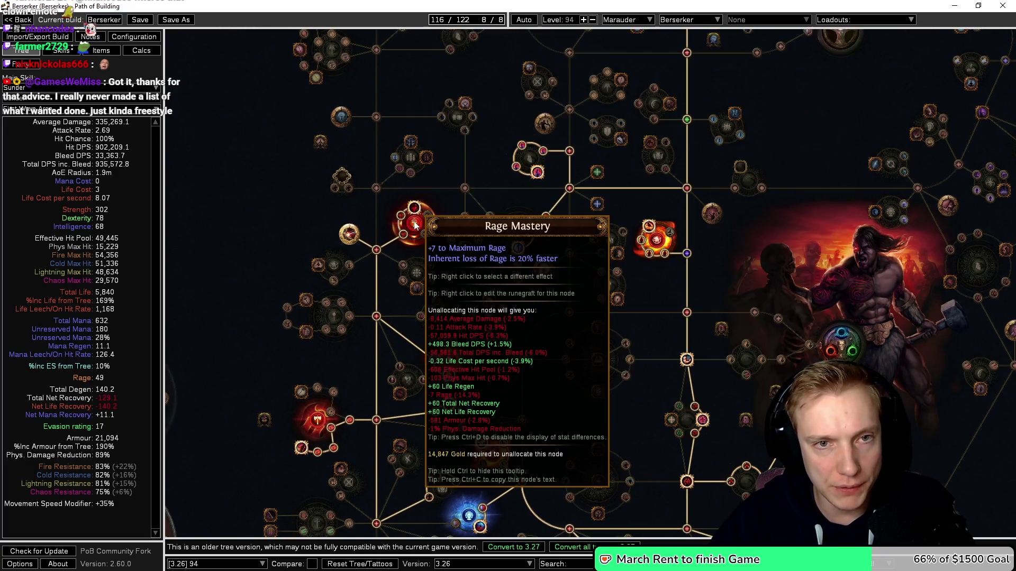
{"action": "mouse_move", "coordinate": [405, 237]}
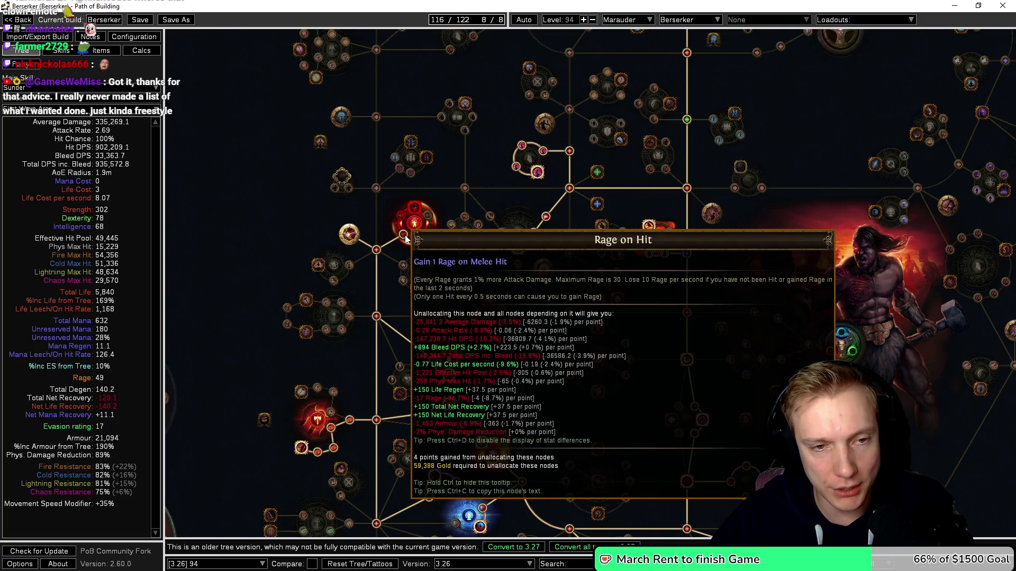
{"action": "mouse_move", "coordinate": [544, 312]}
{"action": "left_mouse_down"}
{"action": "mouse_move", "coordinate": [533, 317]}
{"action": "mouse_move", "coordinate": [521, 209]}
{"action": "left_mouse_up"}
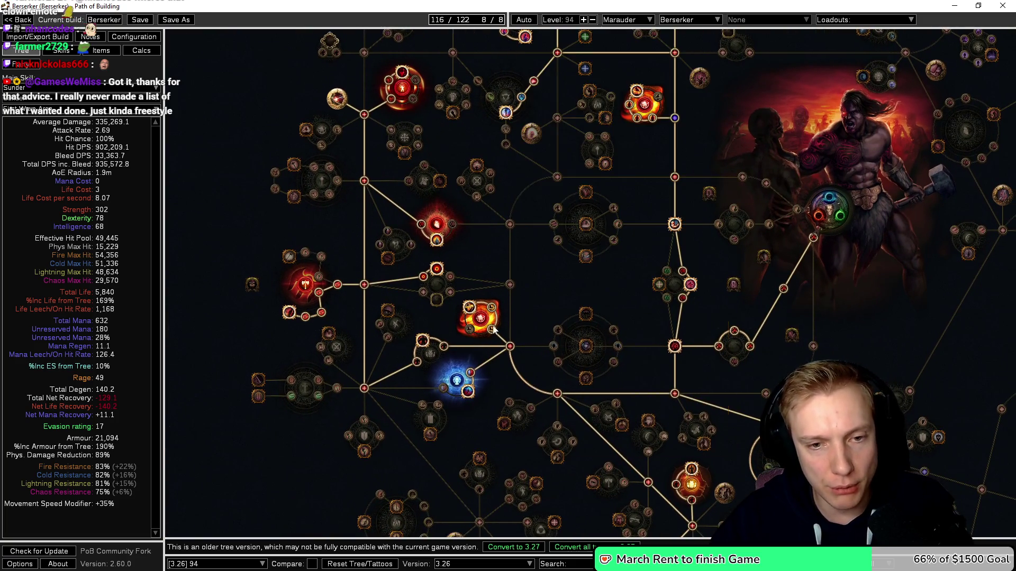
{"action": "mouse_move", "coordinate": [307, 287]}
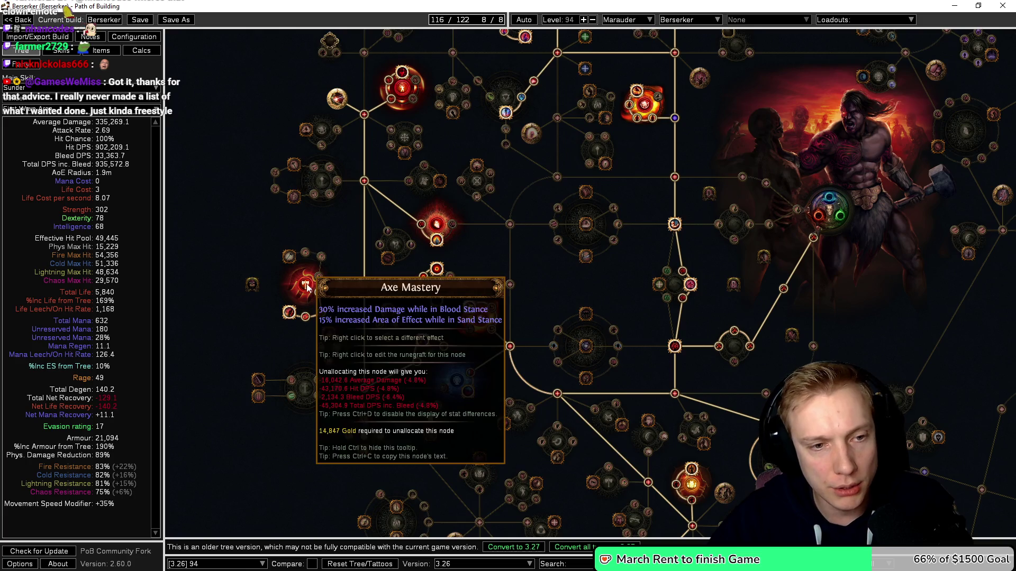
{"action": "left_click_drag", "start_coordinate": [629, 303], "coordinate": [485, 181]}
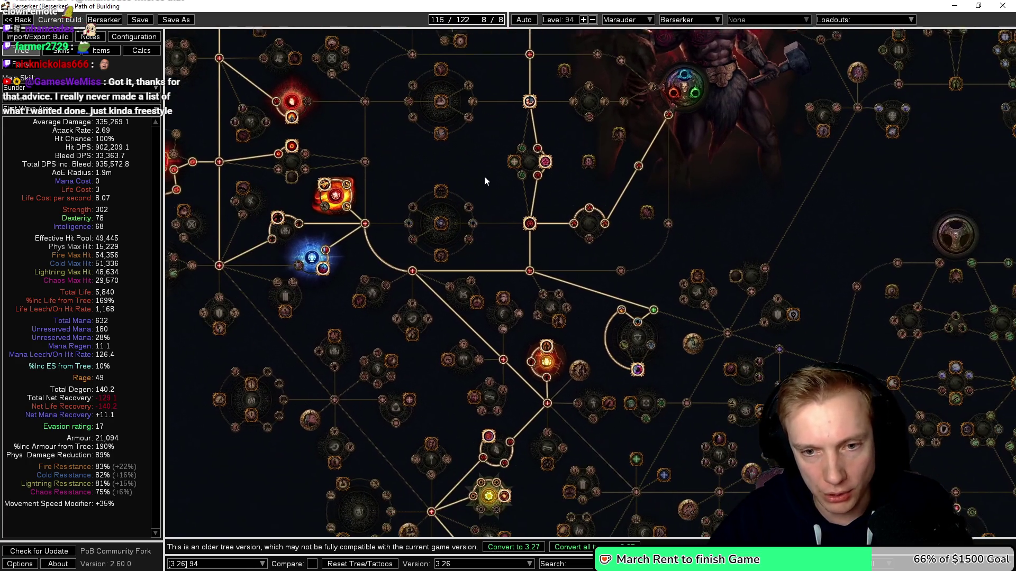
{"action": "mouse_move", "coordinate": [638, 368]}
{"action": "left_mouse_down"}
{"action": "mouse_move", "coordinate": [610, 267]}
{"action": "mouse_move", "coordinate": [525, 106]}
{"action": "left_mouse_up"}
{"action": "mouse_move", "coordinate": [598, 254]}
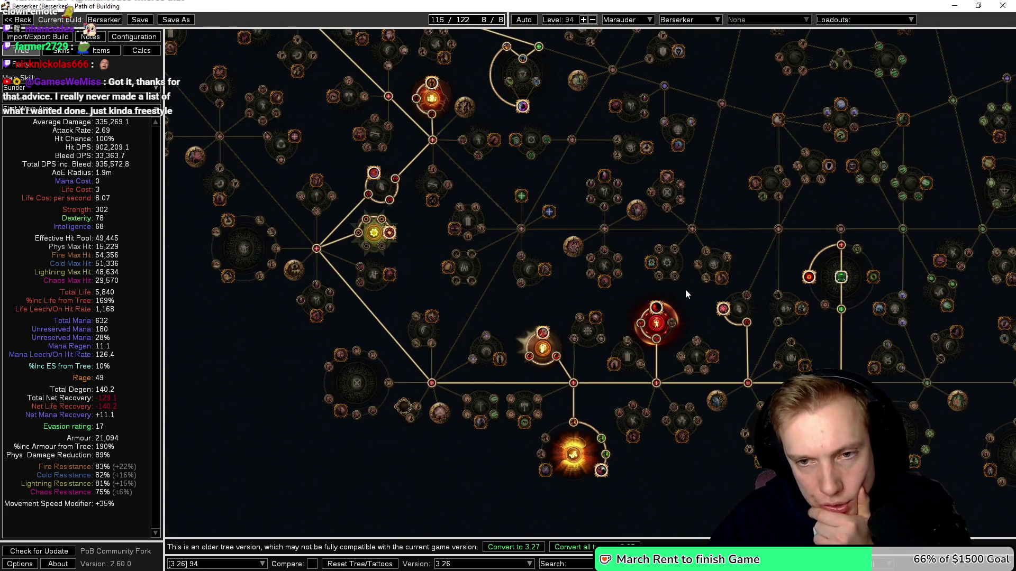
{"action": "left_click_drag", "start_coordinate": [686, 294], "coordinate": [669, 268]}
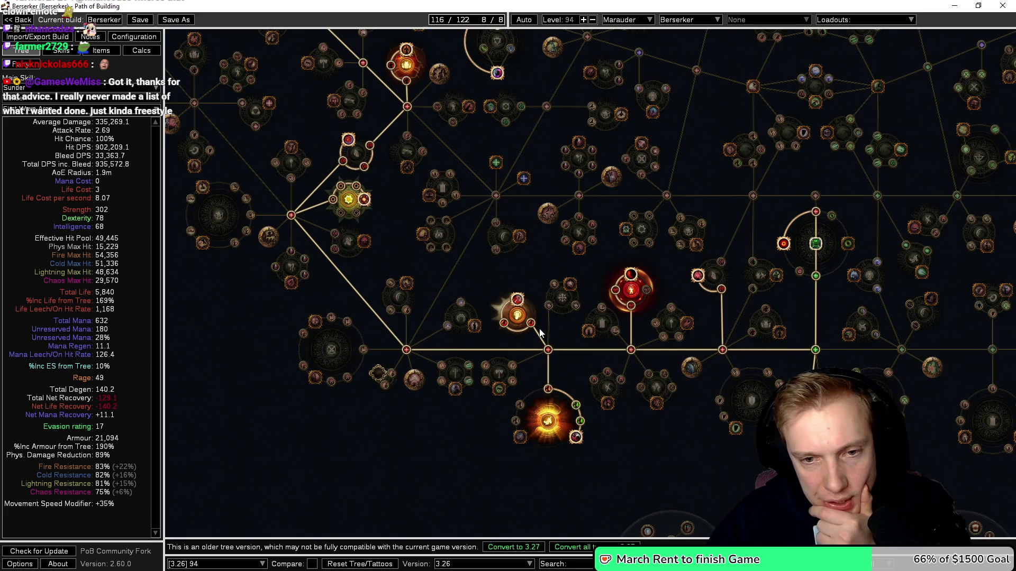
{"action": "mouse_move", "coordinate": [517, 317]}
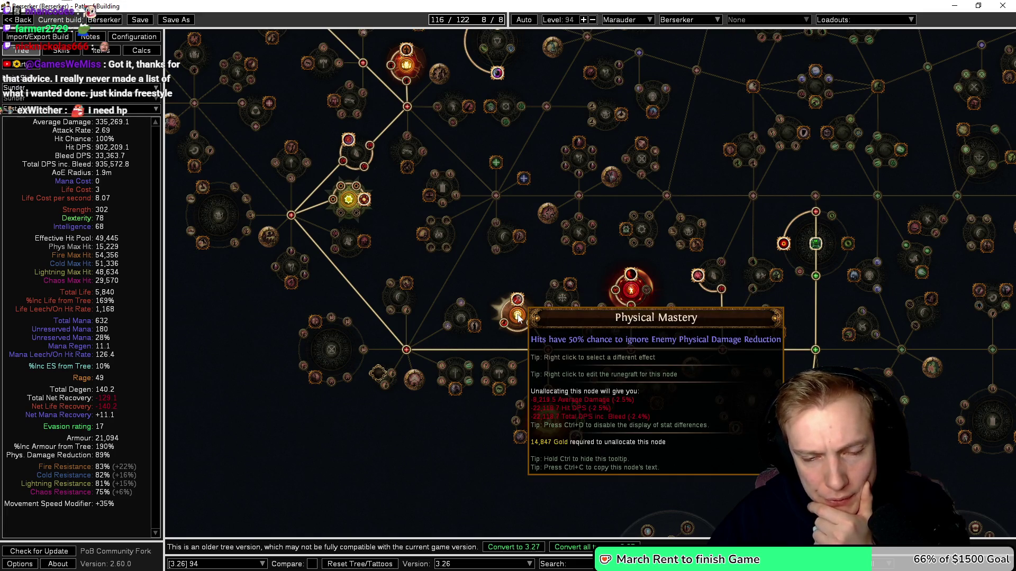
{"action": "mouse_move", "coordinate": [709, 444]}
{"action": "left_mouse_down"}
{"action": "mouse_move", "coordinate": [607, 379]}
{"action": "mouse_move", "coordinate": [624, 375]}
{"action": "left_mouse_up"}
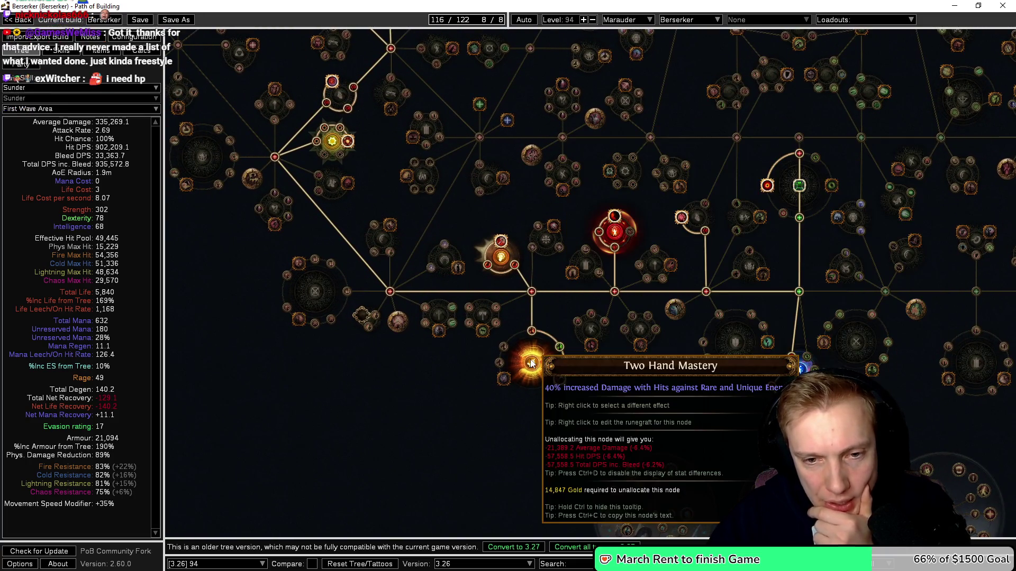
{"action": "left_click_drag", "start_coordinate": [506, 214], "coordinate": [619, 336]}
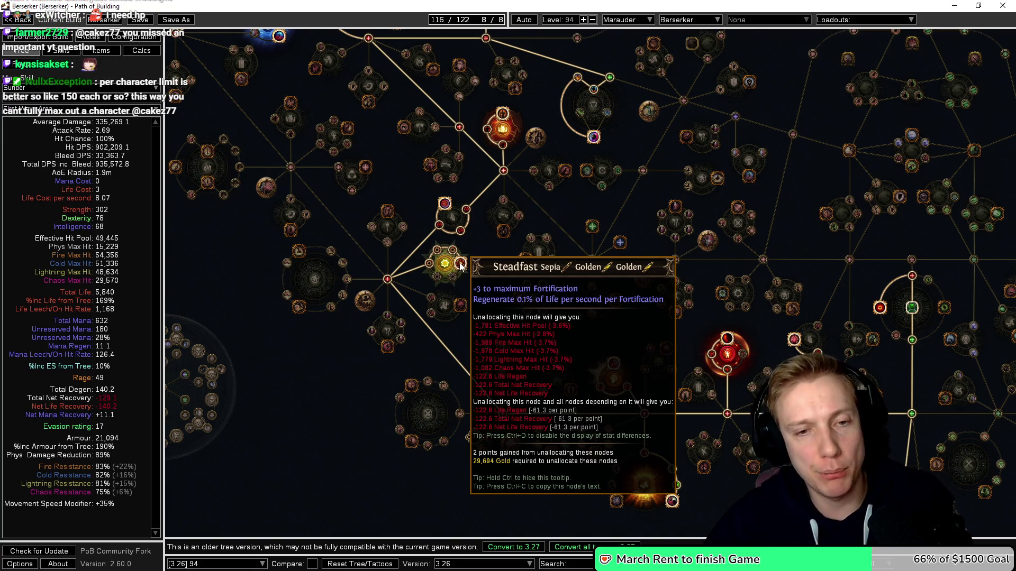
Try a six-node path to the life node, then undo that allocation
{"action": "left_click_drag", "start_coordinate": [409, 218], "coordinate": [408, 230]}
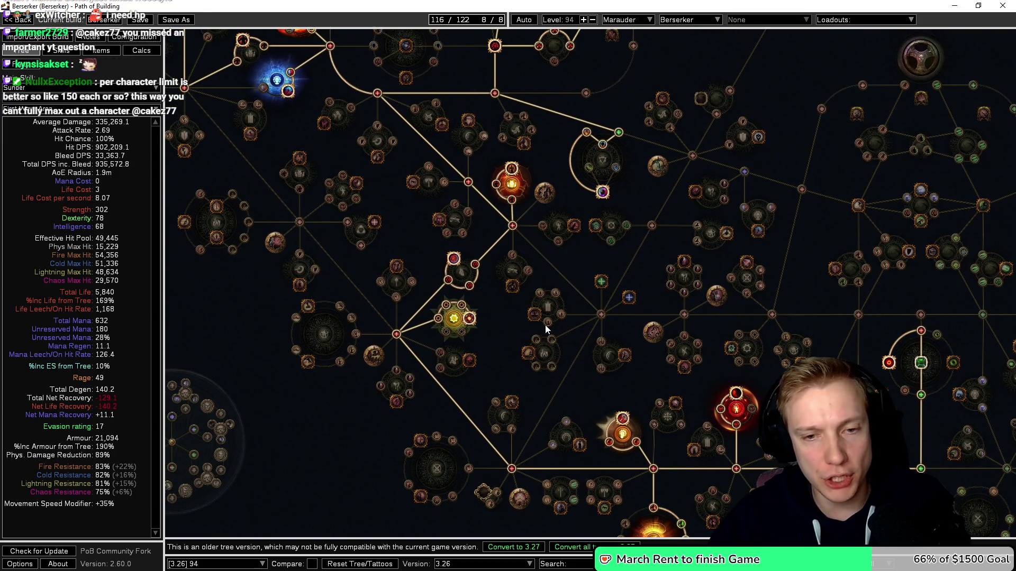
{"action": "left_click_drag", "start_coordinate": [843, 284], "coordinate": [690, 321]}
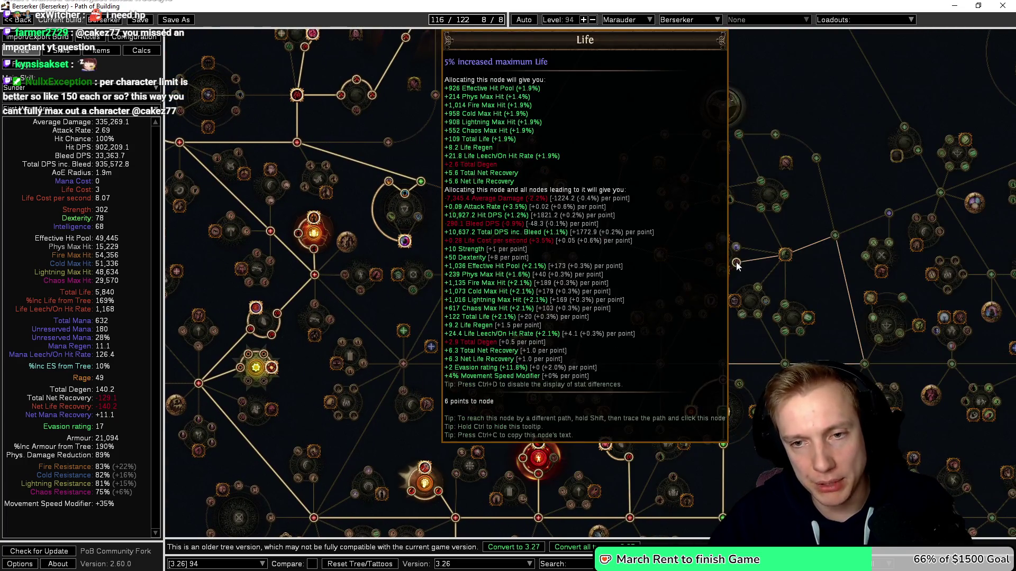
{"action": "left_click", "coordinate": [727, 239]}
{"action": "key", "text": "ctrl+z"}
{"action": "mouse_move", "coordinate": [668, 393]}
{"action": "left_mouse_down"}
{"action": "mouse_move", "coordinate": [654, 356]}
{"action": "mouse_move", "coordinate": [668, 345]}
{"action": "left_mouse_up"}
{"action": "scroll", "coordinate": [577, 264], "scroll_direction": "up", "scroll_amount": 4}
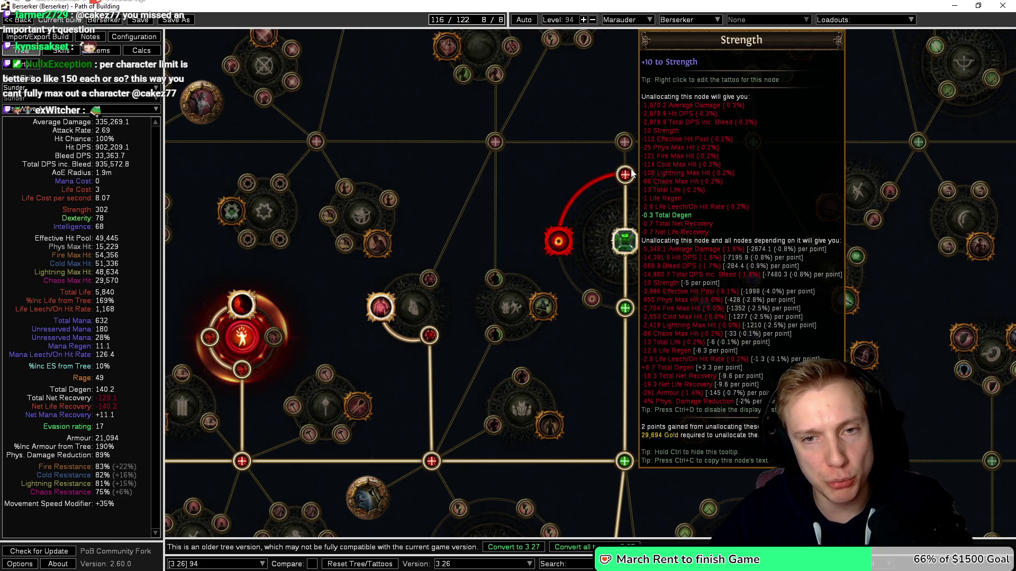
Test and remove Endurance Charge Duration, Strength, Frenzy Charge Duration and Savagery, then switch to Tangy TD
{"action": "left_click", "coordinate": [591, 302]}
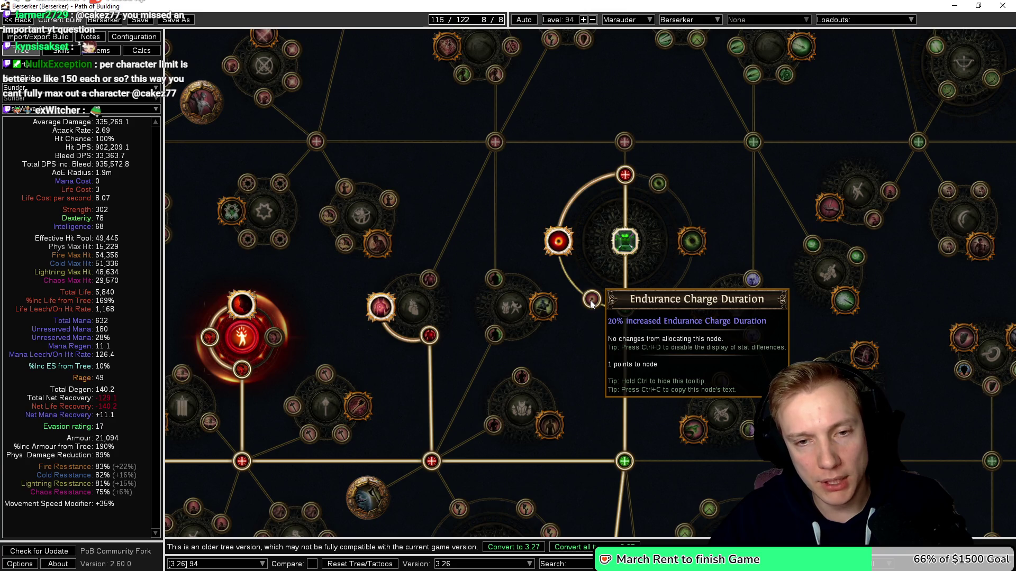
{"action": "left_click", "coordinate": [626, 142]}
{"action": "left_click", "coordinate": [658, 184]}
{"action": "left_click", "coordinate": [692, 242]}
{"action": "left_click", "coordinate": [694, 241]}
{"action": "left_click", "coordinate": [659, 184]}
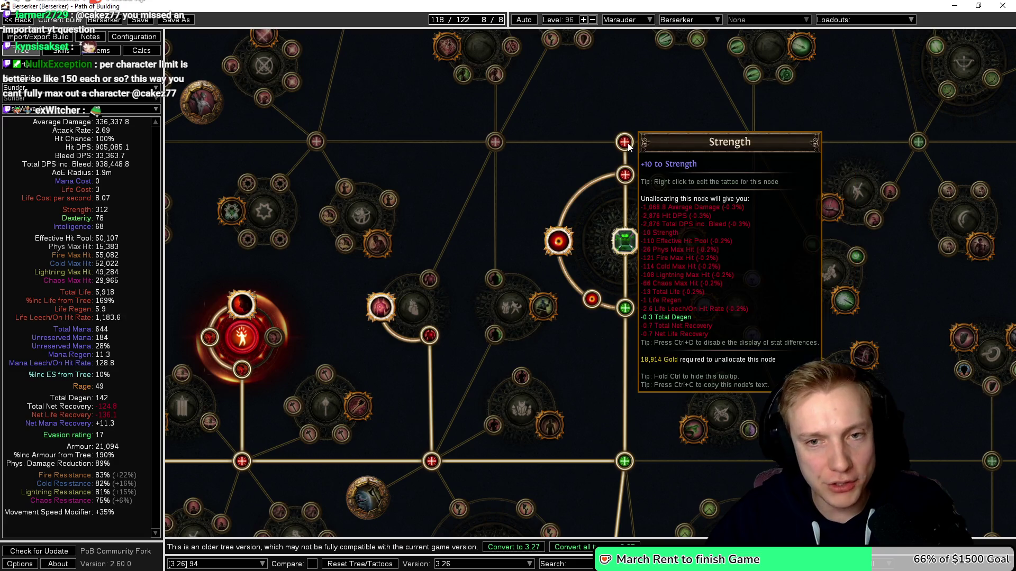
{"action": "left_click", "coordinate": [626, 143]}
{"action": "left_click", "coordinate": [591, 300]}
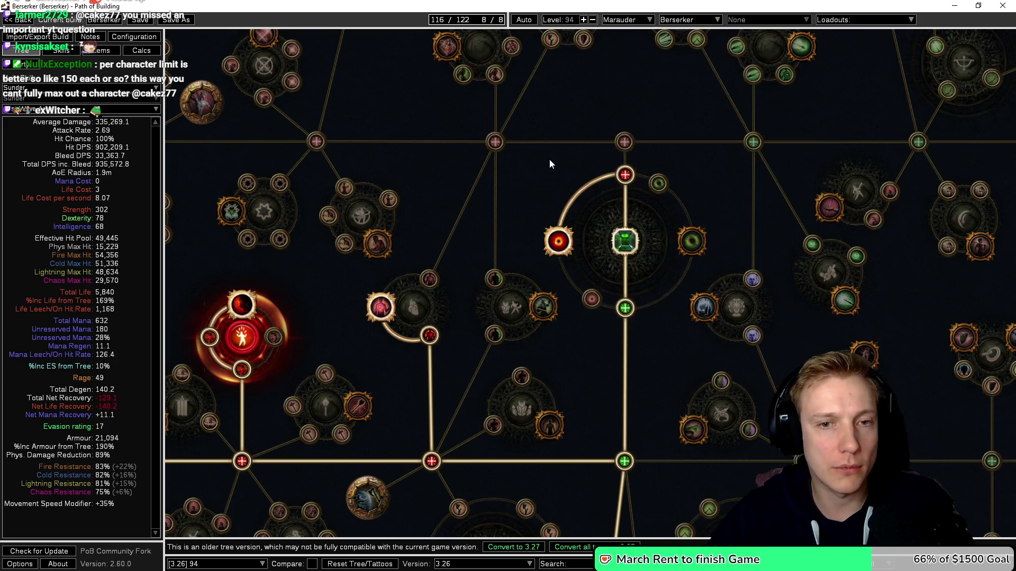
{"action": "left_click_drag", "start_coordinate": [549, 160], "coordinate": [544, 234]}
{"action": "key", "text": "alt+Tab"}
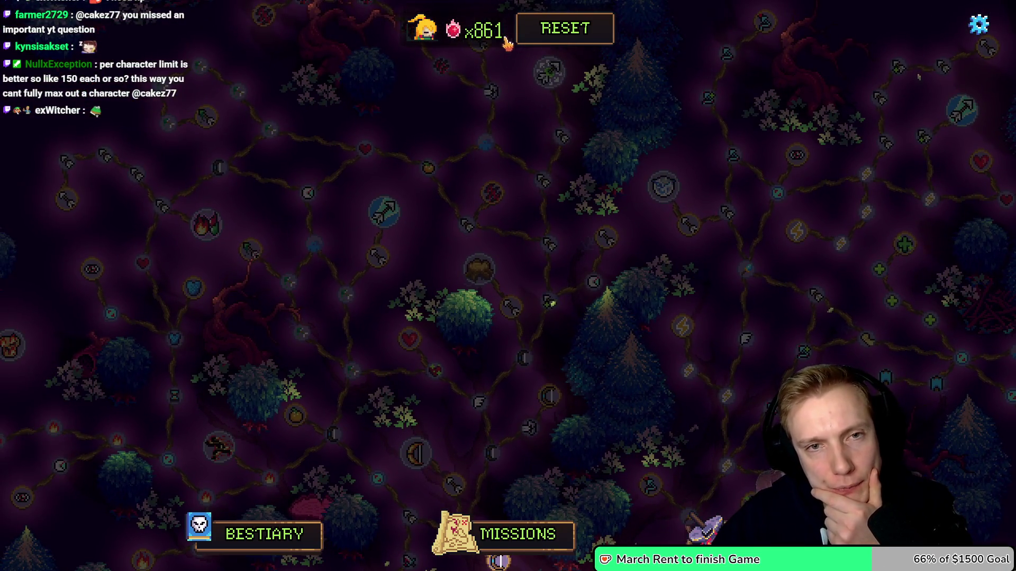
Check the Projectiles card, pan the skill map, then bring game.cpp in VS Code forward
{"action": "mouse_move", "coordinate": [489, 41]}
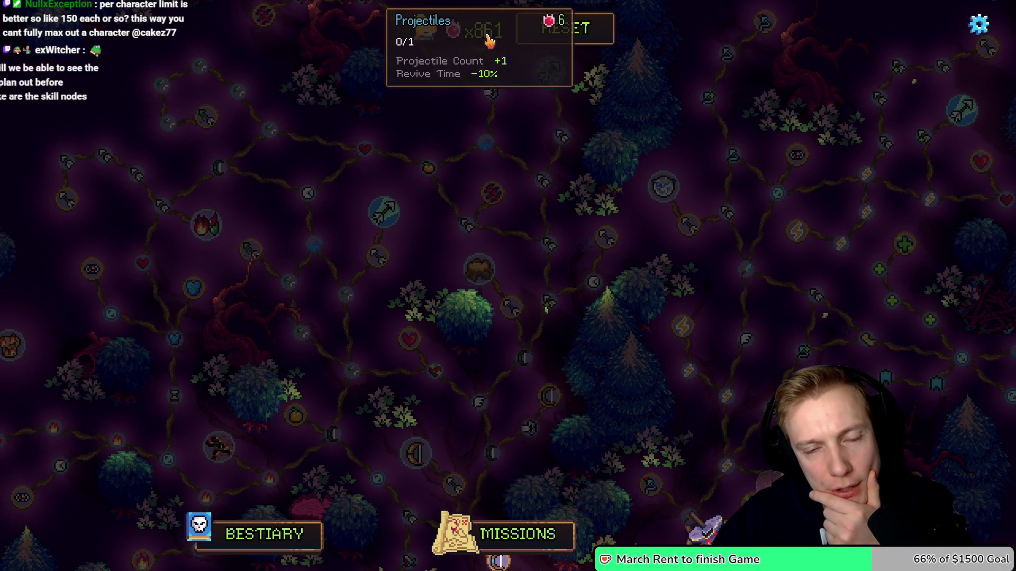
{"action": "left_click_drag", "start_coordinate": [664, 233], "coordinate": [613, 194]}
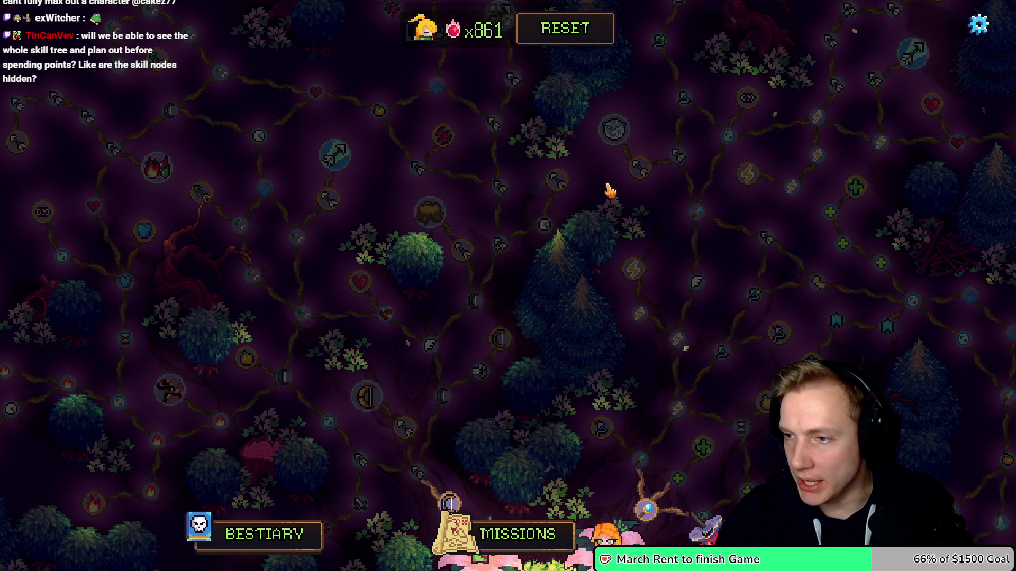
{"action": "key", "text": "alt+Tab"}
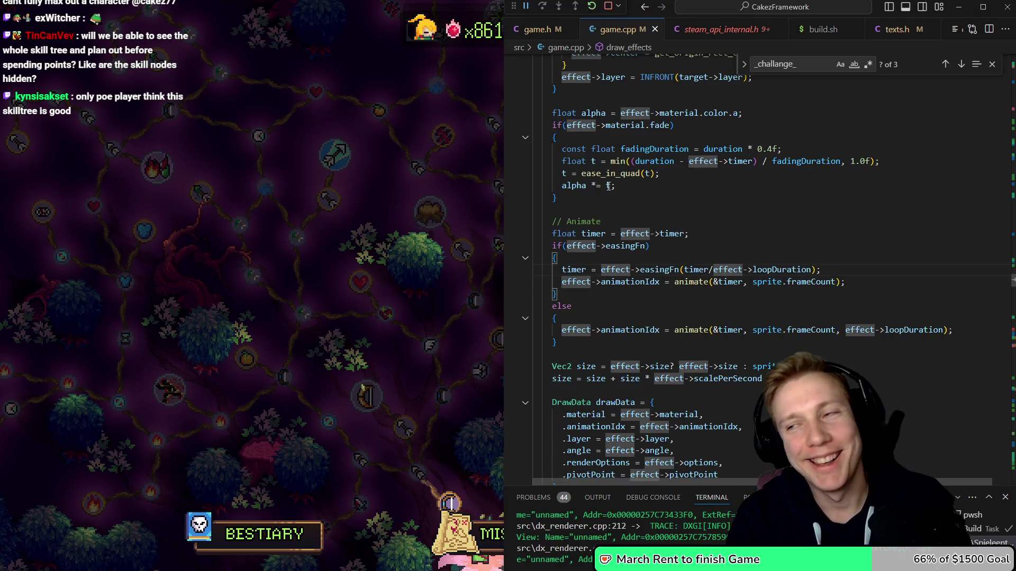
Search the project for '_skillpoints' and open the display_earned_skillpoints definition
{"action": "scroll", "coordinate": [608, 185], "scroll_direction": "down", "scroll_amount": 10}
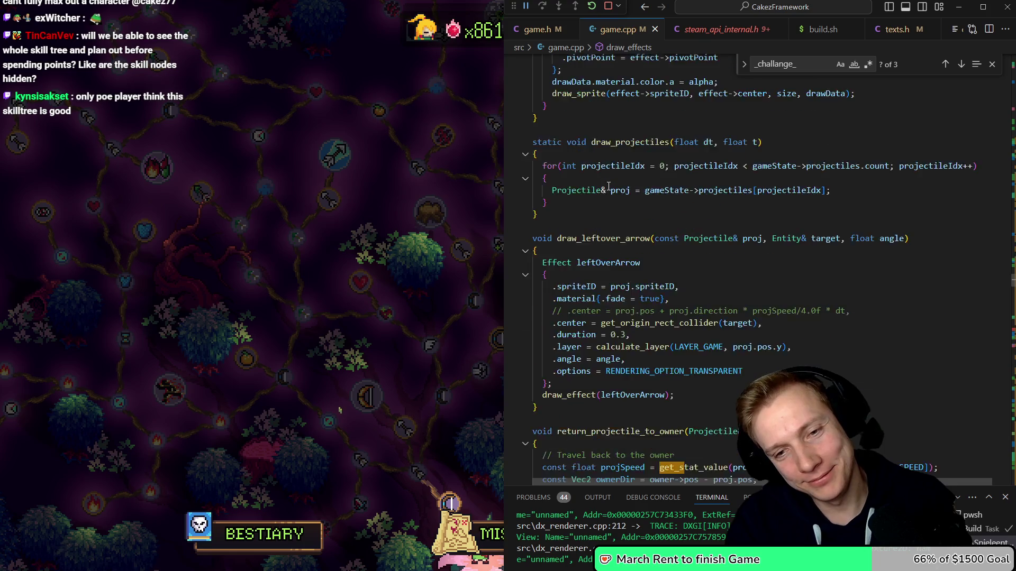
{"action": "scroll", "coordinate": [608, 186], "scroll_direction": "up", "scroll_amount": 10}
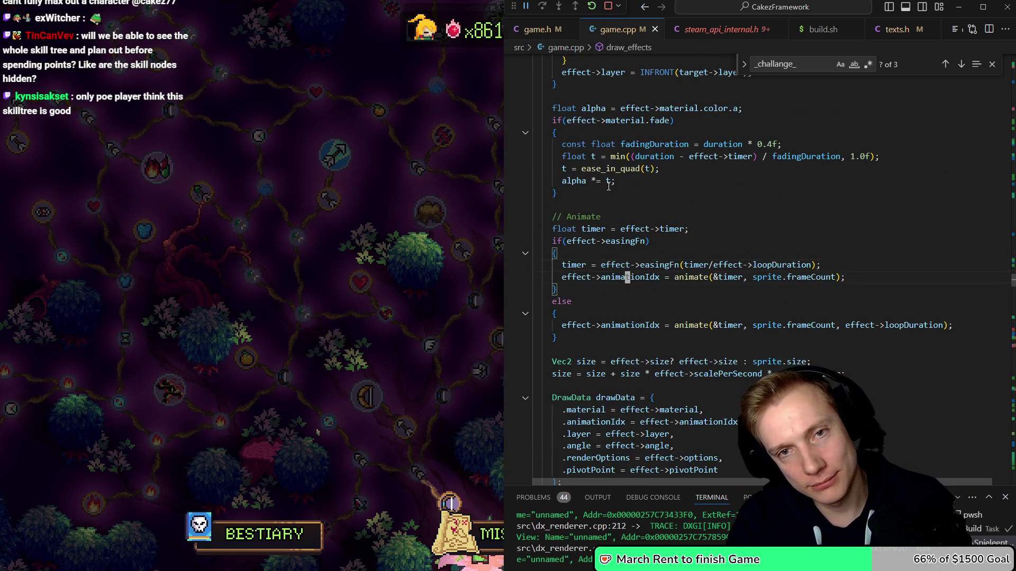
{"action": "scroll", "coordinate": [609, 186], "scroll_direction": "down", "scroll_amount": 10}
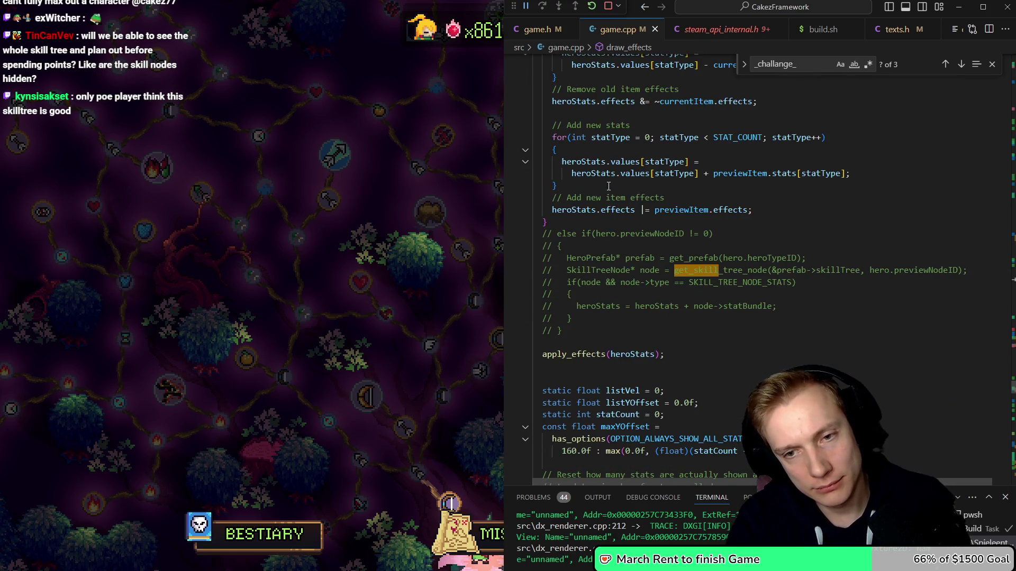
{"action": "scroll", "coordinate": [608, 187], "scroll_direction": "up", "scroll_amount": 10}
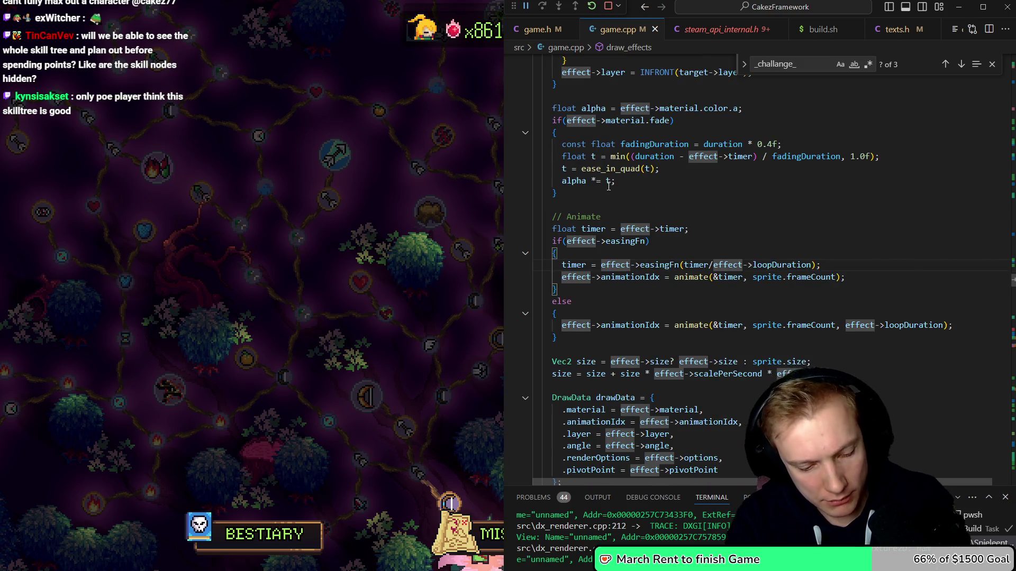
{"action": "key", "text": "ctrl+shift+f"}
{"action": "type", "text": "get ski"}
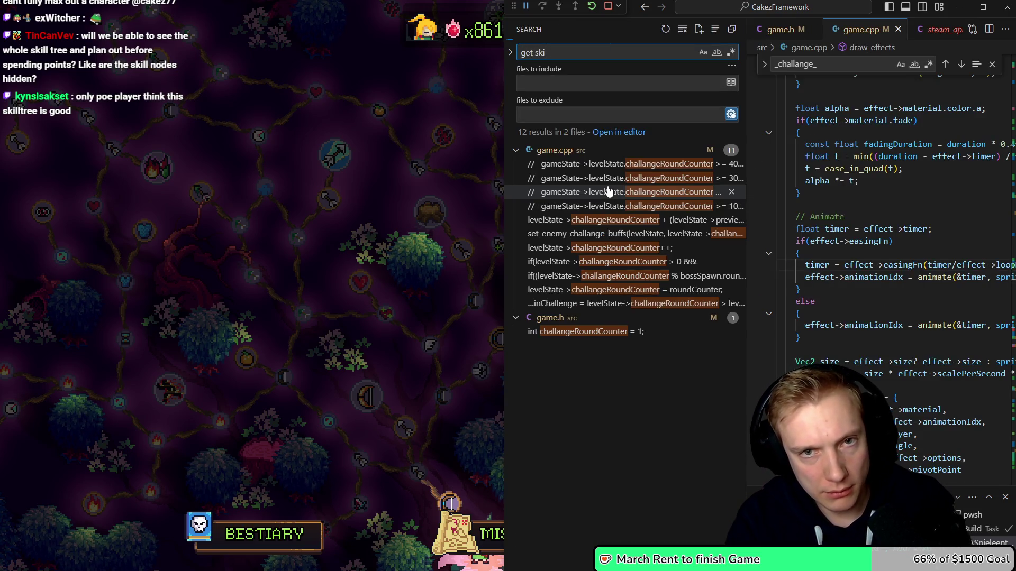
{"action": "type", "text": "llpoint"}
{"action": "key", "text": "ctrl+BackSpace"}
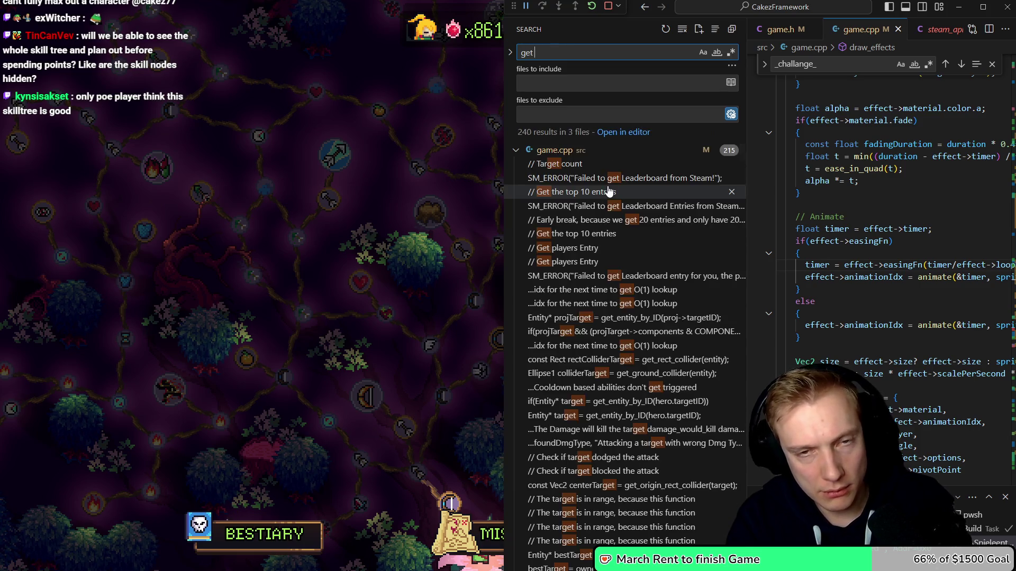
{"action": "key", "text": "ctrl+BackSpace"}
{"action": "type", "text": "_skil"}
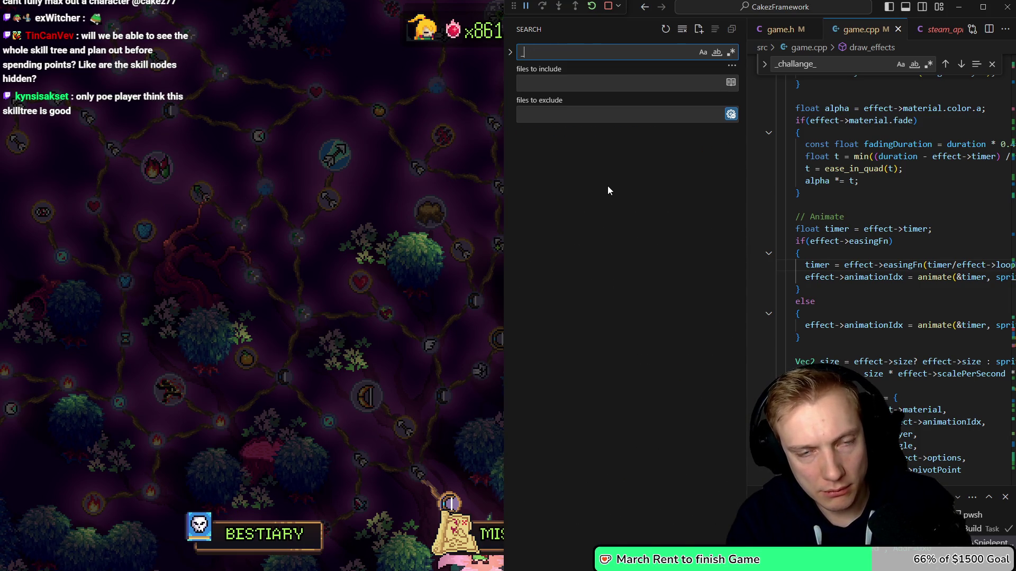
{"action": "type", "text": "lpoints"}
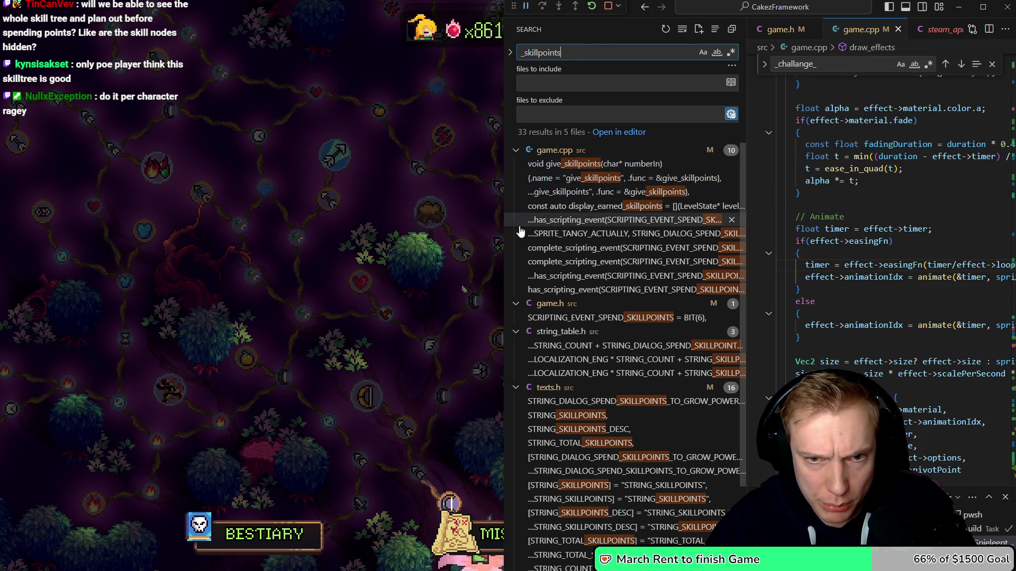
{"action": "left_click_drag", "start_coordinate": [505, 206], "coordinate": [312, 209]}
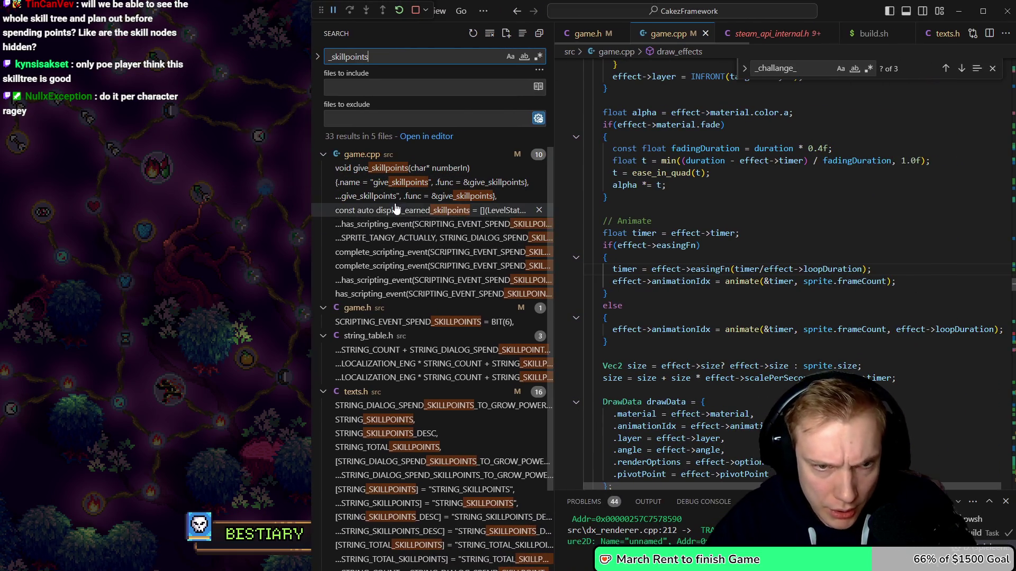
{"action": "left_click", "coordinate": [403, 211]}
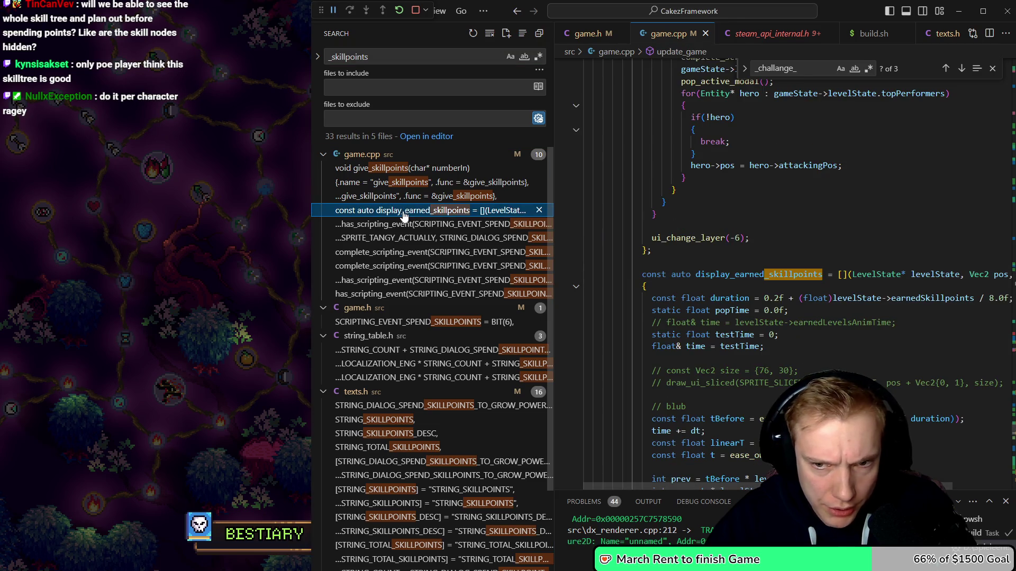
Fold away the display_earned_skillpoints function body
{"action": "scroll", "coordinate": [730, 294], "scroll_direction": "down", "scroll_amount": 5}
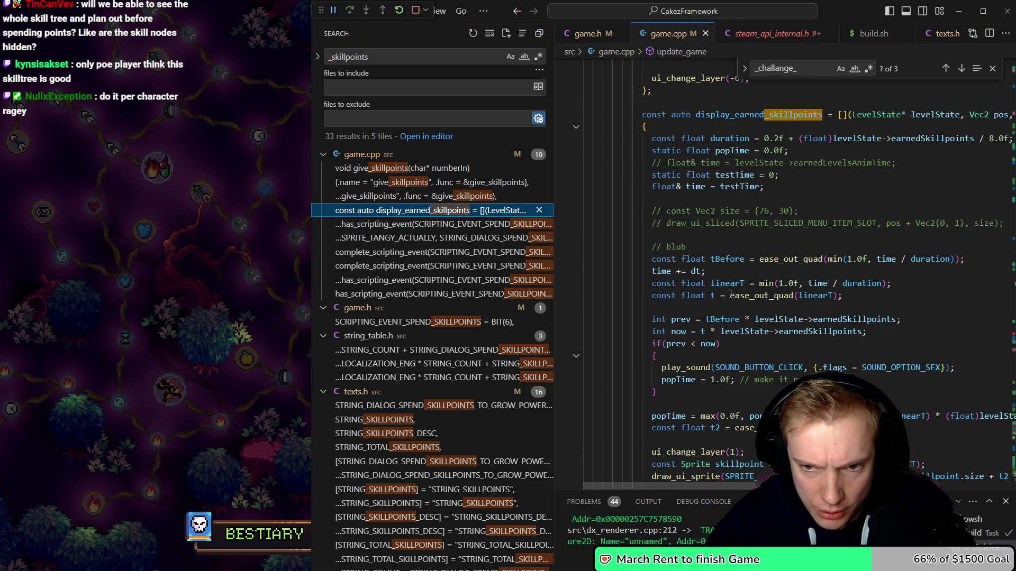
{"action": "scroll", "coordinate": [731, 294], "scroll_direction": "down", "scroll_amount": 2}
{"action": "scroll", "coordinate": [781, 219], "scroll_direction": "up", "scroll_amount": 3}
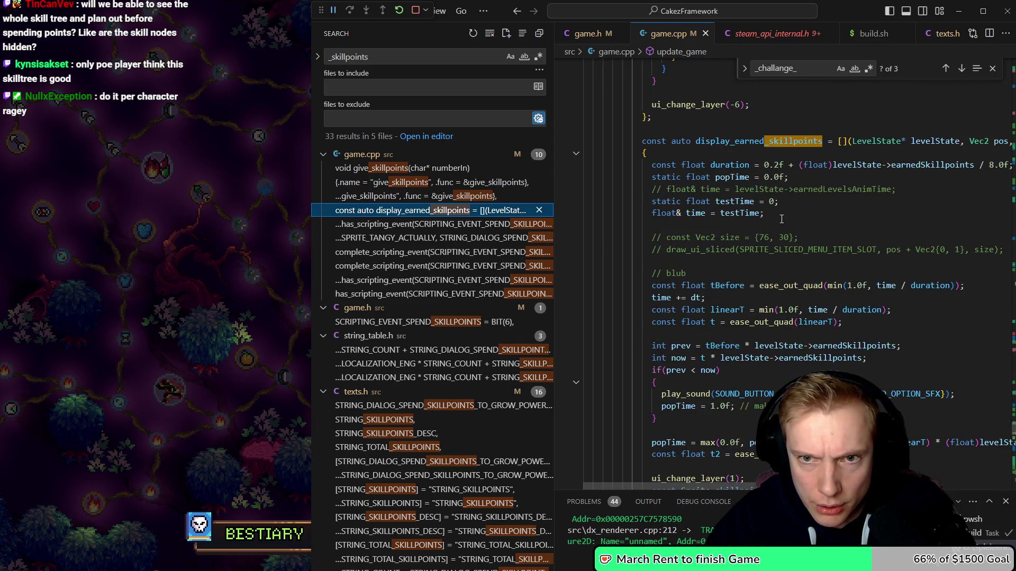
{"action": "left_click", "coordinate": [575, 154]}
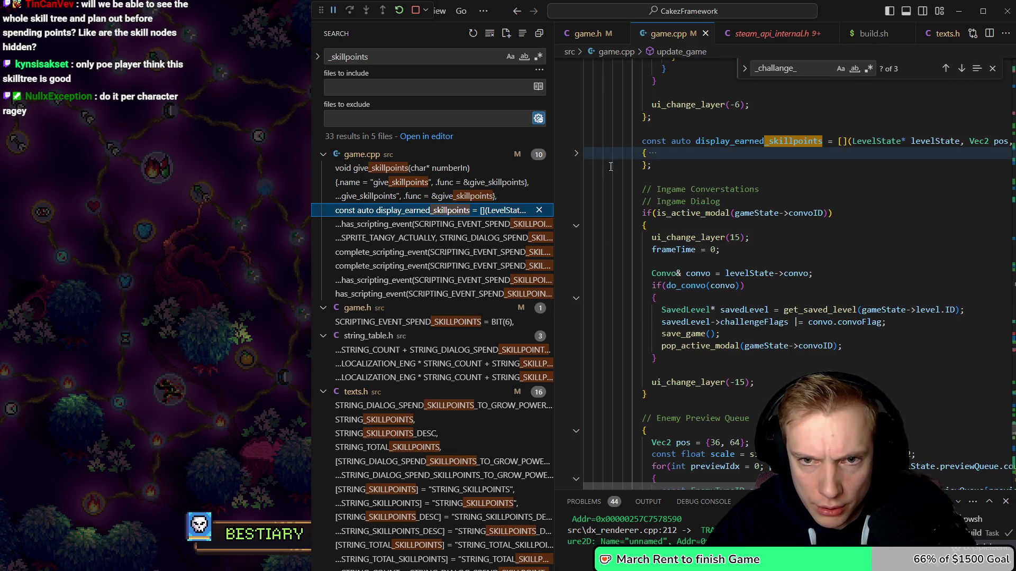
{"action": "scroll", "coordinate": [682, 222], "scroll_direction": "down", "scroll_amount": 4}
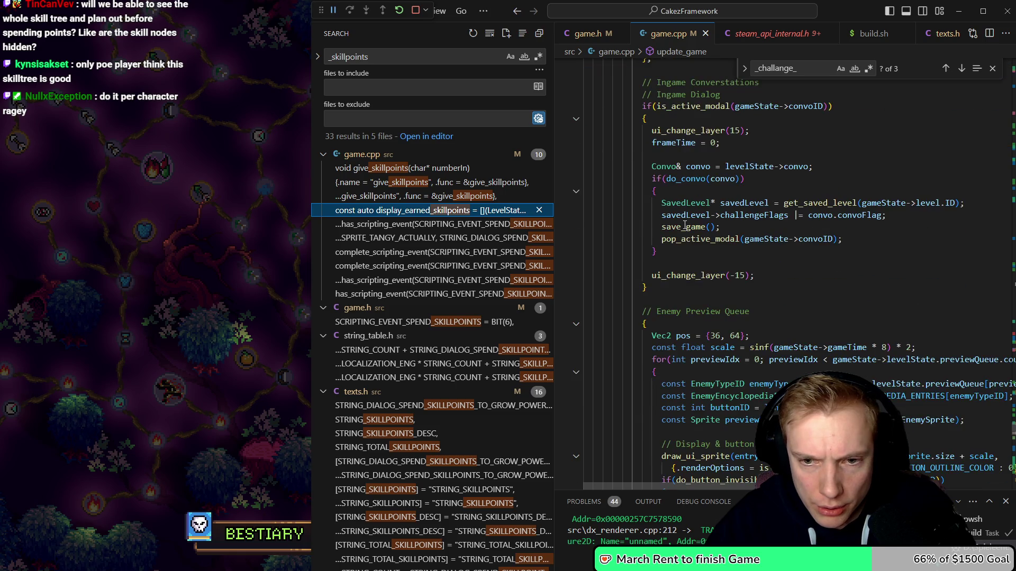
Search 'skillpoints =' and open the assignment in get_skill_points_to_spend
{"action": "key", "text": "ctrl+shift+f"}
{"action": "type", "text": "skillpoints"}
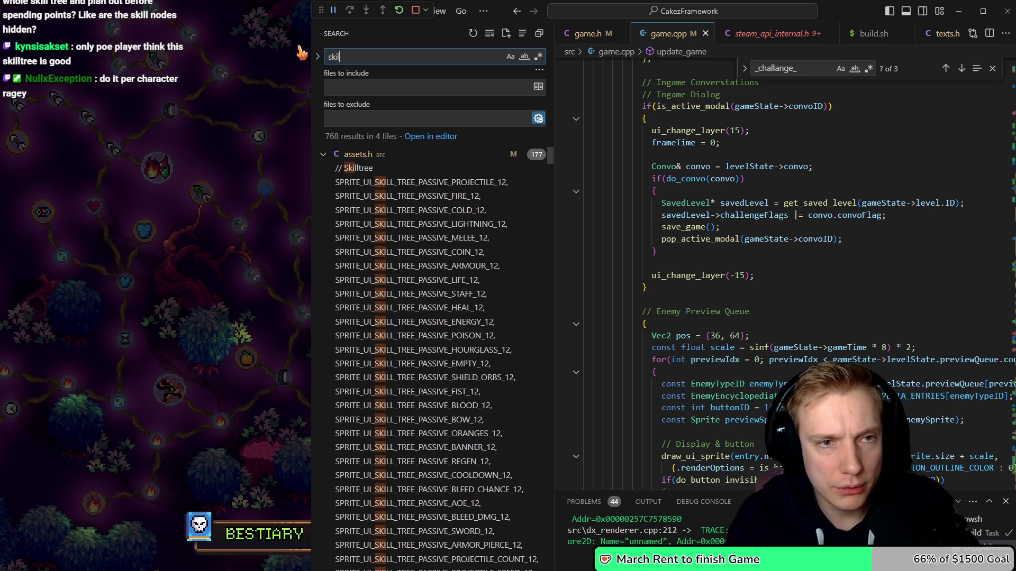
{"action": "type", "text": " ="}
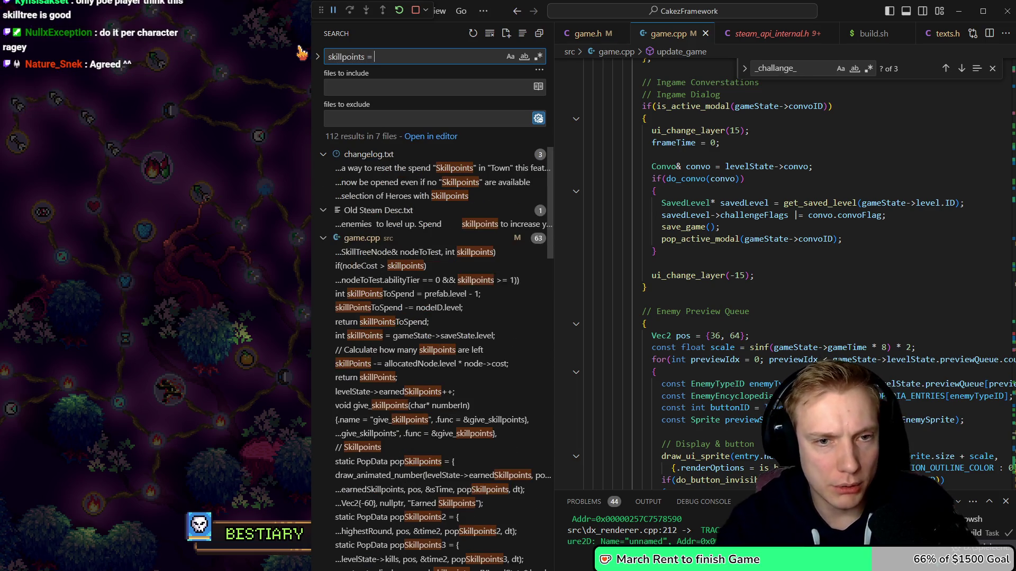
{"action": "left_click", "coordinate": [431, 168]}
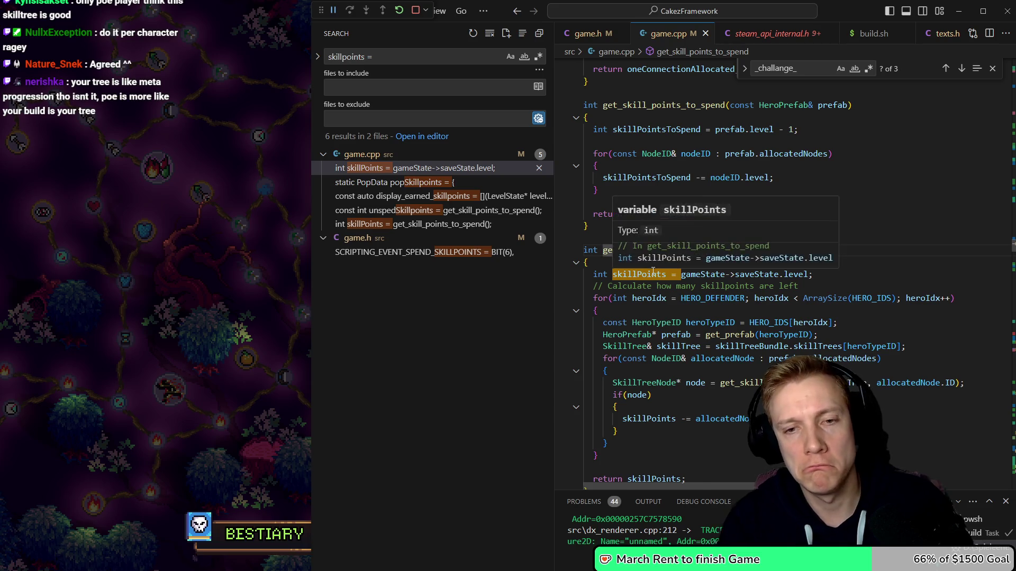
Return to get_skill_points_to_spend and rename it to get_skillpoints_to_spend
{"action": "key", "text": "F3"}
{"action": "key", "text": "alt+Left"}
{"action": "key", "text": "alt+Right"}
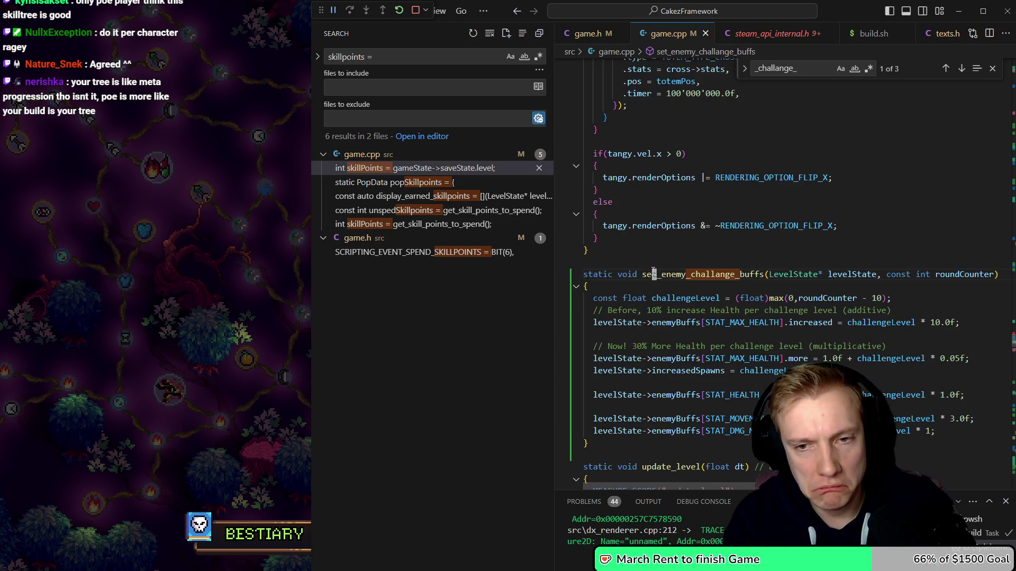
{"action": "key", "text": "alt+Left"}
{"action": "left_click", "coordinate": [654, 273]}
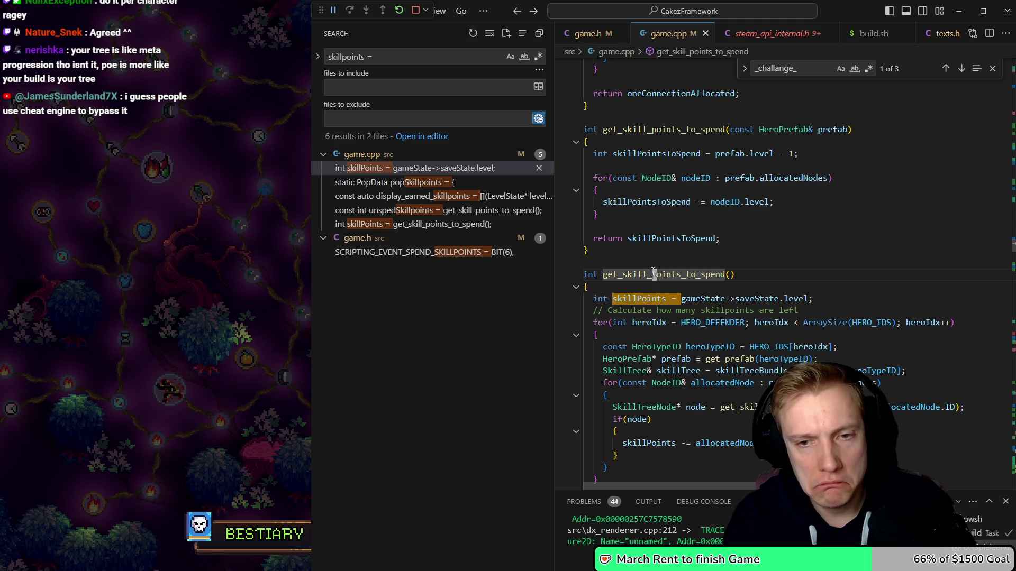
{"action": "key", "text": "F2"}
{"action": "type", "text": "get_skillpoints_to_sp"}
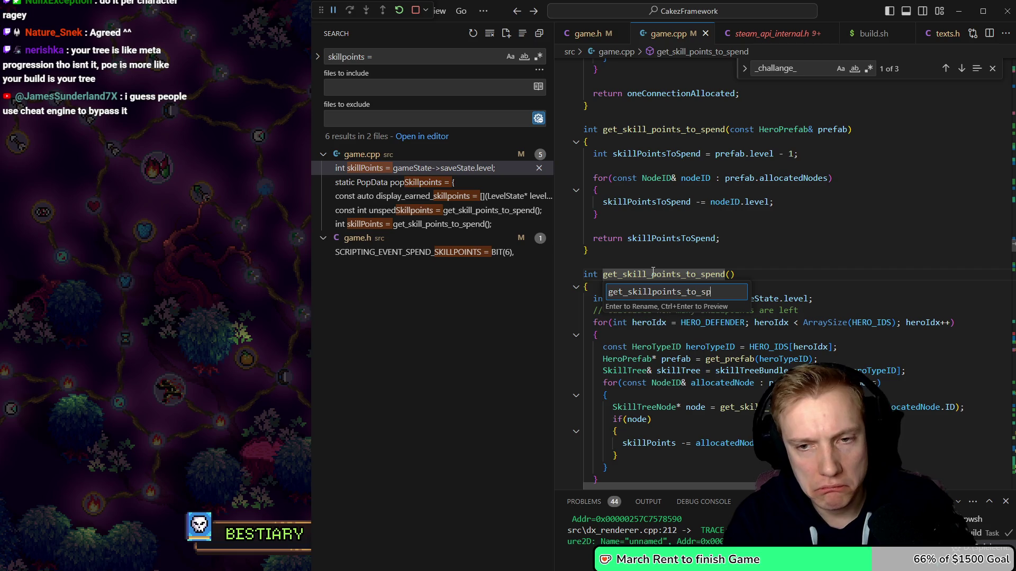
{"action": "type", "text": "end"}
{"action": "key", "text": "Return"}
Add comments '// get_skill_points_to_spend get skillpoints to' and '// get_skillpoints' above the function
{"action": "key", "text": "ctrl+shift+Return"}
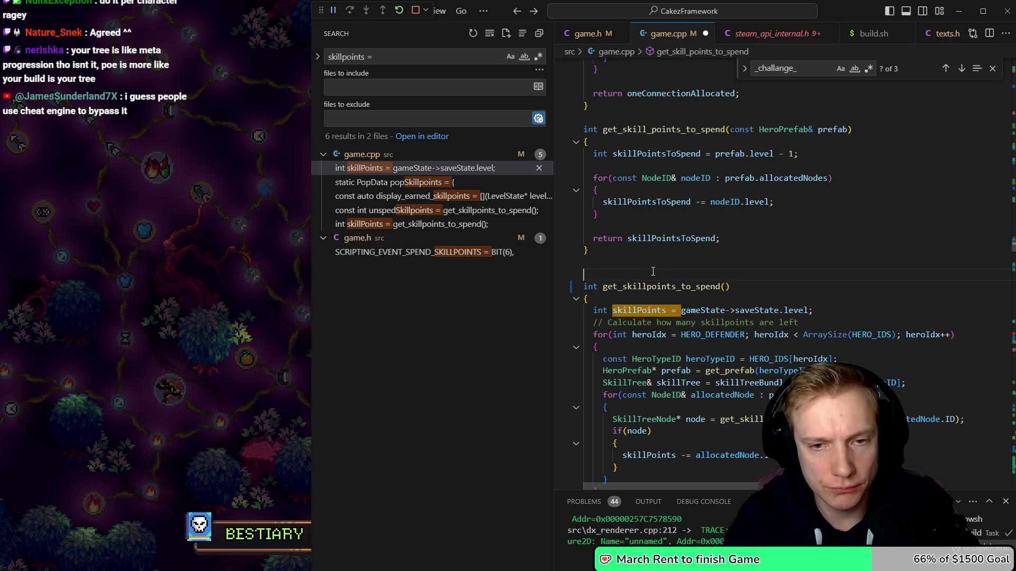
{"action": "type", "text": "get_skill"}
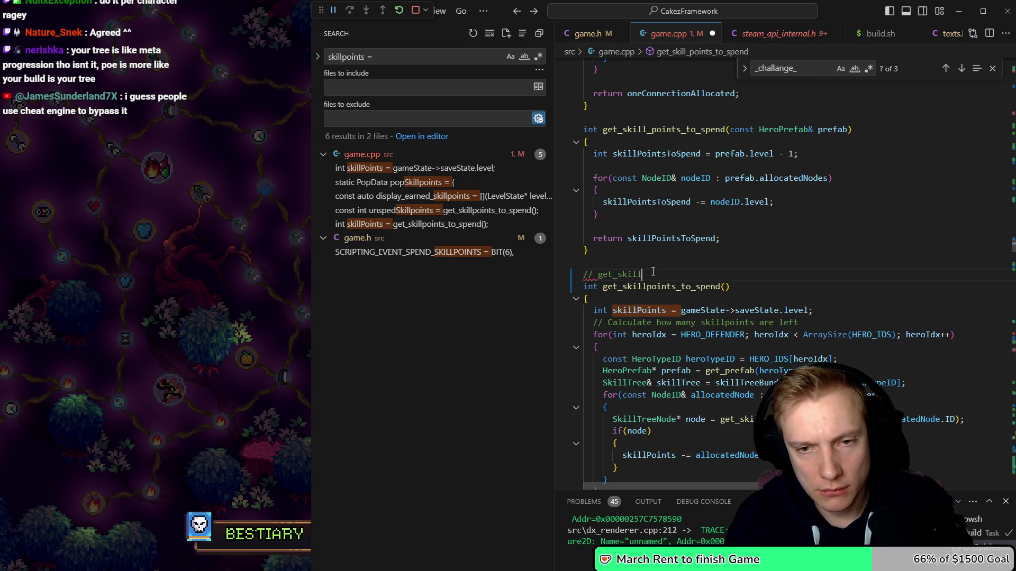
{"action": "type", "text": "_to_"}
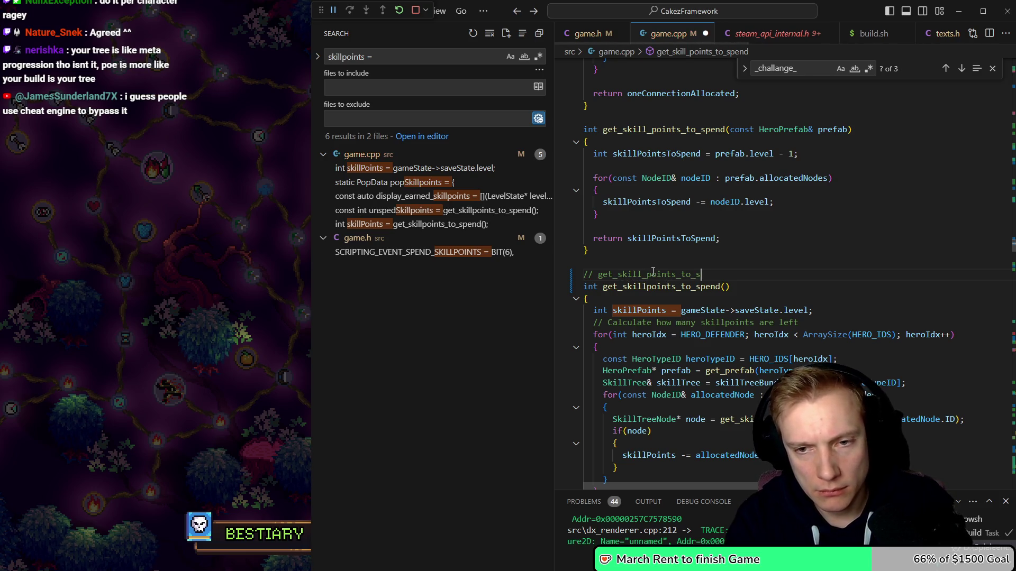
{"action": "type", "text": " skill points to"}
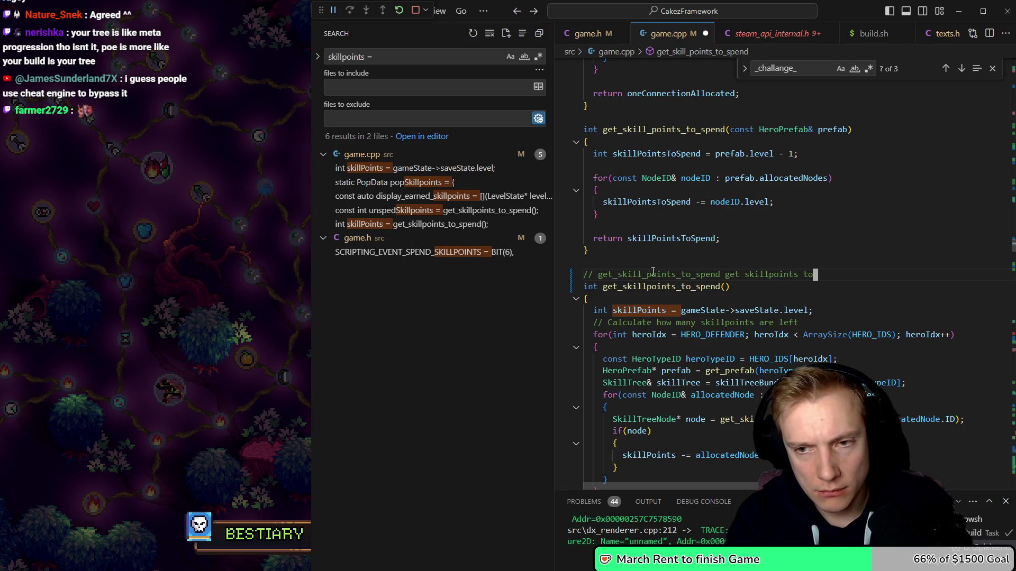
{"action": "key", "text": "Return"}
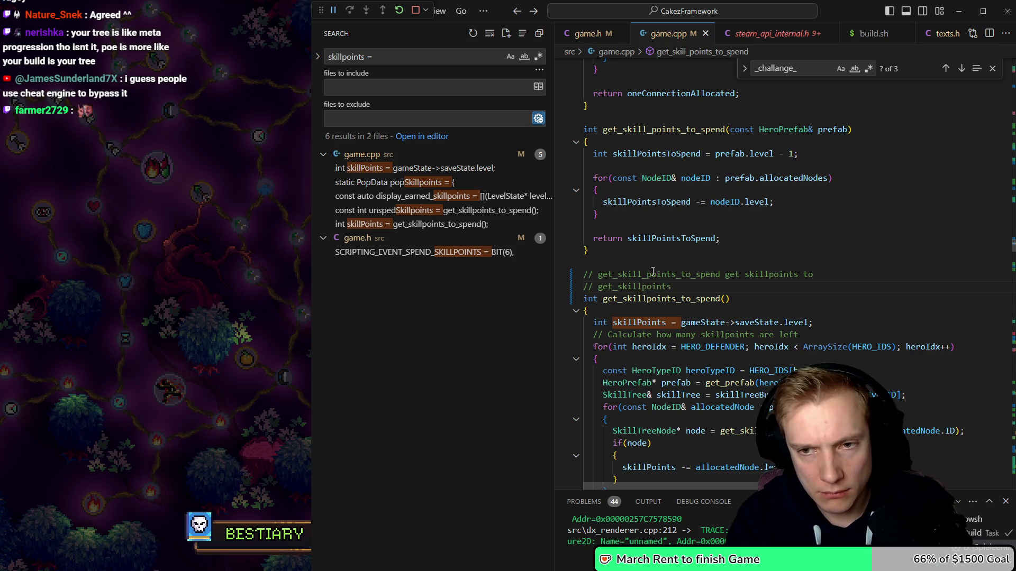
{"action": "key", "text": "Escape"}
{"action": "scroll", "coordinate": [656, 270], "scroll_direction": "down", "scroll_amount": 3}
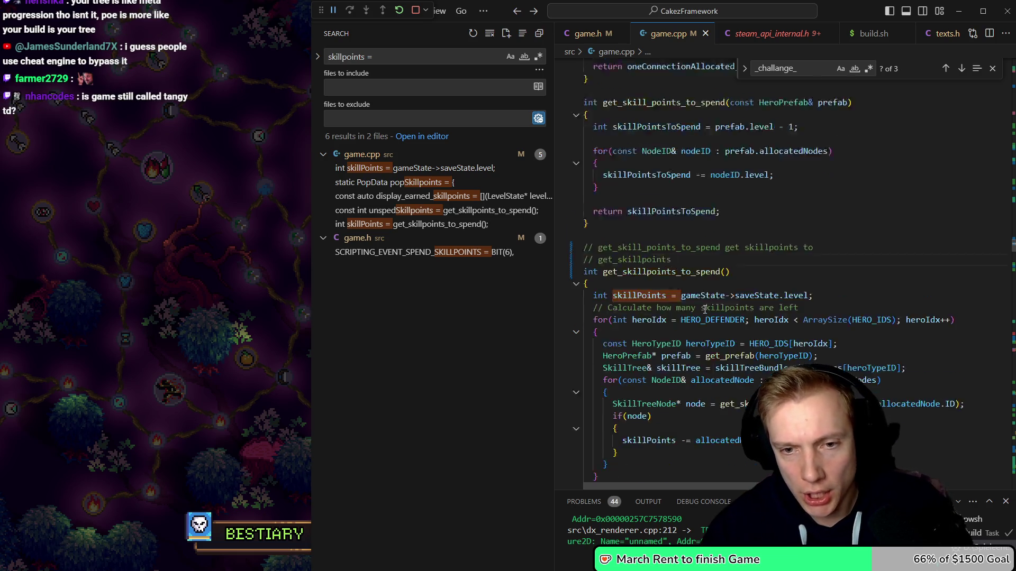
{"action": "left_click", "coordinate": [713, 243]}
{"action": "scroll", "coordinate": [766, 263], "scroll_direction": "down", "scroll_amount": 2}
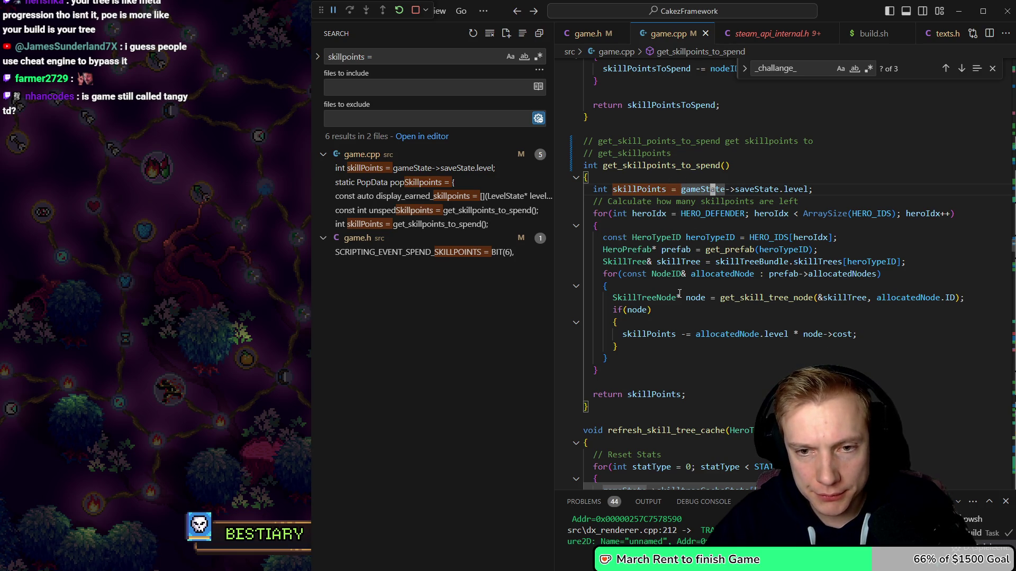
Add 'skillPoints = clamp(skillPoints, 0, 400);' after the declaration and save
{"action": "left_click", "coordinate": [825, 191]}
{"action": "key", "text": "Return"}
{"action": "key", "text": "Return"}
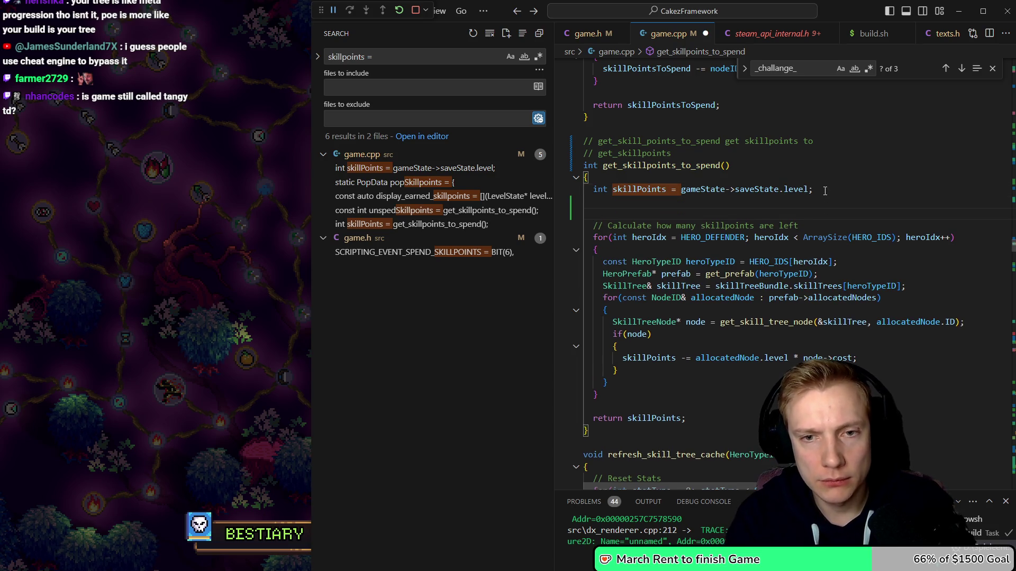
{"action": "type", "text": "skillpoints = min"}
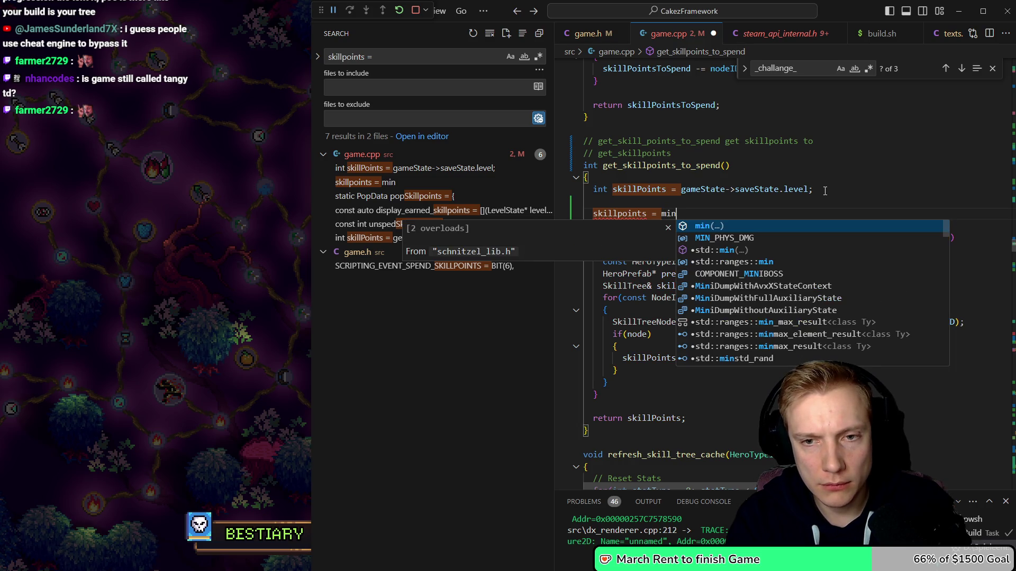
{"action": "key", "text": "BackSpace"}
{"action": "key", "text": "BackSpace"}
{"action": "key", "text": "BackSpace"}
{"action": "type", "text": "amp(0, 400,"}
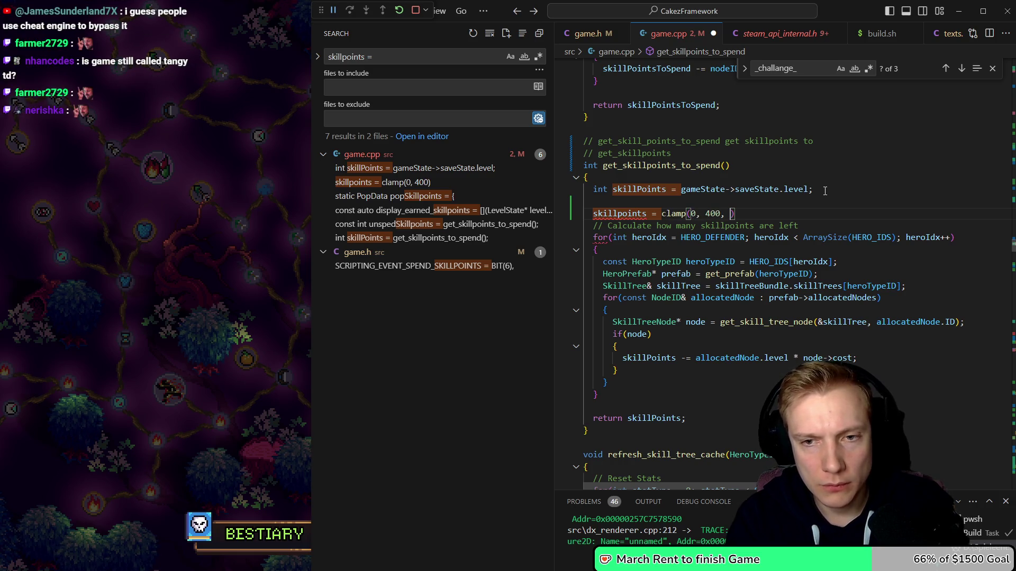
{"action": "key", "text": "BackSpace"}
{"action": "key", "text": "BackSpace"}
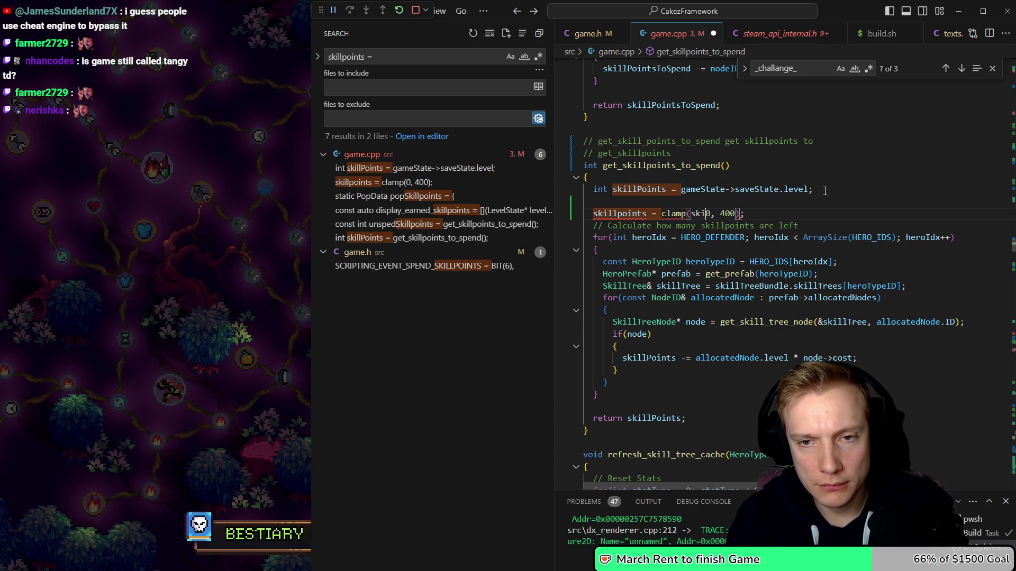
{"action": "type", "text": ","}
{"action": "key", "text": "ctrl+s"}
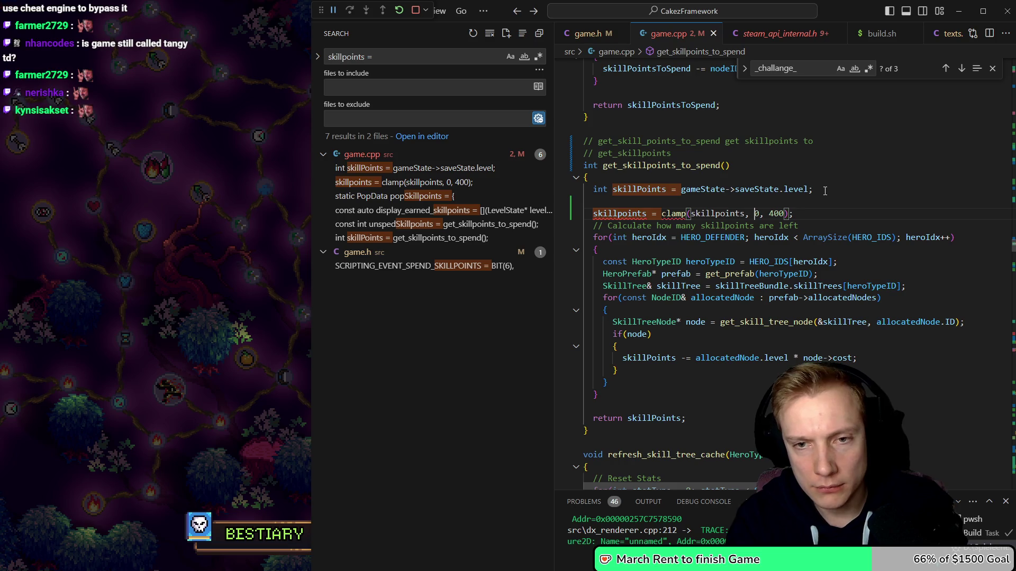
Tidy the blank lines around the new clamp line
{"action": "key", "text": "Home"}
{"action": "key", "text": "BackSpace"}
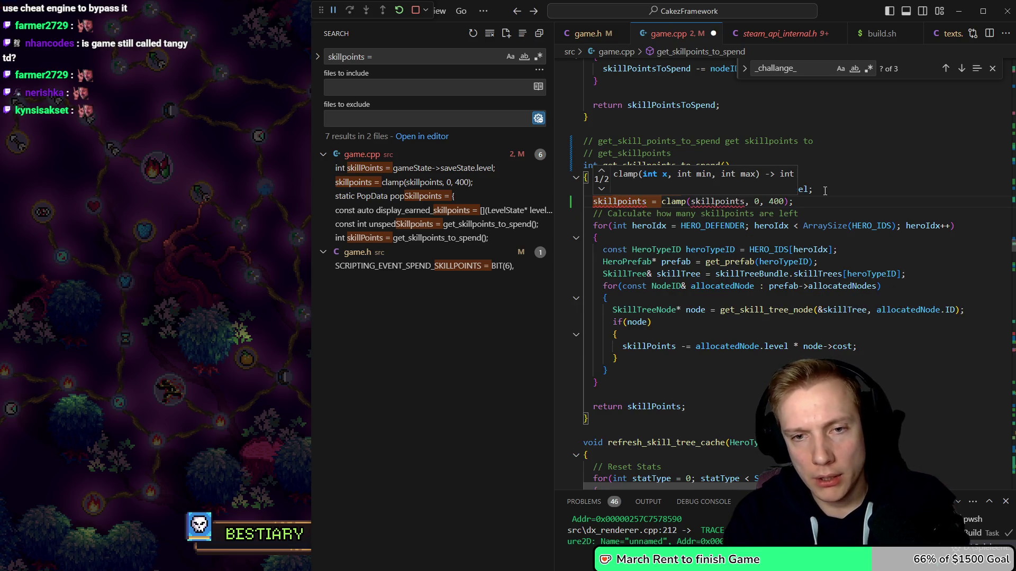
{"action": "key", "text": "Escape"}
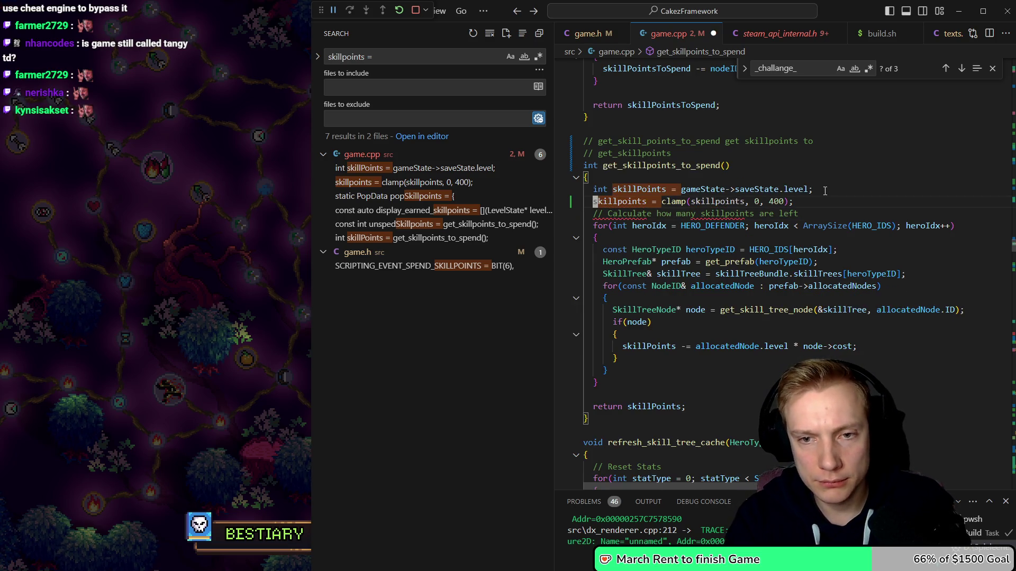
{"action": "key", "text": "End"}
{"action": "key", "text": "Return"}
{"action": "key", "text": "Up"}
{"action": "key", "text": "Home"}
Comment that at most 400 can be spent, fix the skillPoints casing, and save to rebuild
{"action": "key", "text": "Return"}
{"action": "key", "text": "Up"}
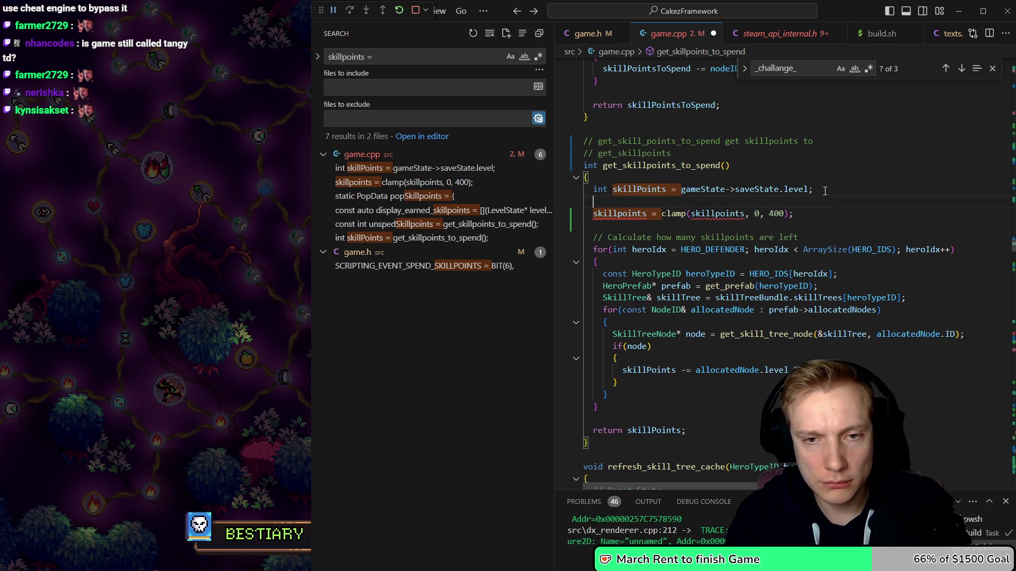
{"action": "key", "text": "Return"}
{"action": "type", "text": "// You can on"}
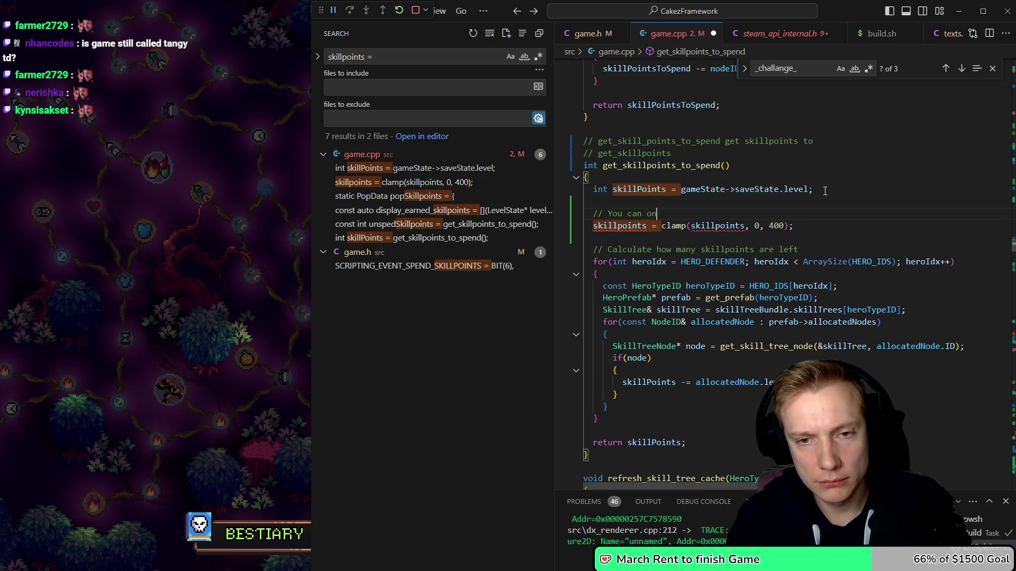
{"action": "type", "text": "rch"}
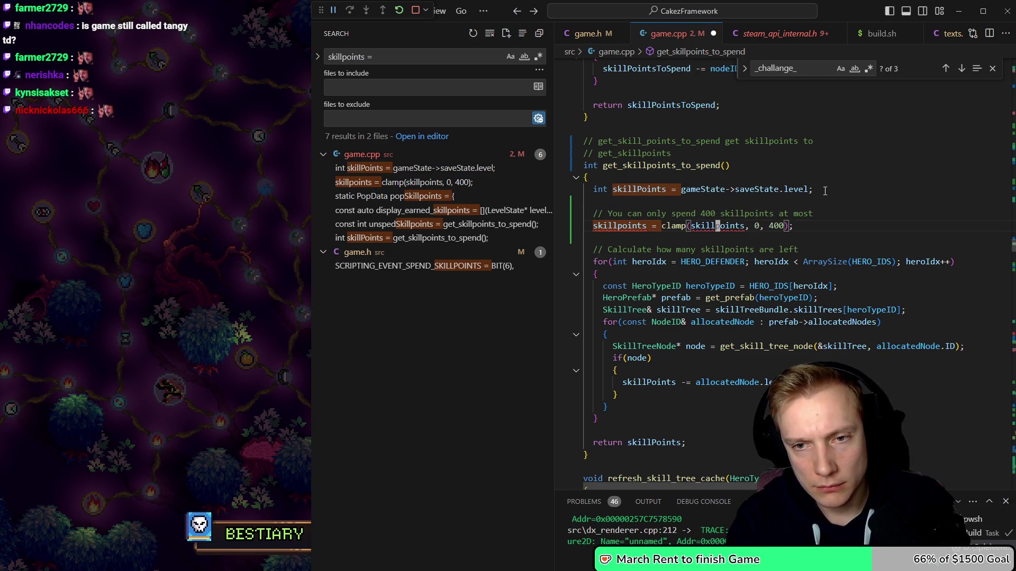
{"action": "key", "text": "Delete"}
{"action": "type", "text": "P"}
{"action": "key", "text": "ctrl+s"}
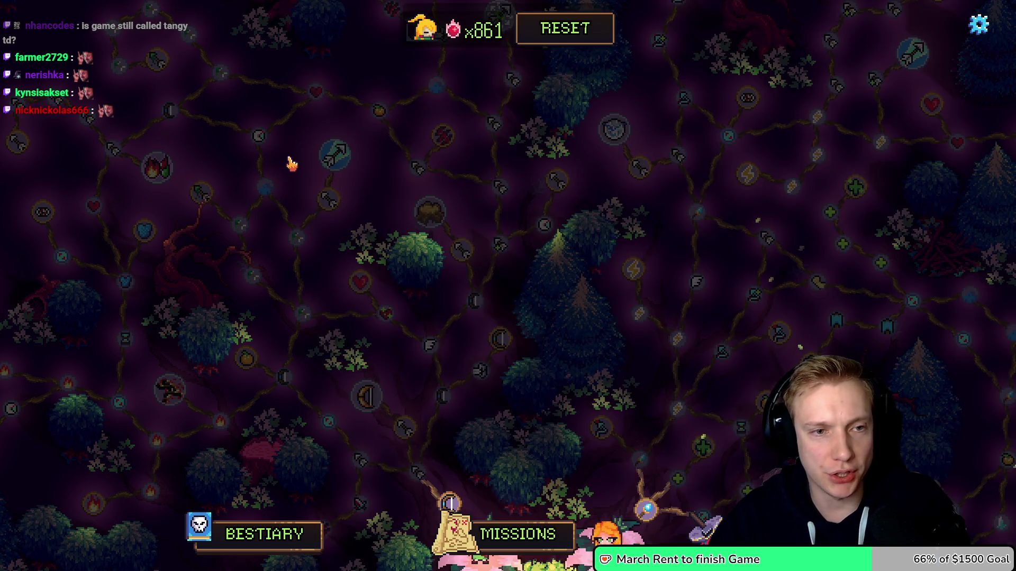
{"action": "left_click", "coordinate": [290, 165]}
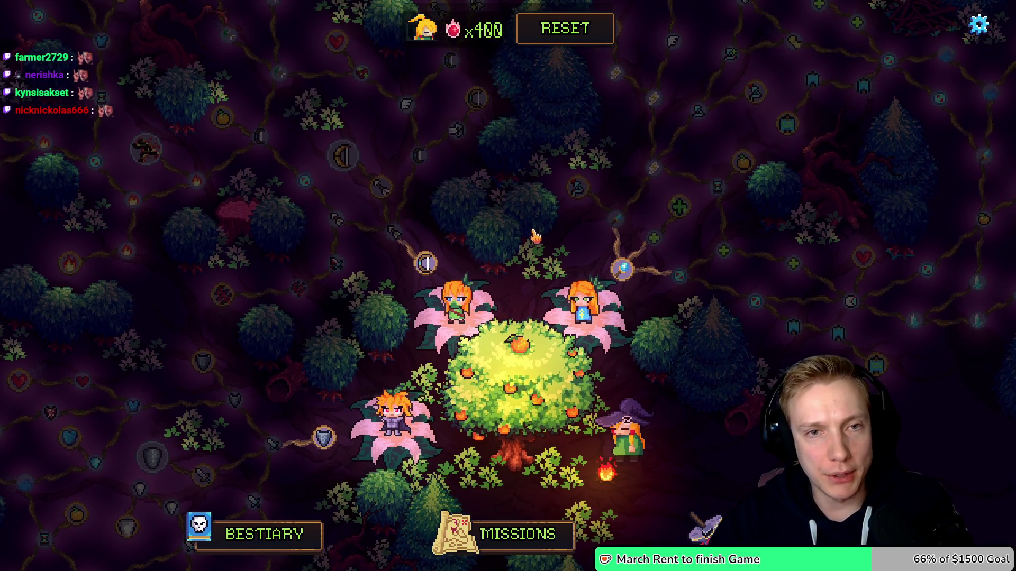
Change the point-cap comment to 420 and rebuild the game
{"action": "key", "text": "alt+Tab"}
{"action": "key", "text": "Up"}
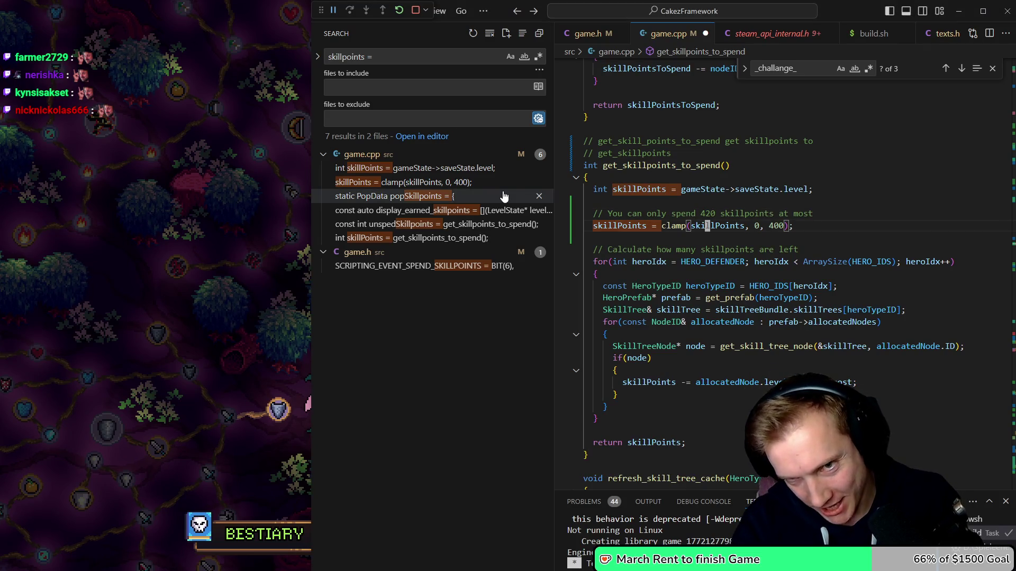
{"action": "key", "text": "ctrl+shift+b"}
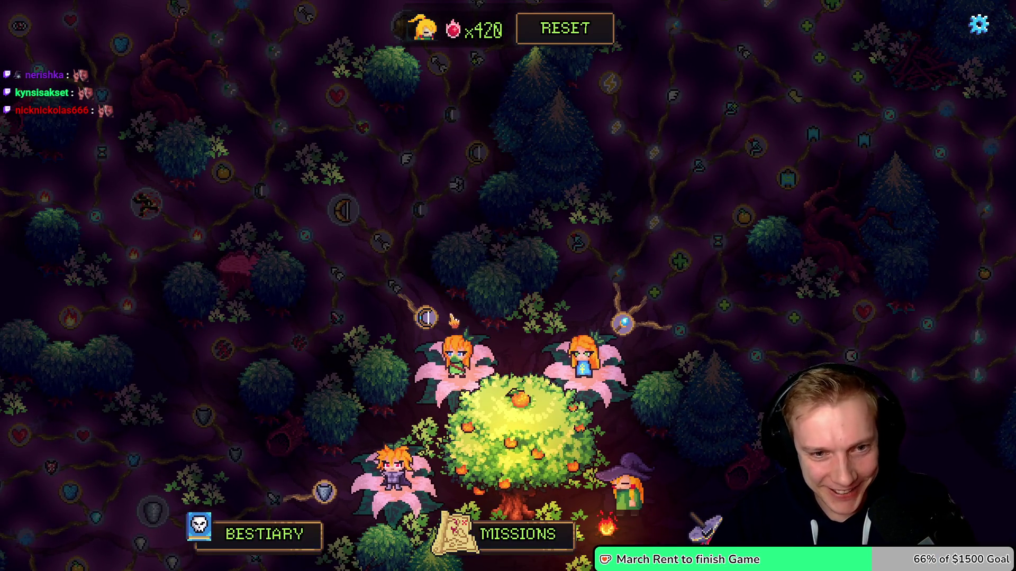
Unlock the branch beside the flowers plus projectile speed, range and pierce nodes
{"action": "left_click", "coordinate": [427, 318]}
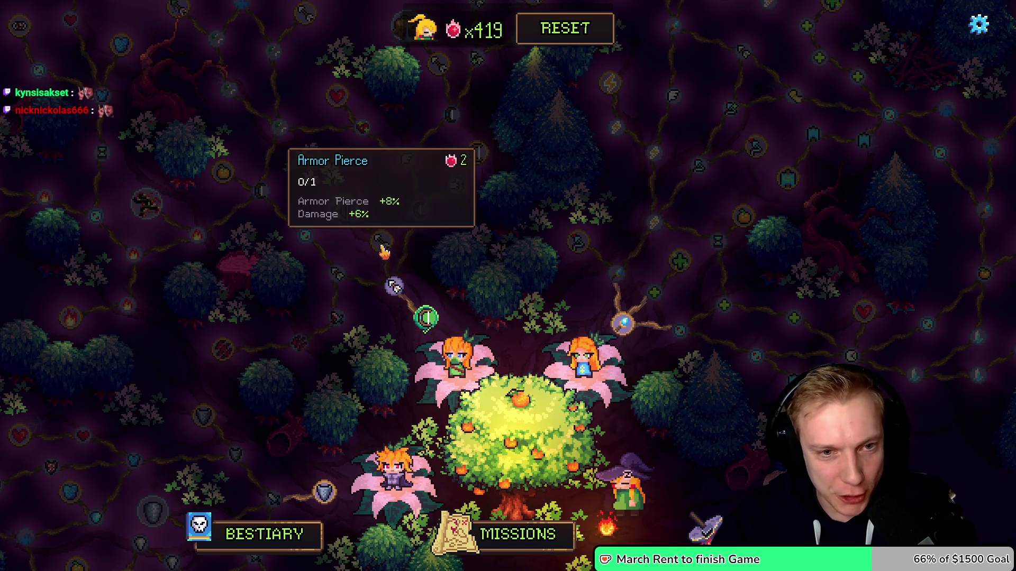
{"action": "left_click", "coordinate": [394, 286]}
{"action": "left_click", "coordinate": [381, 242]}
{"action": "left_click", "coordinate": [343, 210]}
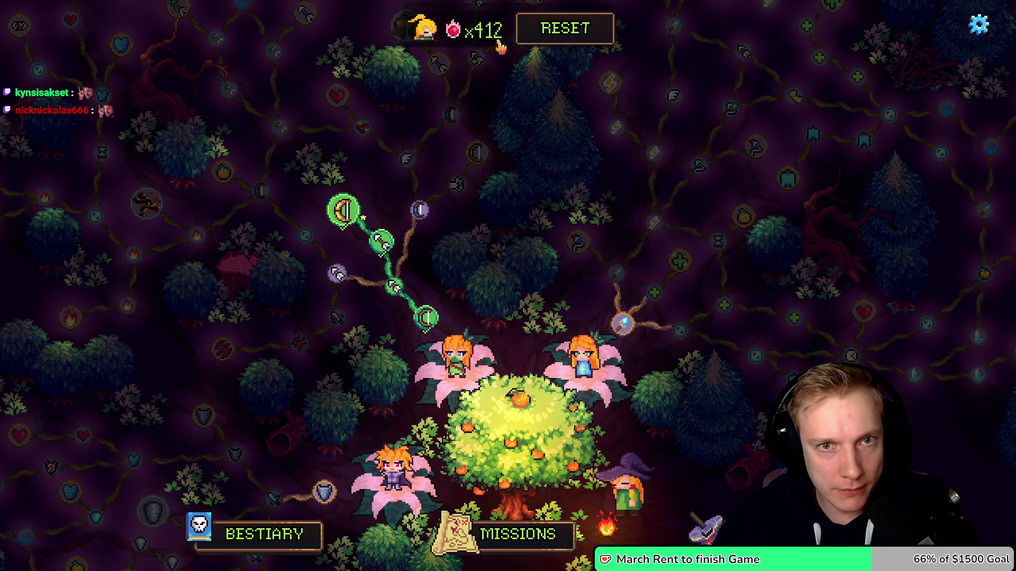
{"action": "left_click", "coordinate": [420, 210]}
{"action": "left_click", "coordinate": [457, 184]}
{"action": "left_click", "coordinate": [477, 153]}
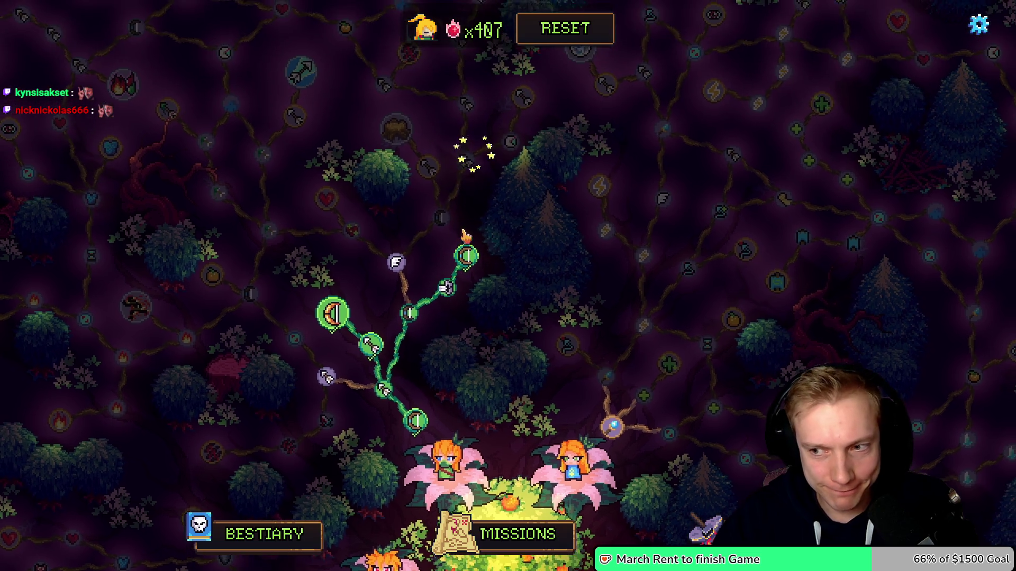
{"action": "left_click", "coordinate": [396, 261]}
{"action": "left_click", "coordinate": [443, 217]}
{"action": "left_click", "coordinate": [427, 167]}
{"action": "left_click", "coordinate": [397, 128]}
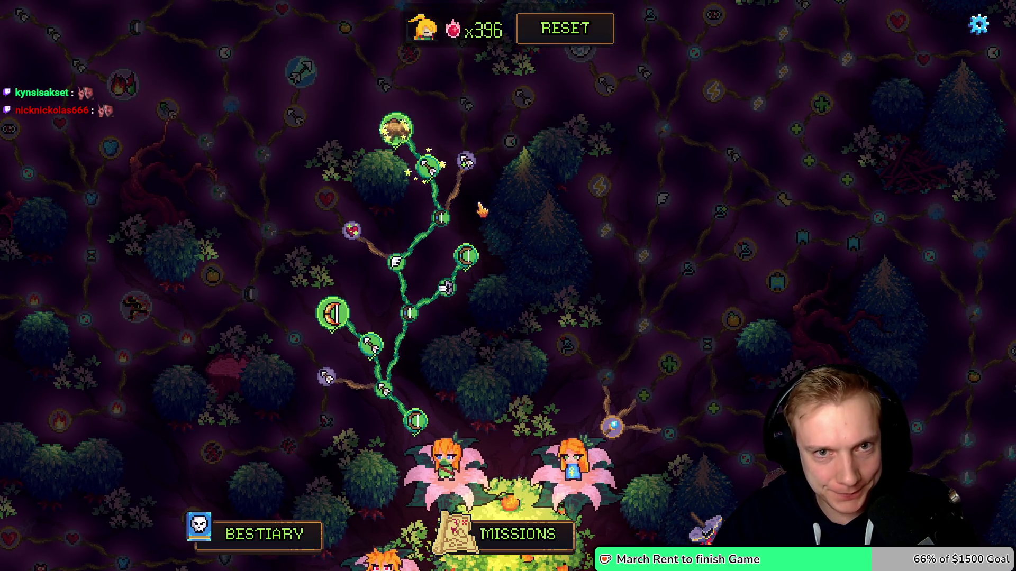
Unlock Projectiles, Lifetime, Physical Damage, Split Projectiles, Bleed Damage, Homing and Dodge Chance nodes
{"action": "left_click_drag", "start_coordinate": [469, 165], "coordinate": [456, 231]}
{"action": "left_click", "coordinate": [454, 228]}
{"action": "left_click", "coordinate": [498, 207]}
{"action": "left_click", "coordinate": [454, 170]}
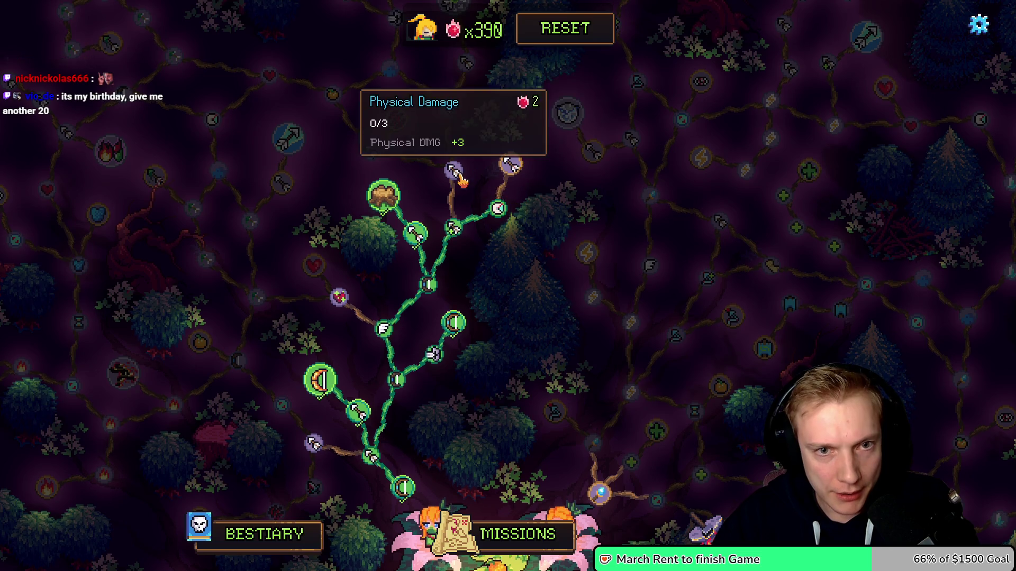
{"action": "left_click", "coordinate": [511, 166]}
{"action": "left_click", "coordinate": [357, 272]}
{"action": "left_click", "coordinate": [382, 239]}
{"action": "left_click", "coordinate": [433, 228]}
{"action": "left_click", "coordinate": [451, 182]}
{"action": "left_click", "coordinate": [439, 121]}
{"action": "left_click", "coordinate": [376, 189]}
Unlock Armor Pierce and the remaining bleed nodes toward the top-left
{"action": "left_click", "coordinate": [382, 139]}
{"action": "left_click", "coordinate": [332, 113]}
{"action": "left_click", "coordinate": [369, 87]}
{"action": "left_click", "coordinate": [299, 74]}
{"action": "left_click", "coordinate": [275, 61]}
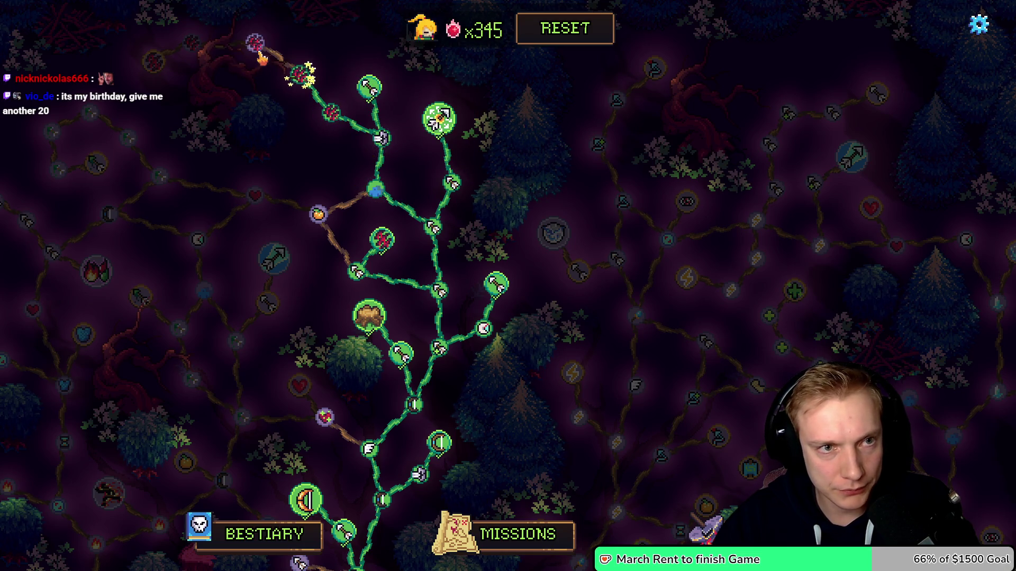
{"action": "left_click", "coordinate": [254, 47]}
{"action": "left_click", "coordinate": [196, 55]}
{"action": "left_click", "coordinate": [196, 55]}
Buy the orange node, the Life node, the poison chain and Damage over Time
{"action": "left_click_drag", "start_coordinate": [237, 270], "coordinate": [351, 209]}
{"action": "left_click", "coordinate": [433, 155]}
{"action": "left_click", "coordinate": [370, 136]}
{"action": "left_click", "coordinate": [274, 116]}
{"action": "left_click", "coordinate": [242, 79]}
{"action": "left_click", "coordinate": [204, 53]}
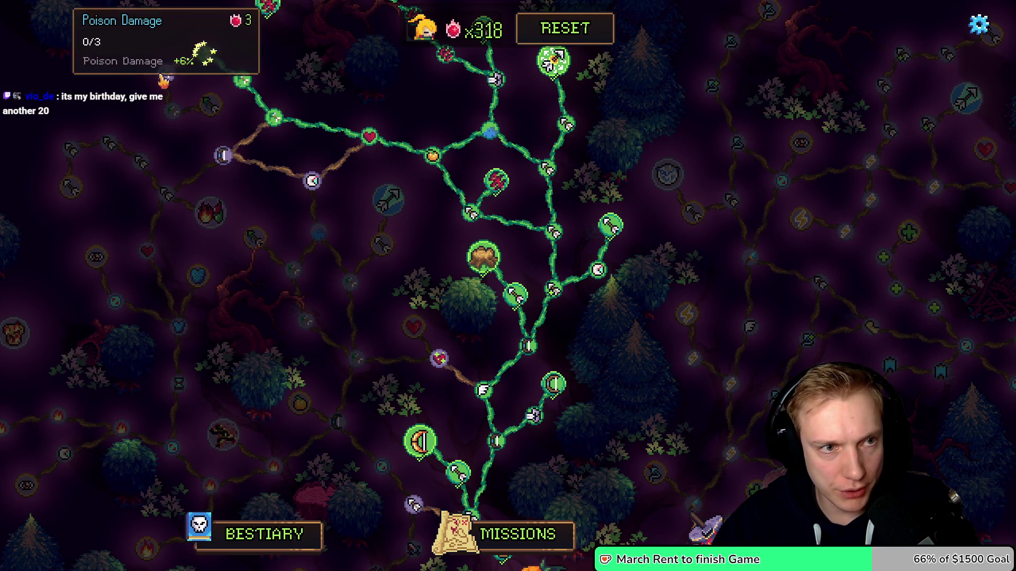
{"action": "left_click", "coordinate": [173, 110]}
{"action": "left_click", "coordinate": [213, 107]}
{"action": "left_click", "coordinate": [215, 108]}
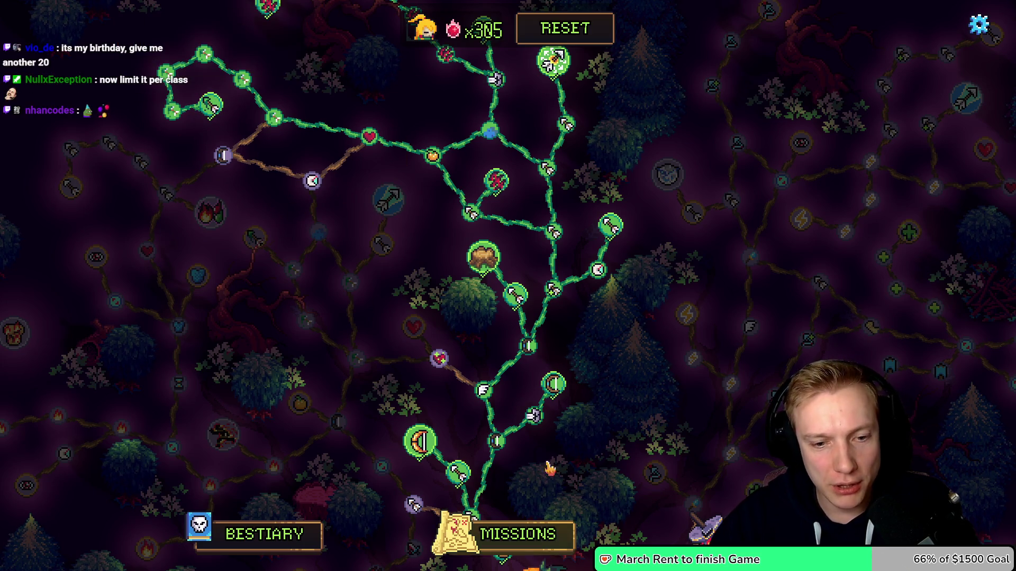
Refund and rebuy the Damage over Time and Bleed Duration nodes
{"action": "scroll", "coordinate": [529, 461], "scroll_direction": "down", "scroll_amount": 3}
{"action": "mouse_move", "coordinate": [553, 461]}
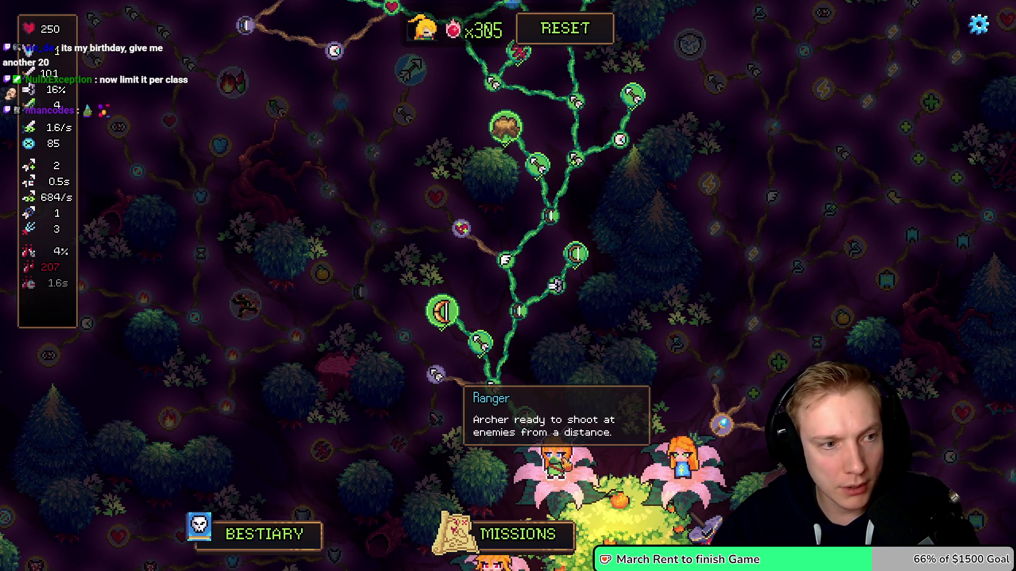
{"action": "scroll", "coordinate": [362, 234], "scroll_direction": "up", "scroll_amount": 3}
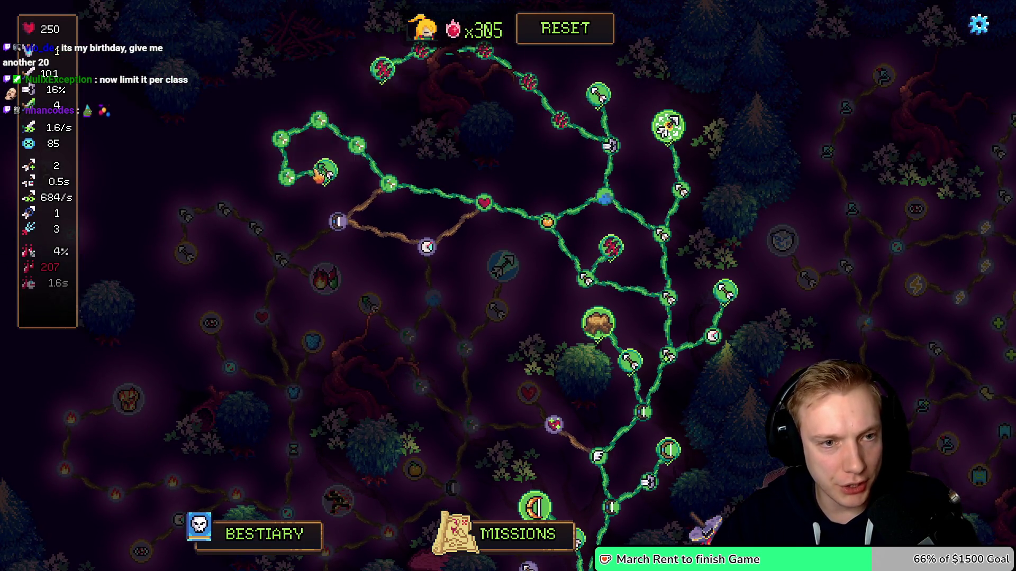
{"action": "right_click", "coordinate": [324, 172]}
{"action": "left_click", "coordinate": [324, 172]}
{"action": "mouse_move", "coordinate": [52, 273]}
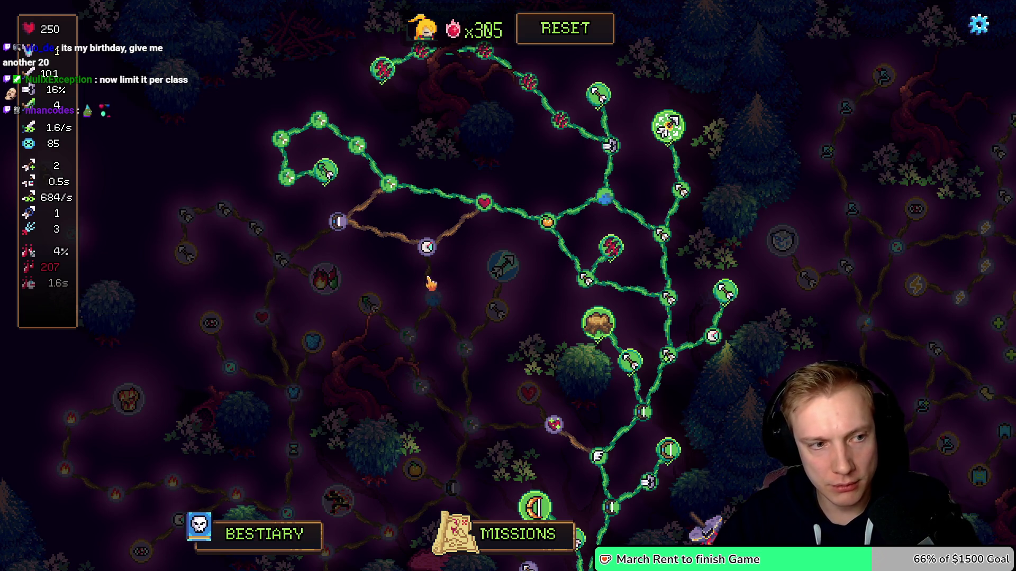
{"action": "right_click", "coordinate": [386, 74]}
{"action": "left_click", "coordinate": [386, 73]}
Max out Bleed Duration, Bleed Damage and Bleed Chance on the bleed branch
{"action": "mouse_move", "coordinate": [371, 250]}
{"action": "left_mouse_down"}
{"action": "mouse_move", "coordinate": [304, 129]}
{"action": "mouse_move", "coordinate": [328, 281]}
{"action": "left_mouse_up"}
{"action": "mouse_move", "coordinate": [345, 82]}
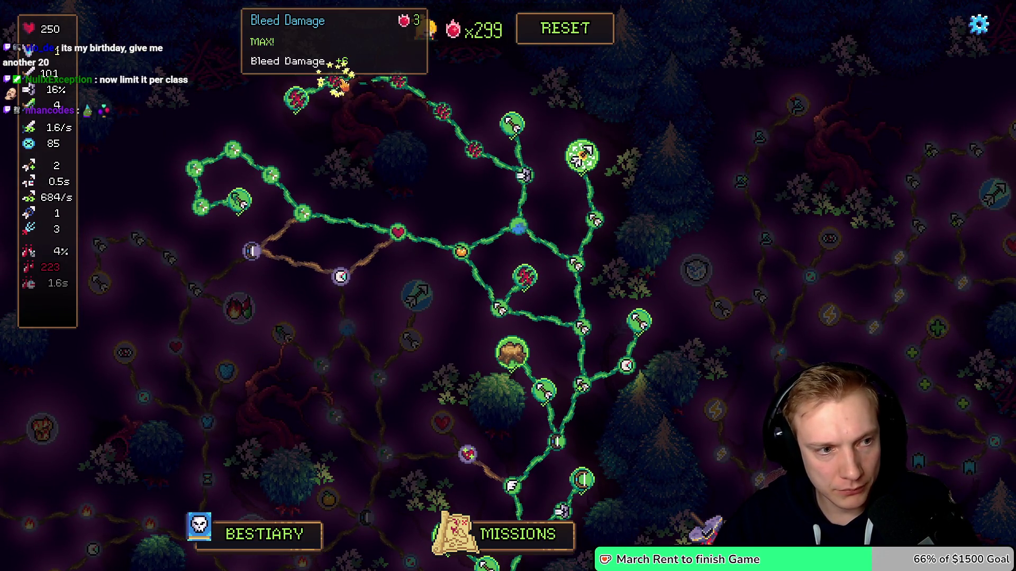
{"action": "left_click", "coordinate": [398, 81]}
{"action": "left_click", "coordinate": [442, 114]}
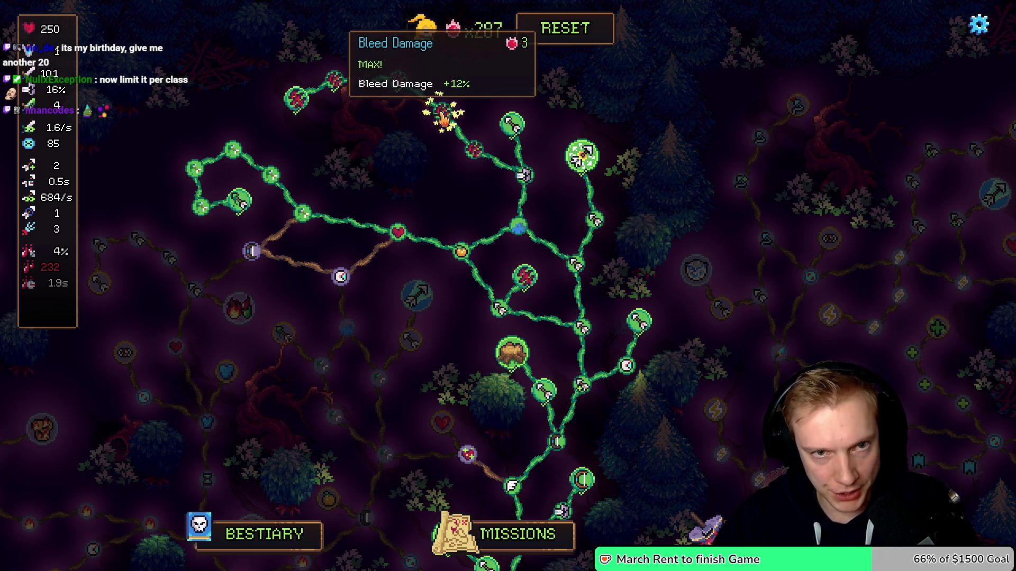
{"action": "scroll", "coordinate": [442, 114], "scroll_direction": "down", "scroll_amount": 5}
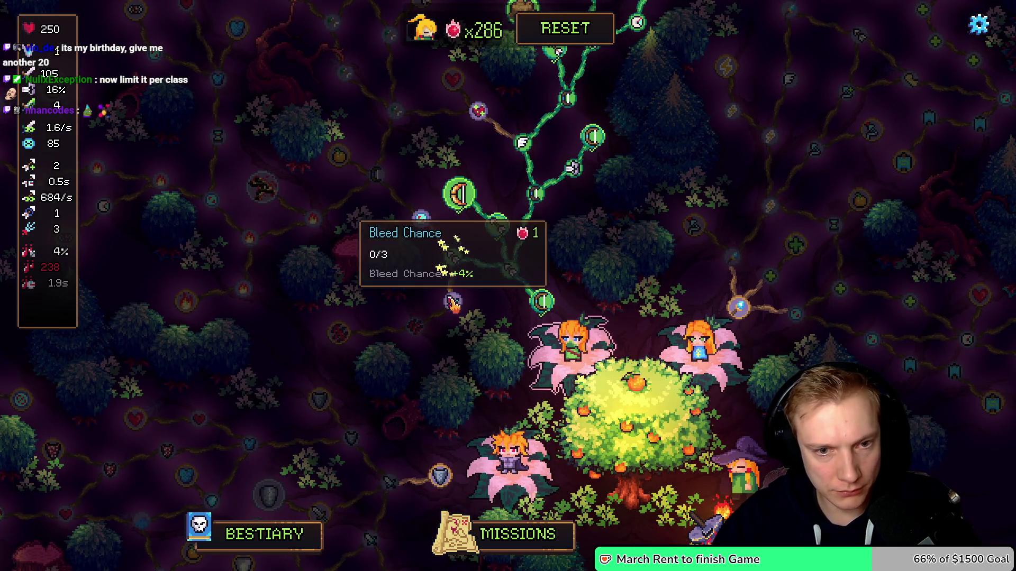
{"action": "left_click", "coordinate": [452, 301]}
{"action": "left_click", "coordinate": [415, 329]}
{"action": "left_click", "coordinate": [339, 333]}
{"action": "left_click", "coordinate": [416, 328]}
{"action": "left_click", "coordinate": [417, 328]}
{"action": "left_click", "coordinate": [452, 302]}
{"action": "left_click", "coordinate": [452, 301]}
Upgrade Physical Damage and buy the Area of Effect, Range and orange nodes
{"action": "left_click", "coordinate": [453, 257]}
{"action": "left_click", "coordinate": [452, 258]}
{"action": "left_click", "coordinate": [458, 192]}
{"action": "scroll", "coordinate": [391, 236], "scroll_direction": "up", "scroll_amount": 1}
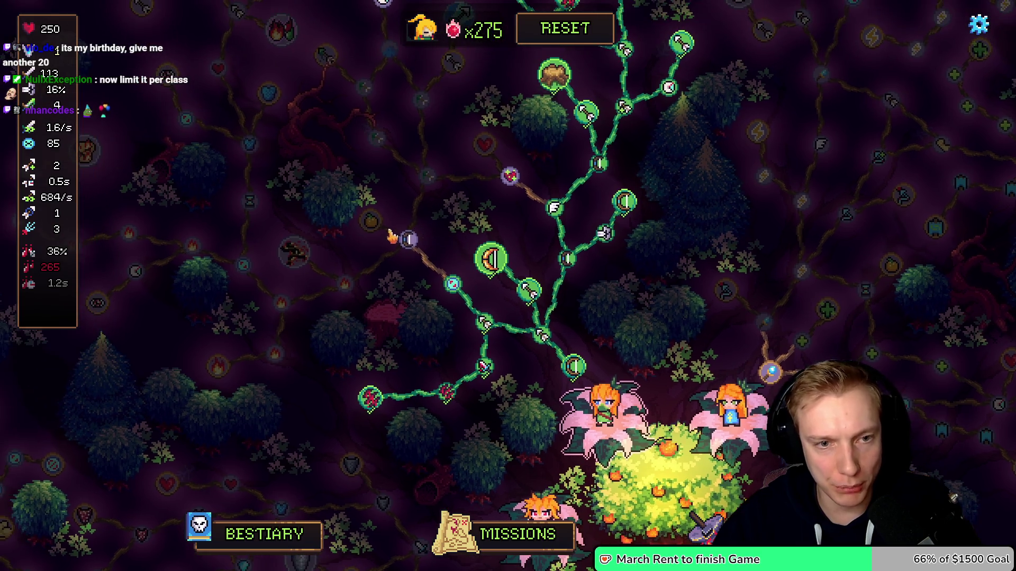
{"action": "left_click", "coordinate": [409, 240]}
{"action": "left_click", "coordinate": [370, 221]}
Max out Projectile Lifetime and upgrade Physical Damage and Armor Pierce
{"action": "key", "text": "w"}
{"action": "key", "text": "d"}
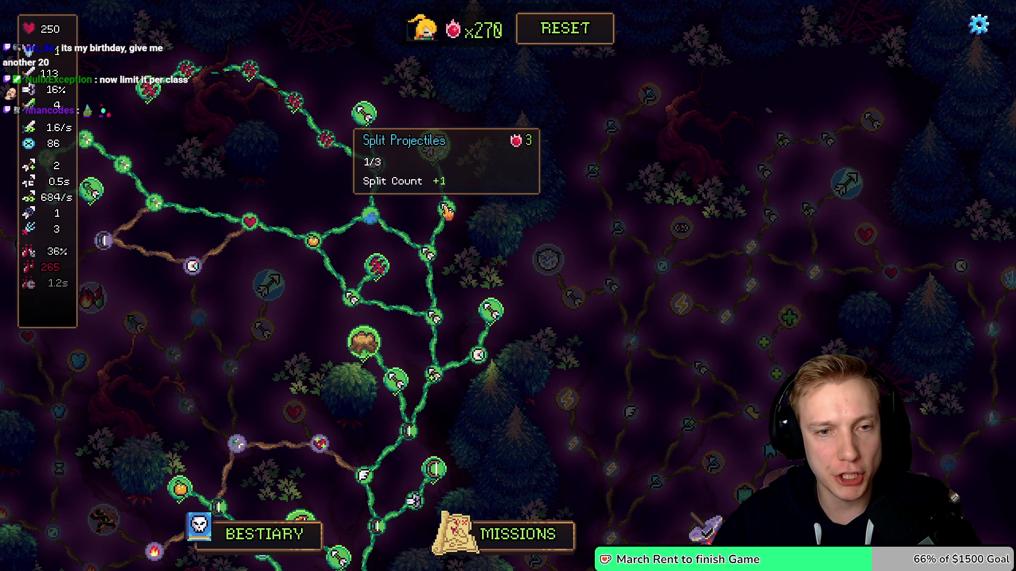
{"action": "left_click", "coordinate": [434, 375]}
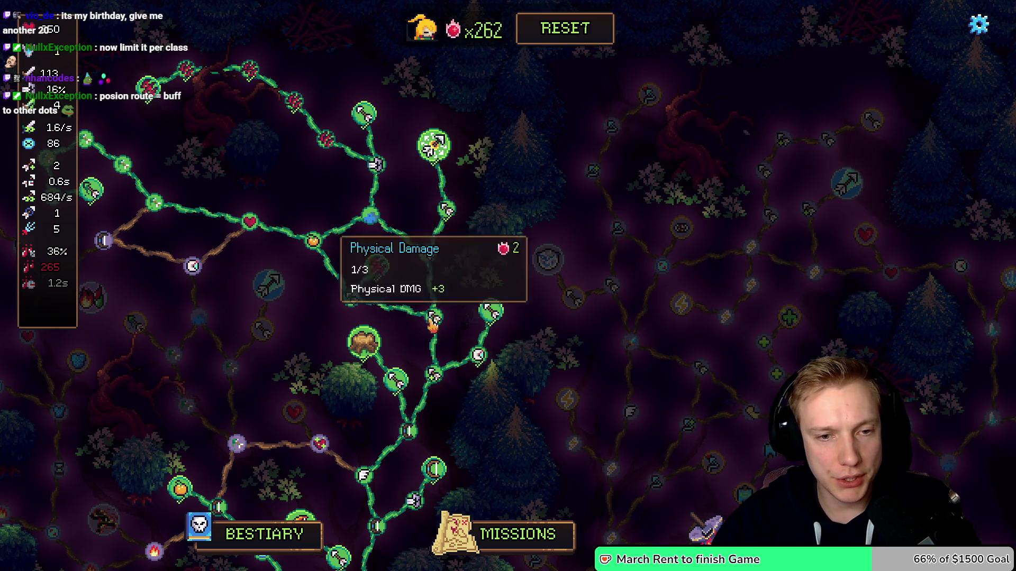
{"action": "left_click", "coordinate": [433, 318]}
{"action": "left_click", "coordinate": [377, 164]}
{"action": "left_click", "coordinate": [377, 164]}
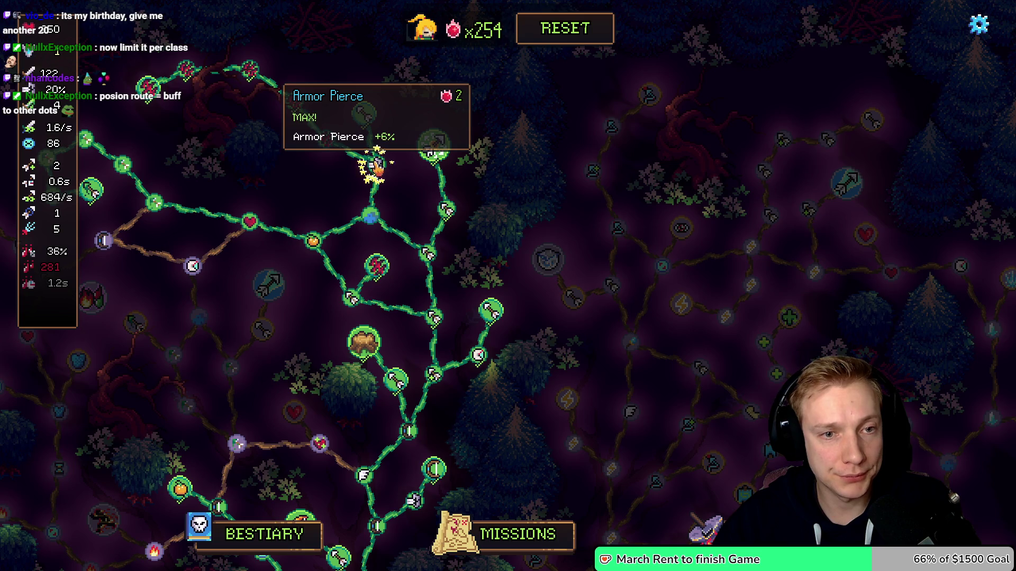
Buy Poison Damage and Poison Duration, and bring Poison Chance to max
{"action": "key", "text": "s"}
{"action": "key", "text": "a"}
{"action": "key", "text": "w"}
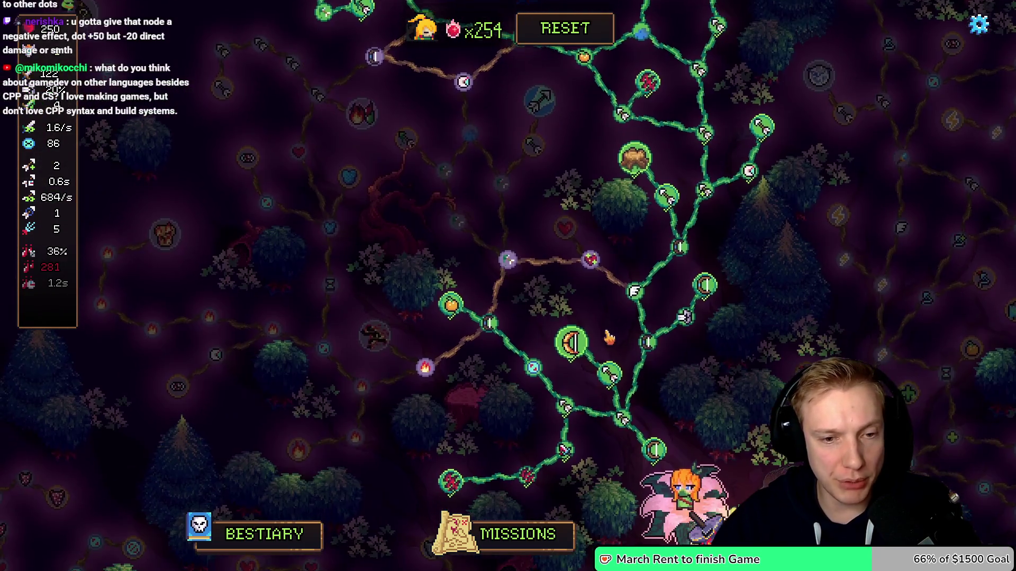
{"action": "key", "text": "w"}
{"action": "key", "text": "d"}
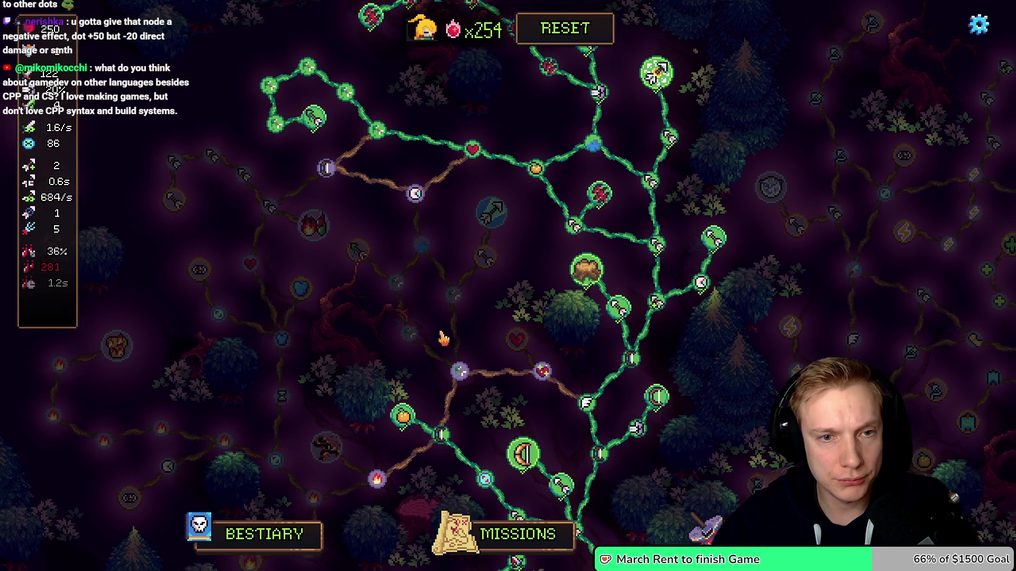
{"action": "left_click", "coordinate": [464, 373]}
{"action": "left_click", "coordinate": [416, 335]}
{"action": "left_click", "coordinate": [406, 289]}
{"action": "left_click", "coordinate": [361, 250]}
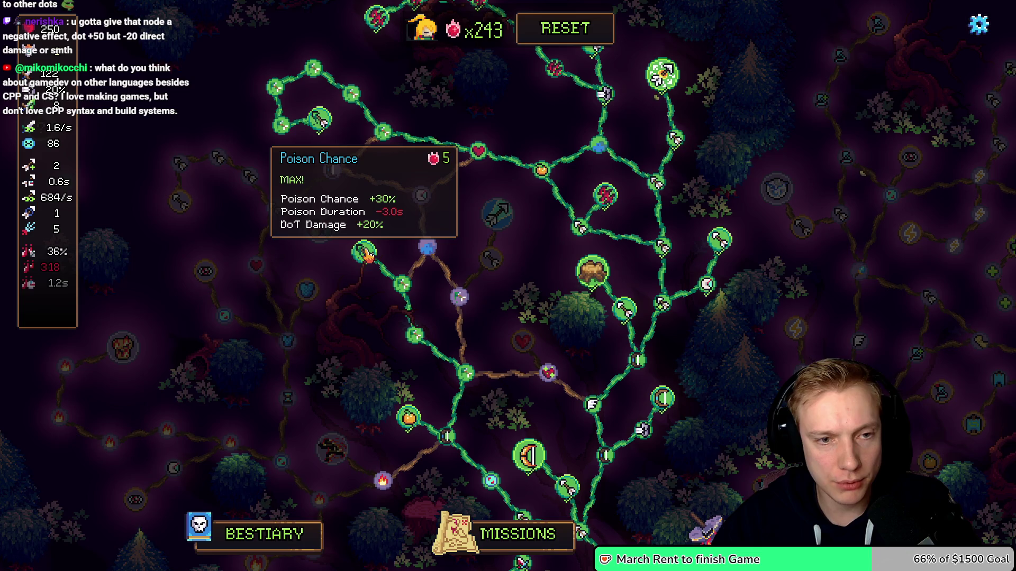
{"action": "right_click", "coordinate": [362, 253]}
{"action": "left_click", "coordinate": [363, 250]}
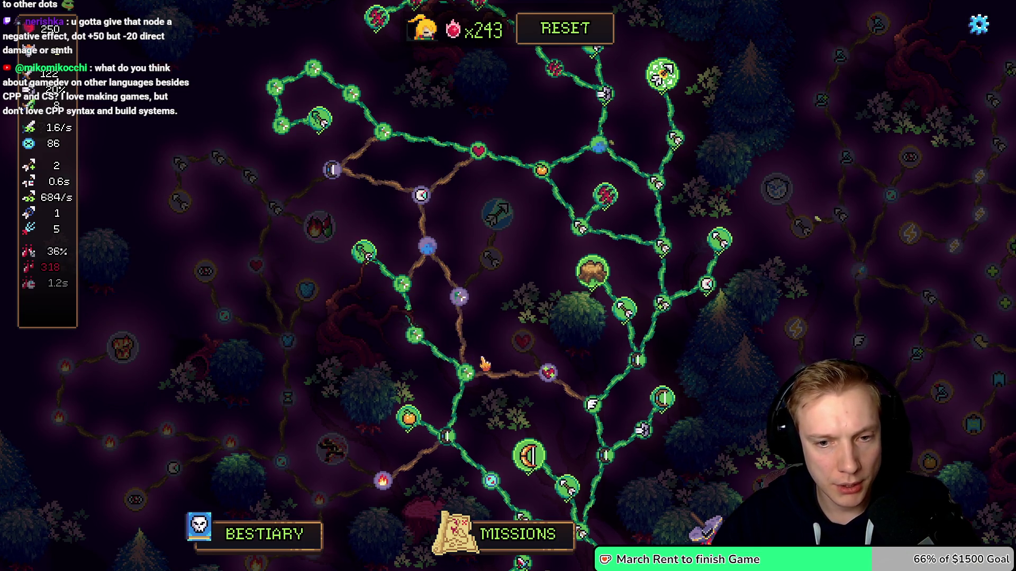
Max a Physical Damage node and move a Projectile Lifetime point into Projectiles
{"action": "left_click_drag", "start_coordinate": [590, 418], "coordinate": [528, 346]}
{"action": "left_click_drag", "start_coordinate": [513, 291], "coordinate": [470, 378]}
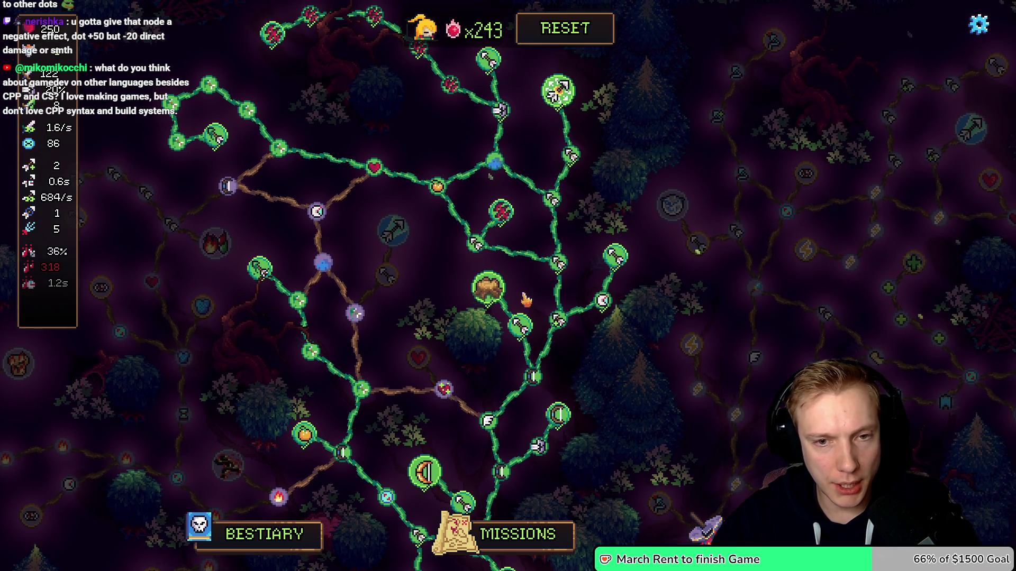
{"action": "left_click", "coordinate": [475, 244]}
{"action": "left_click_drag", "start_coordinate": [428, 349], "coordinate": [413, 270]}
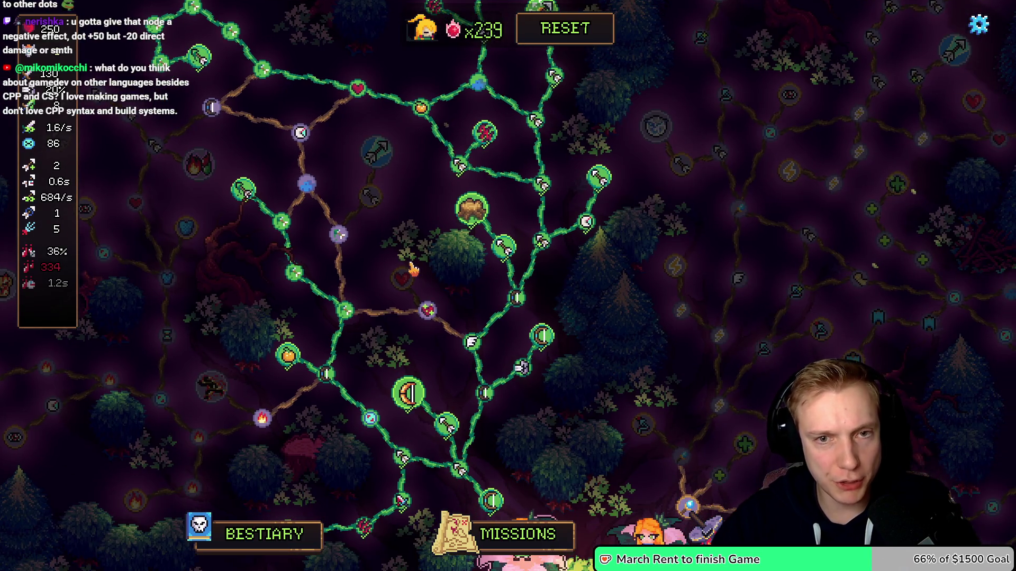
{"action": "left_click_drag", "start_coordinate": [547, 92], "coordinate": [520, 182]}
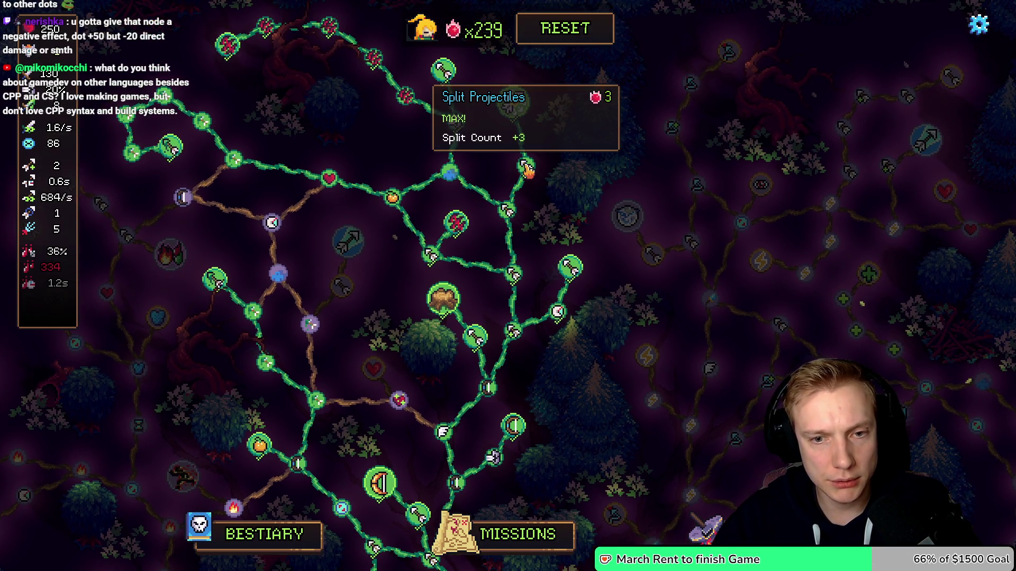
{"action": "right_click", "coordinate": [561, 319]}
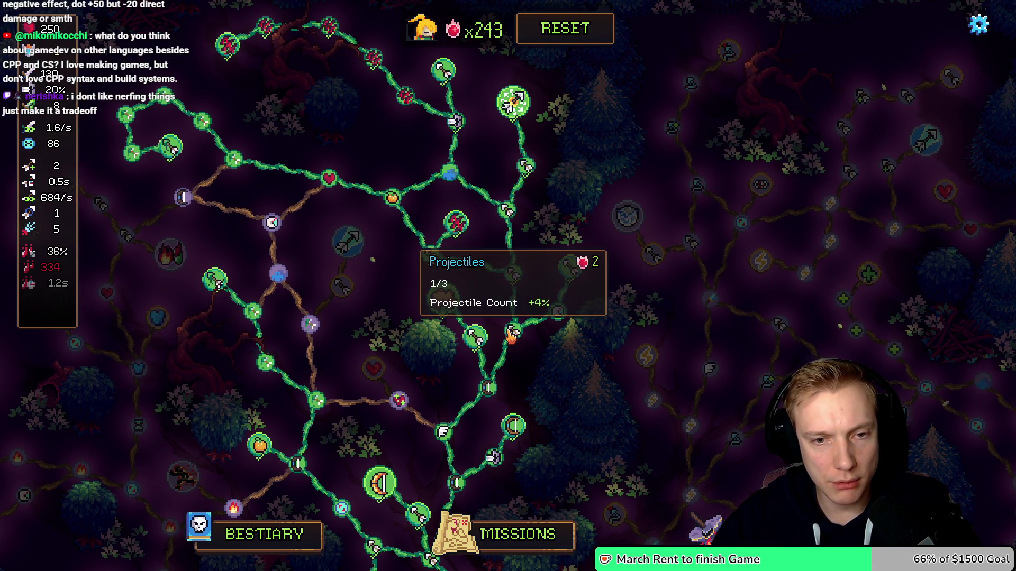
{"action": "left_click", "coordinate": [513, 332]}
{"action": "left_click", "coordinate": [513, 332]}
Max out Attack Speed, Armor Pierce and another Physical Damage node
{"action": "left_click_drag", "start_coordinate": [513, 331], "coordinate": [519, 253]}
{"action": "mouse_move", "coordinate": [531, 310]}
{"action": "left_mouse_down"}
{"action": "mouse_move", "coordinate": [500, 290]}
{"action": "mouse_move", "coordinate": [522, 237]}
{"action": "left_mouse_up"}
{"action": "left_click", "coordinate": [486, 330]}
{"action": "left_click", "coordinate": [486, 330]}
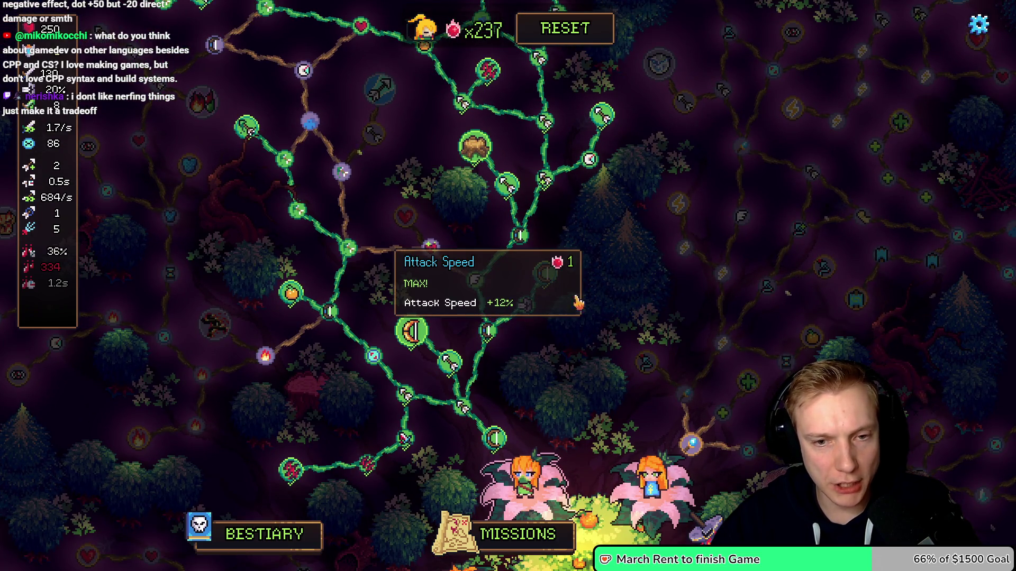
{"action": "left_click", "coordinate": [526, 307]}
{"action": "left_click", "coordinate": [527, 307]}
{"action": "left_click", "coordinate": [463, 406]}
{"action": "left_click", "coordinate": [463, 406]}
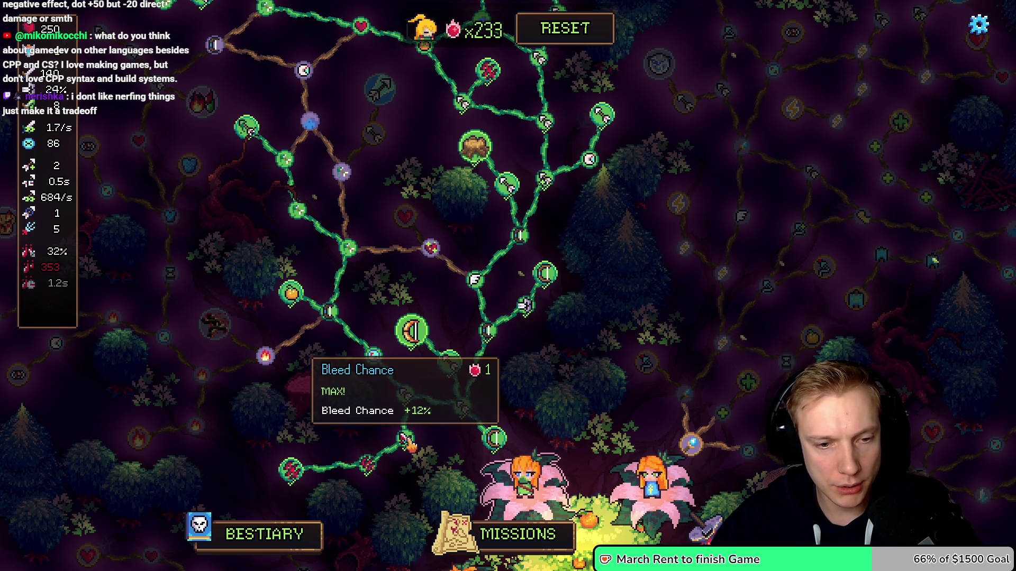
Buy Attack Speed, Projectile Speed and Damage over Time on the left, and rebuy Cost
{"action": "scroll", "coordinate": [431, 381], "scroll_direction": "up", "scroll_amount": 5}
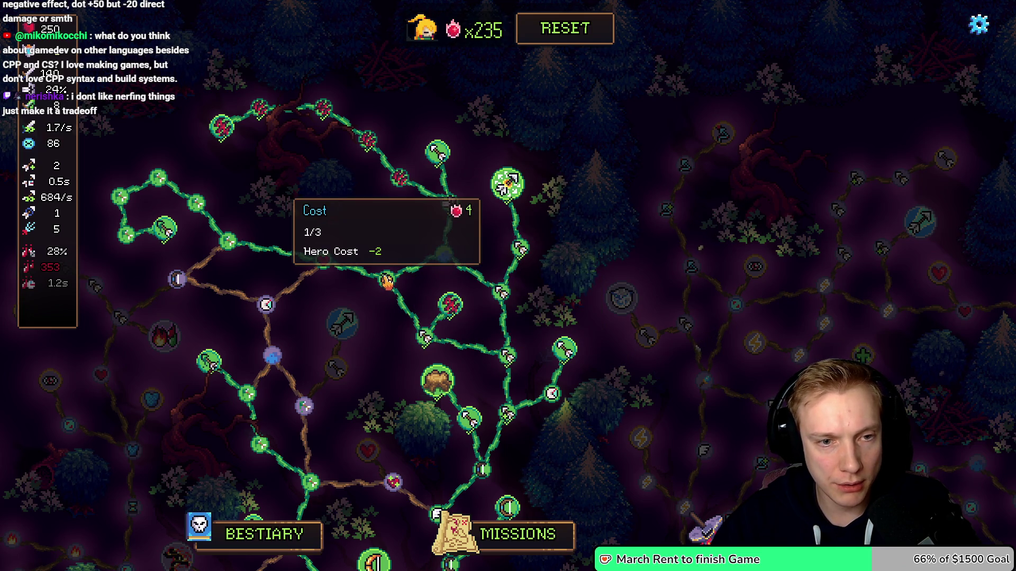
{"action": "left_click_drag", "start_coordinate": [323, 264], "coordinate": [360, 221]}
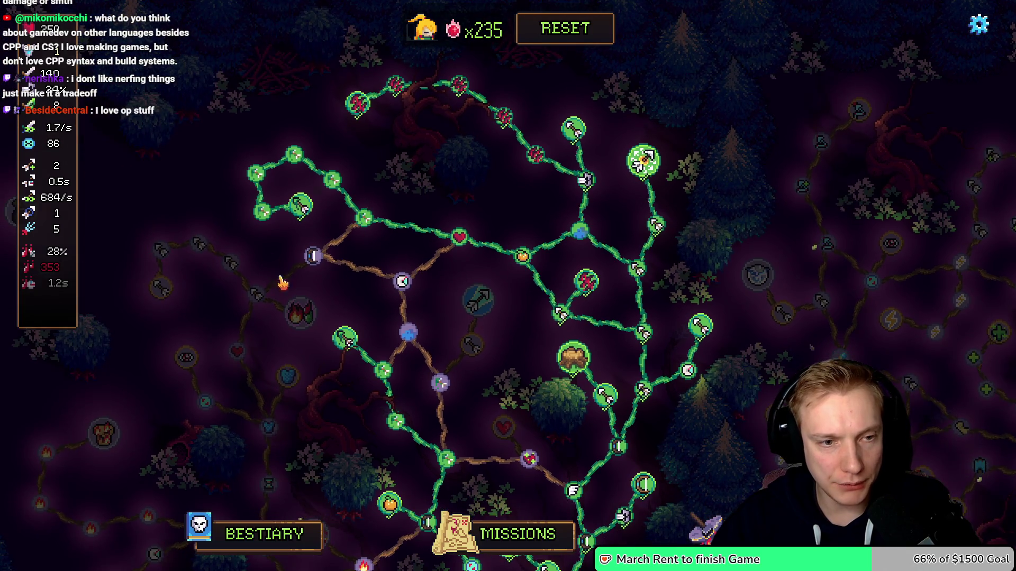
{"action": "left_click", "coordinate": [314, 256]}
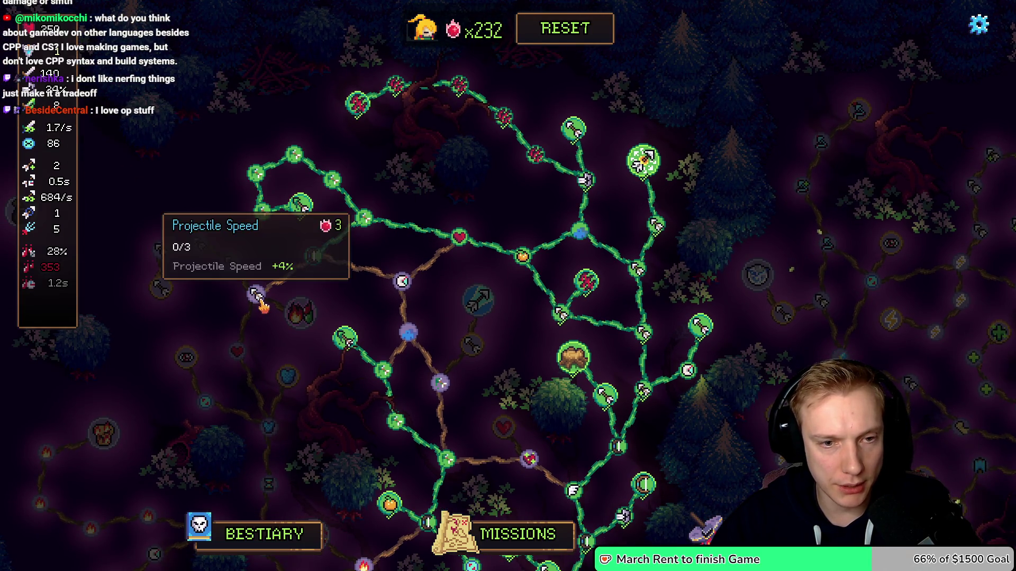
{"action": "left_click", "coordinate": [255, 294]}
{"action": "left_click", "coordinate": [402, 281]}
{"action": "right_click", "coordinate": [523, 257]}
{"action": "left_click", "coordinate": [523, 256]}
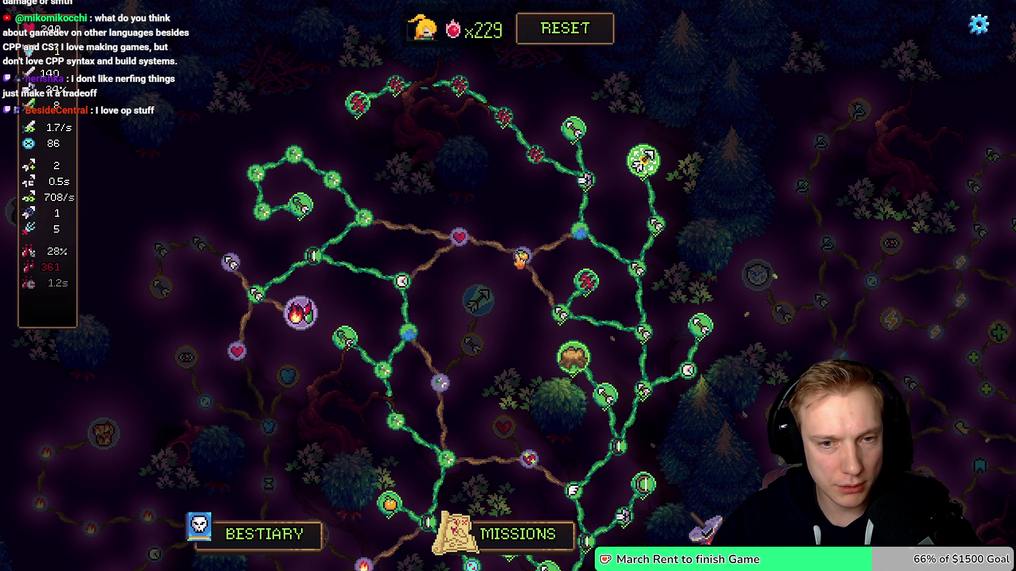
Add a point to Life and refund the Cost and another recent point
{"action": "left_click", "coordinate": [461, 239]}
{"action": "right_click", "coordinate": [402, 281]}
{"action": "right_click", "coordinate": [522, 256]}
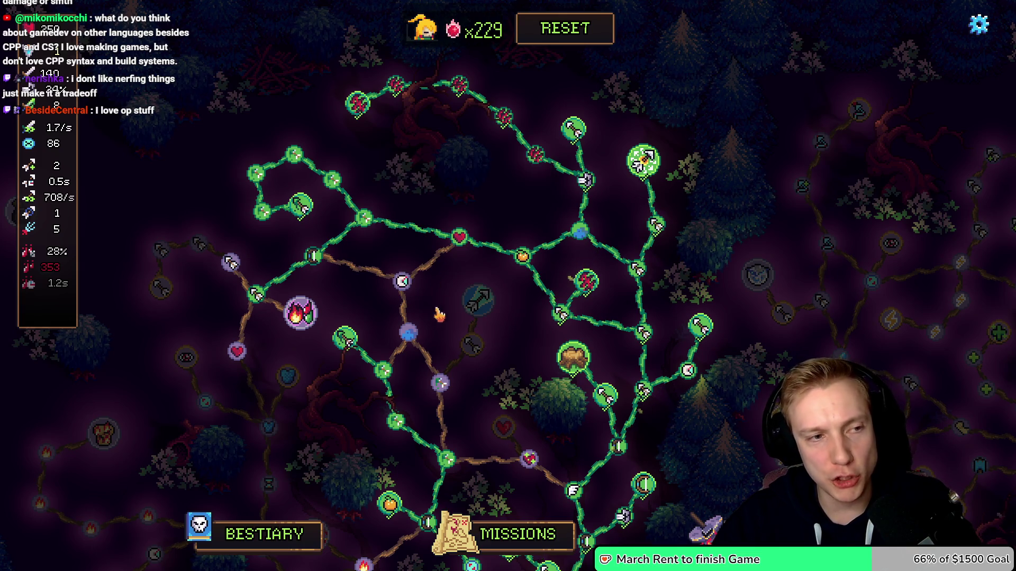
Buy the left-chain nodes, max Projectile Lifetime and upper Split Damage, add Homing Projectiles
{"action": "key", "text": "a"}
{"action": "left_click", "coordinate": [360, 208]}
{"action": "left_click", "coordinate": [327, 186]}
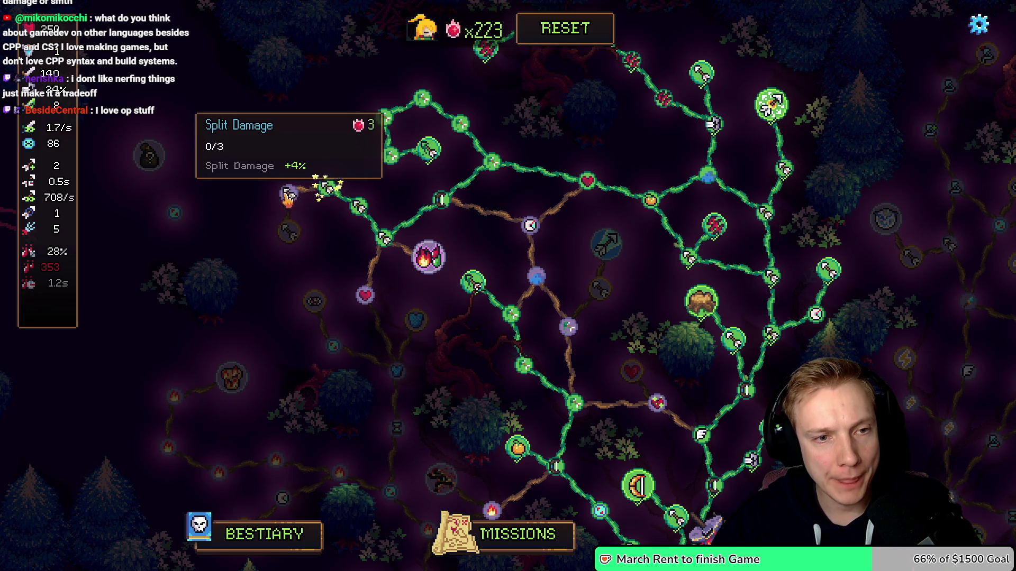
{"action": "left_click", "coordinate": [289, 195]}
{"action": "left_click", "coordinate": [359, 209]}
{"action": "left_click", "coordinate": [360, 209]}
{"action": "left_click", "coordinate": [328, 193]}
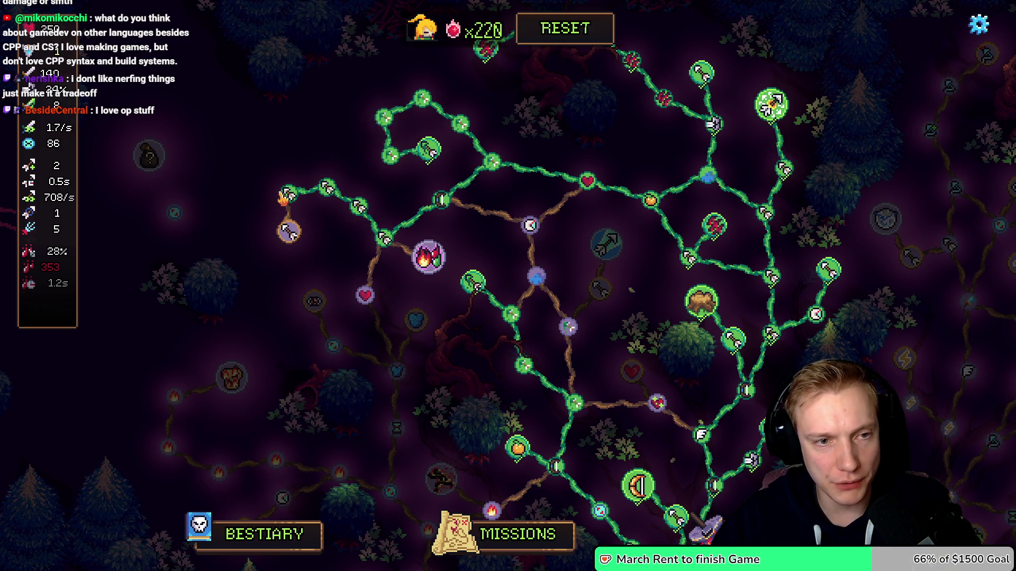
{"action": "left_click", "coordinate": [289, 195]}
{"action": "left_click", "coordinate": [291, 199]}
{"action": "left_click", "coordinate": [295, 228]}
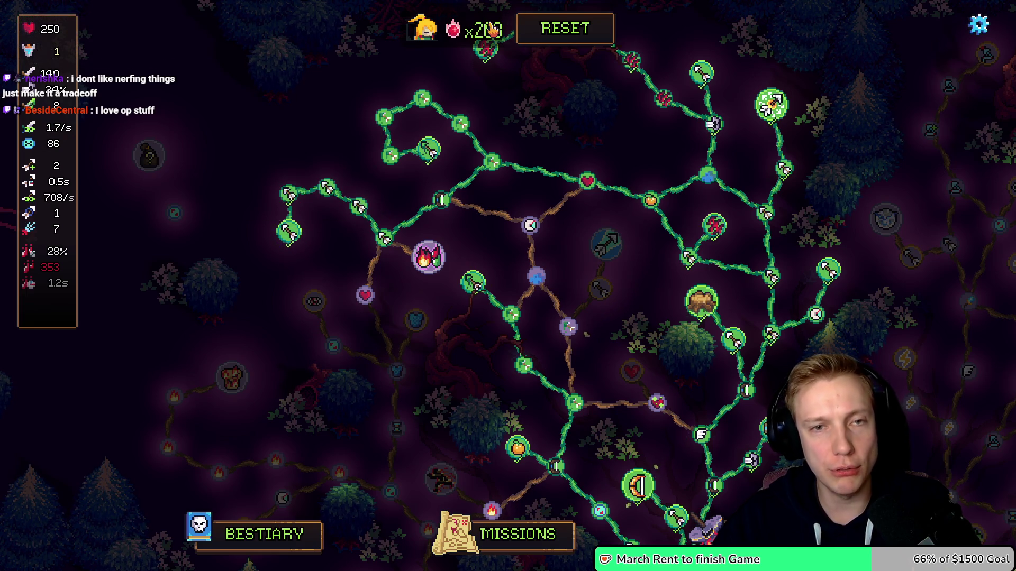
Pan across the tree to the right and buy the Life node
{"action": "mouse_move", "coordinate": [476, 255]}
{"action": "left_mouse_down"}
{"action": "mouse_move", "coordinate": [437, 164]}
{"action": "mouse_move", "coordinate": [435, 127]}
{"action": "left_mouse_up"}
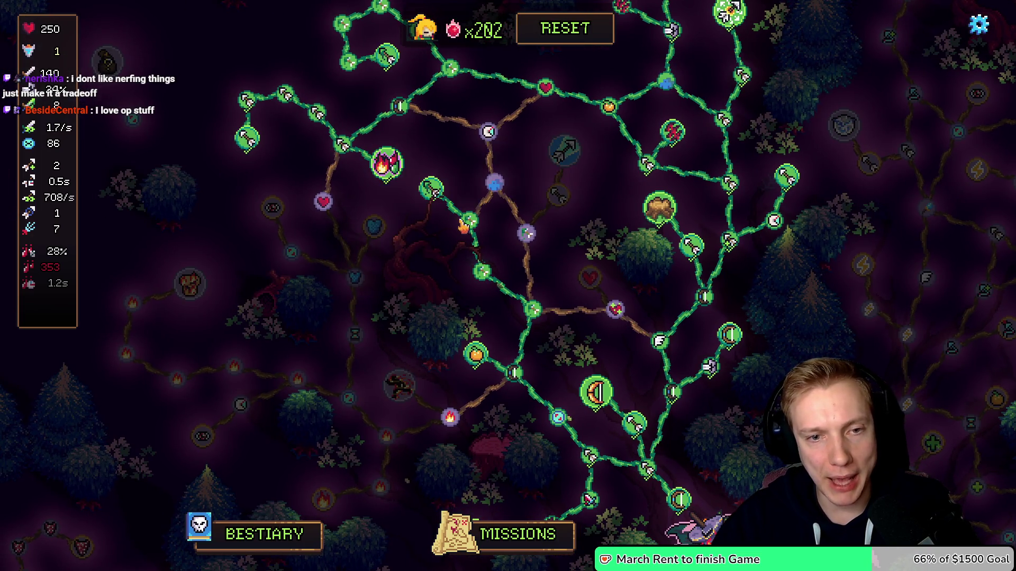
{"action": "left_click_drag", "start_coordinate": [545, 323], "coordinate": [506, 184]}
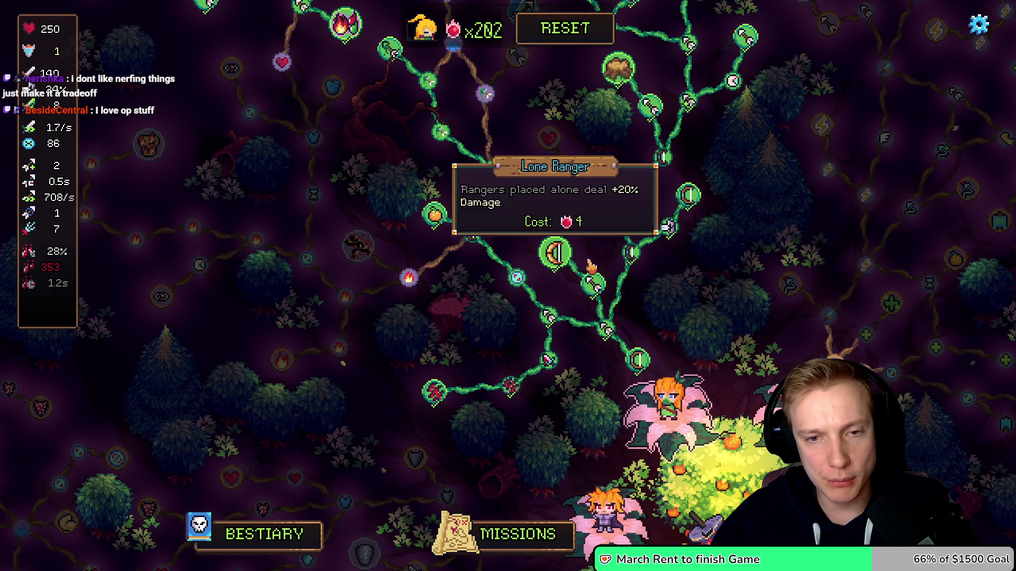
{"action": "left_click_drag", "start_coordinate": [591, 219], "coordinate": [459, 308]}
{"action": "left_click_drag", "start_coordinate": [455, 153], "coordinate": [459, 283]}
{"action": "mouse_move", "coordinate": [417, 226]}
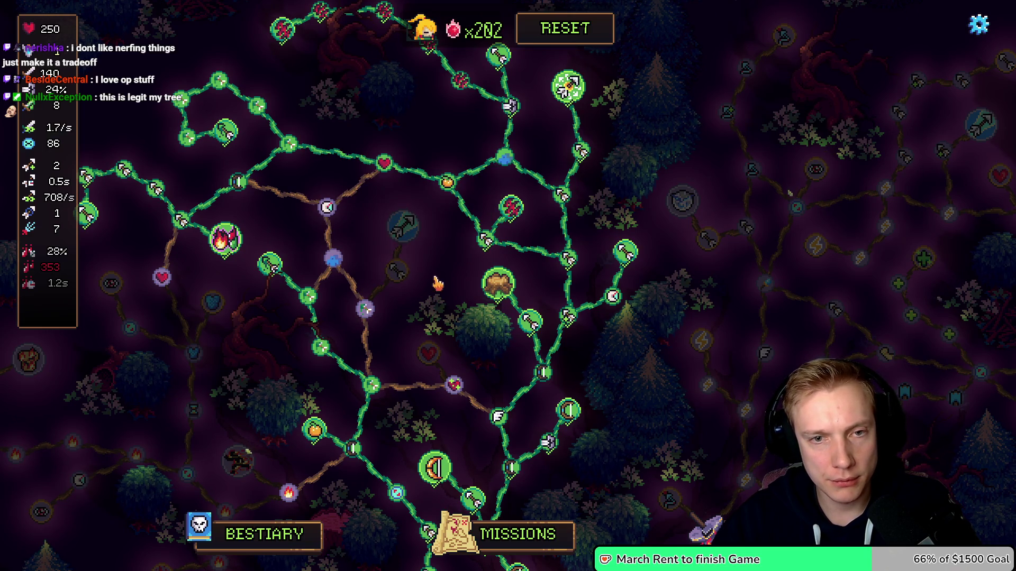
{"action": "scroll", "coordinate": [438, 305], "scroll_direction": "down", "scroll_amount": 3}
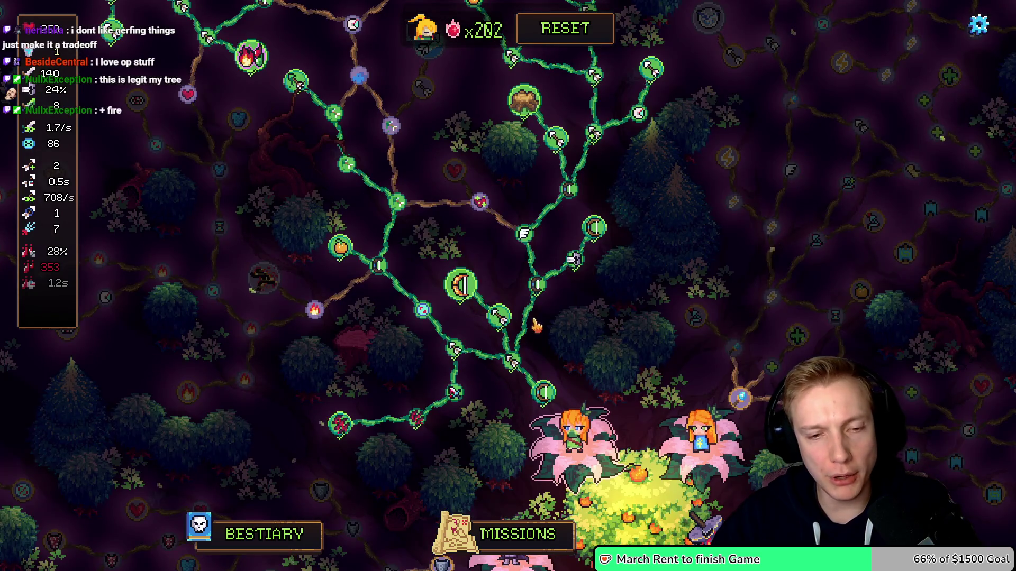
{"action": "scroll", "coordinate": [470, 286], "scroll_direction": "down", "scroll_amount": 5}
{"action": "left_click", "coordinate": [515, 247]}
Buy Physical Damage, Block Chance and Target Count, then refund Attack Speed and Physical Damage
{"action": "left_click", "coordinate": [464, 253]}
{"action": "left_click", "coordinate": [427, 209]}
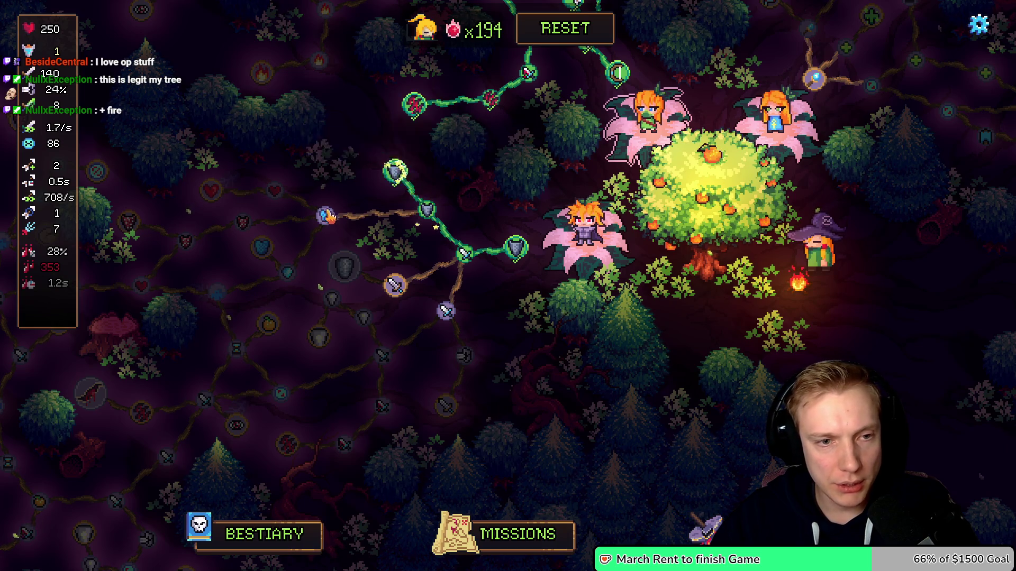
{"action": "left_click", "coordinate": [394, 284]}
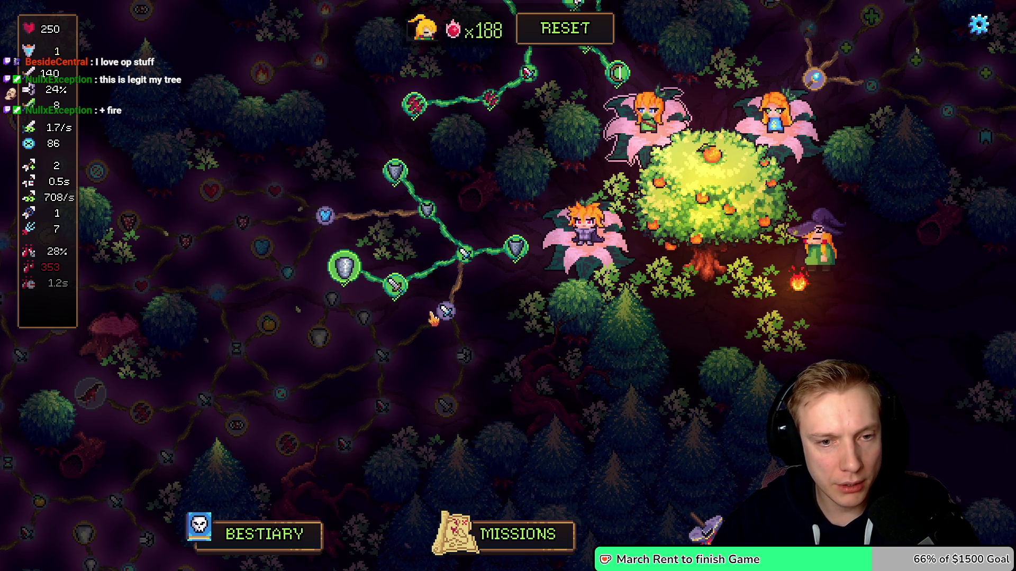
{"action": "left_click", "coordinate": [465, 355]}
{"action": "right_click", "coordinate": [465, 356]}
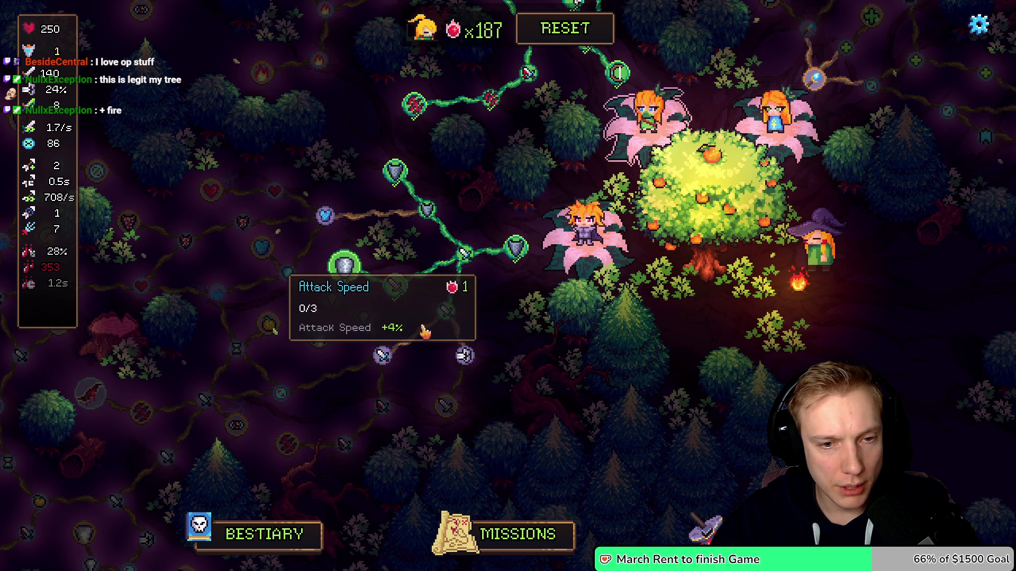
{"action": "right_click", "coordinate": [445, 311]}
Buy three nodes along the shield branch, the blue orb node and the heart beside it
{"action": "left_click", "coordinate": [326, 212]}
{"action": "left_click", "coordinate": [355, 257]}
{"action": "left_click", "coordinate": [415, 281]}
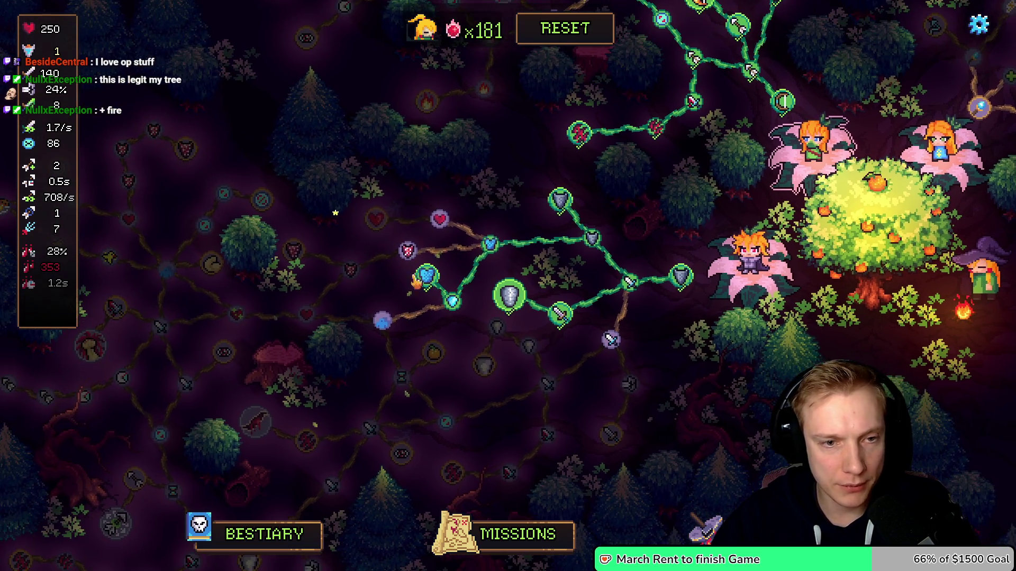
{"action": "left_click", "coordinate": [382, 320]}
{"action": "left_click", "coordinate": [306, 315]}
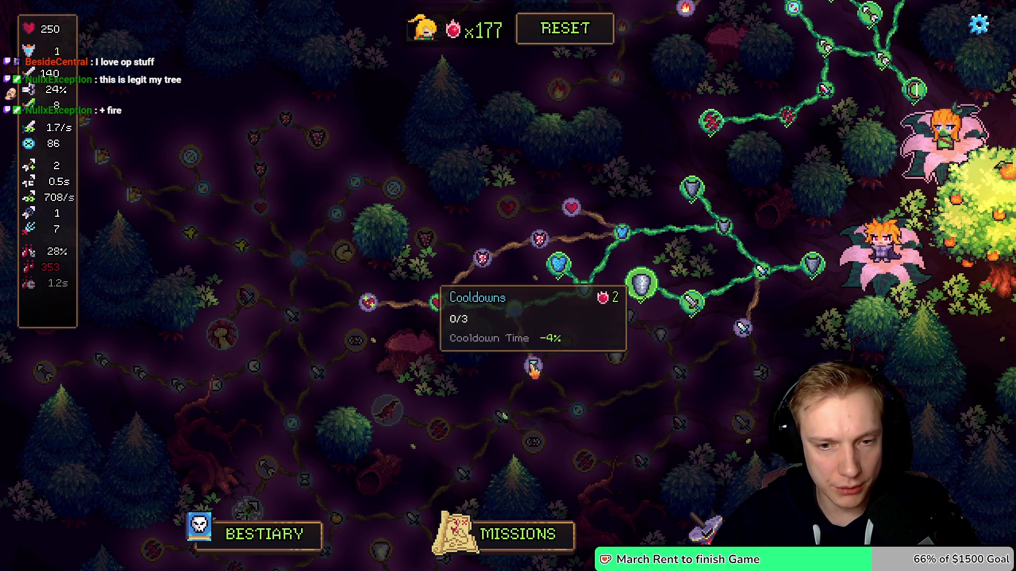
Buy Cooldowns, Haste, Life Regen and Revive Time, then refund Life Regen
{"action": "left_click", "coordinate": [533, 365]}
{"action": "left_click", "coordinate": [566, 341]}
{"action": "left_click", "coordinate": [368, 304]}
{"action": "left_click", "coordinate": [298, 257]}
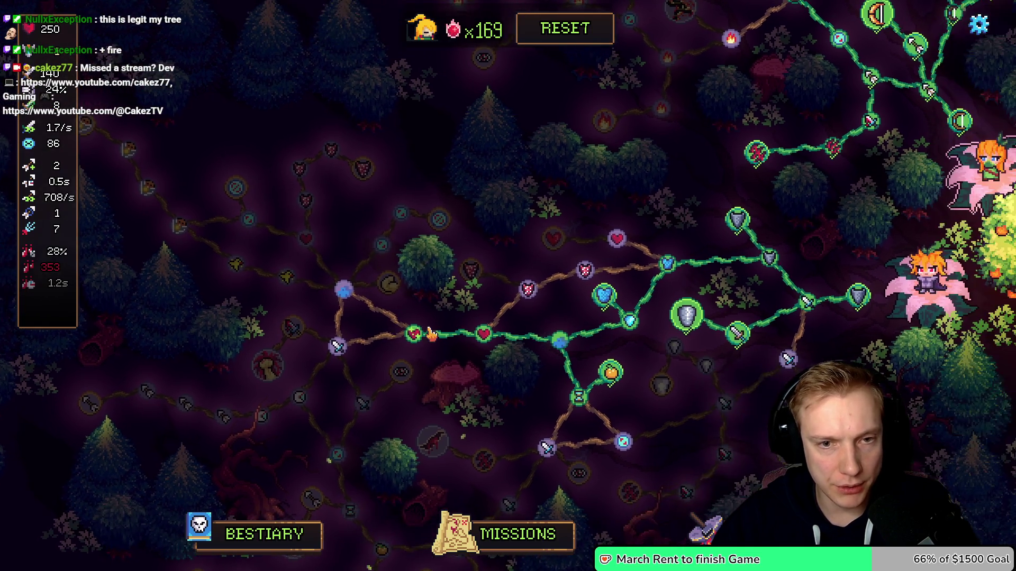
{"action": "right_click", "coordinate": [415, 333]}
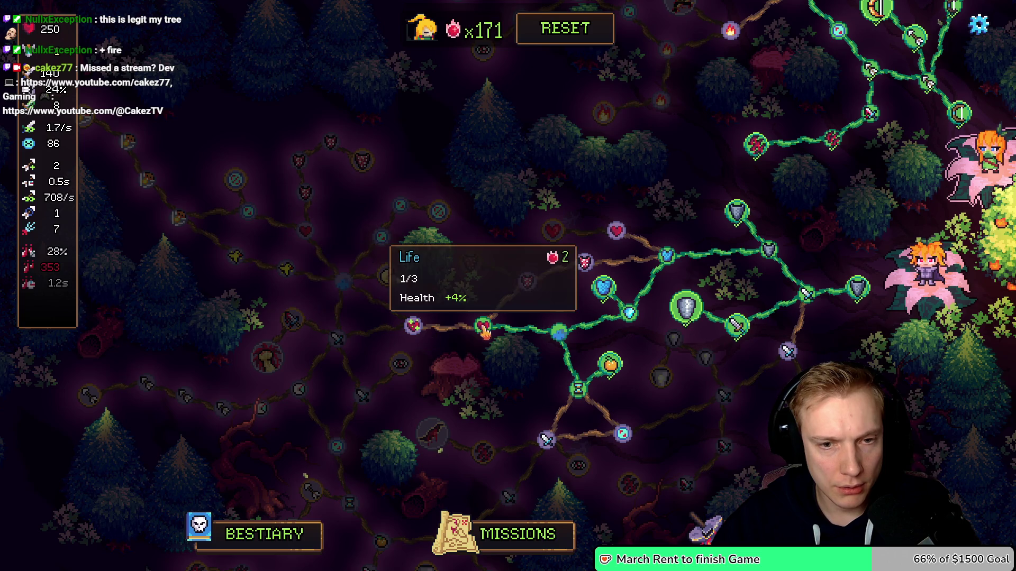
Rebuy Life Regen and take Revive Time, Life, Intervene DMG Absorb and two Area of Effect ranks
{"action": "mouse_move", "coordinate": [559, 331]}
{"action": "left_mouse_down"}
{"action": "mouse_move", "coordinate": [646, 189]}
{"action": "mouse_move", "coordinate": [596, 309]}
{"action": "left_mouse_up"}
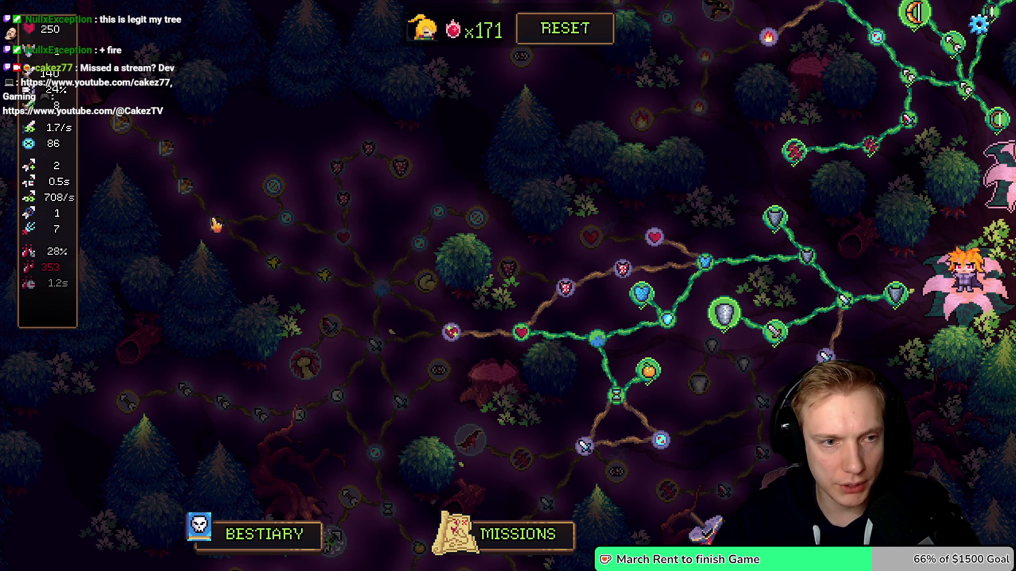
{"action": "left_click", "coordinate": [451, 332]}
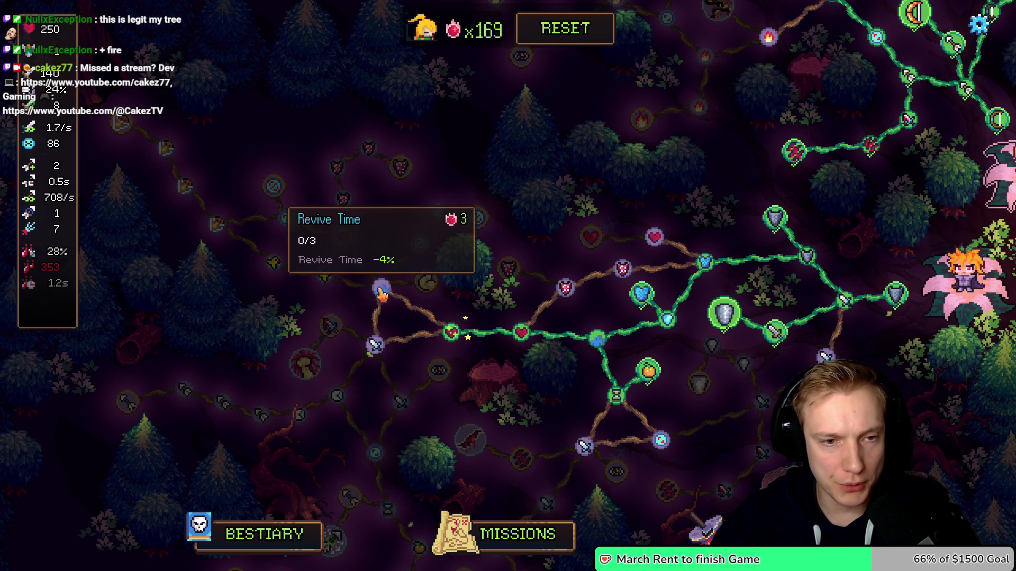
{"action": "left_click", "coordinate": [381, 288]}
{"action": "left_click", "coordinate": [344, 239]}
{"action": "left_click", "coordinate": [286, 218]}
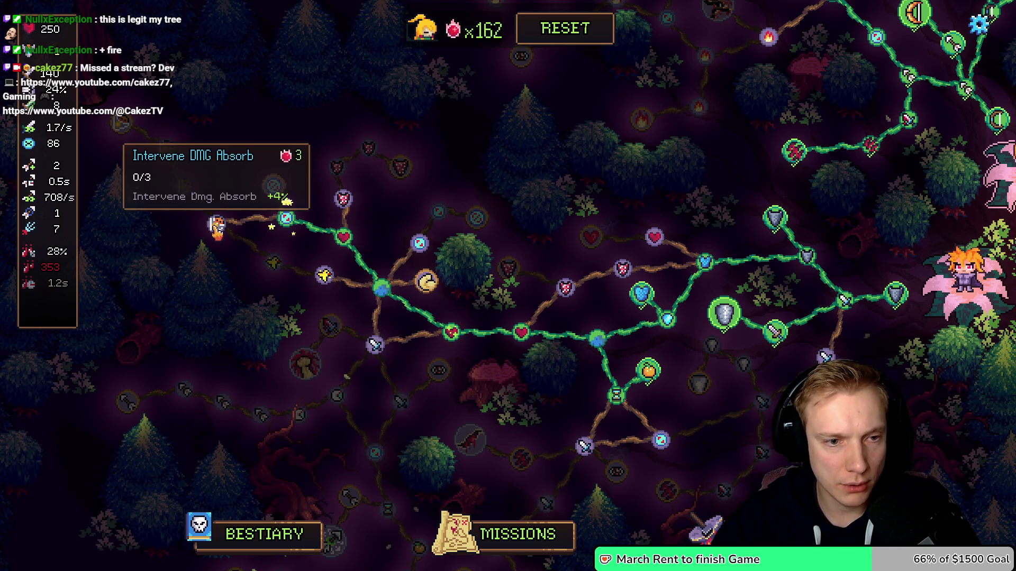
{"action": "left_click", "coordinate": [225, 225]}
{"action": "left_click", "coordinate": [273, 186]}
Buy the three fire nodes up the fire branch
{"action": "left_click_drag", "start_coordinate": [300, 189], "coordinate": [350, 220]}
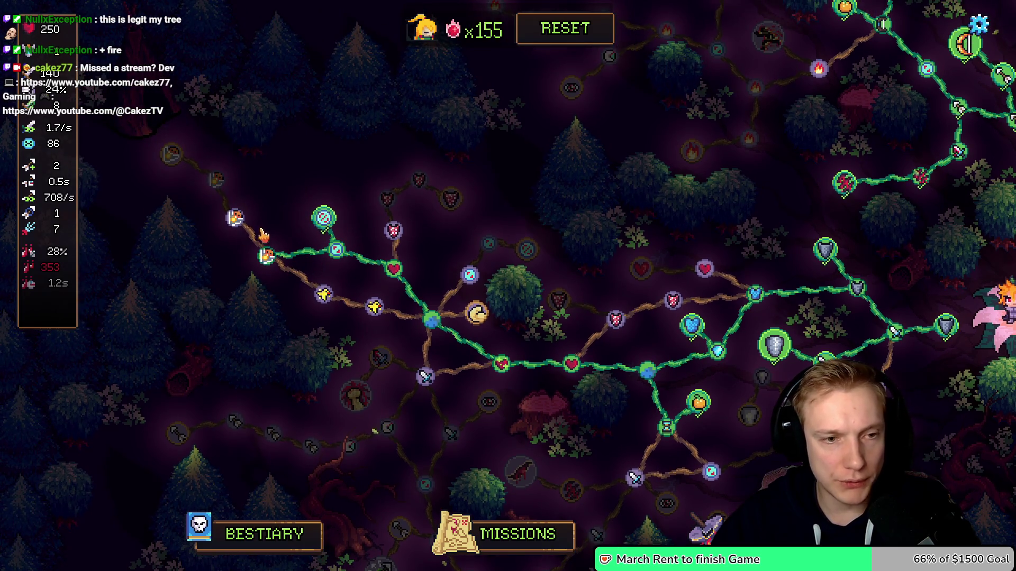
{"action": "left_click", "coordinate": [234, 217]}
{"action": "left_click", "coordinate": [215, 180]}
{"action": "left_click", "coordinate": [170, 154]}
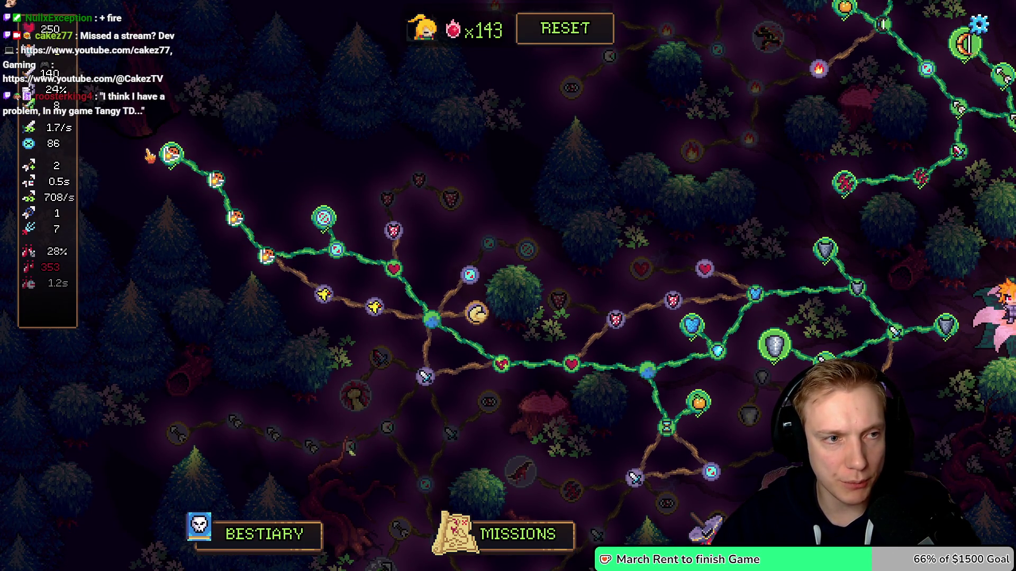
Buy two Life hearts, raise Life to 2/3, and max out Armor and Block Chance
{"action": "left_click", "coordinate": [704, 269]}
{"action": "left_click", "coordinate": [641, 269]}
{"action": "left_click_drag", "start_coordinate": [755, 294], "coordinate": [556, 284]}
{"action": "left_click", "coordinate": [507, 262]}
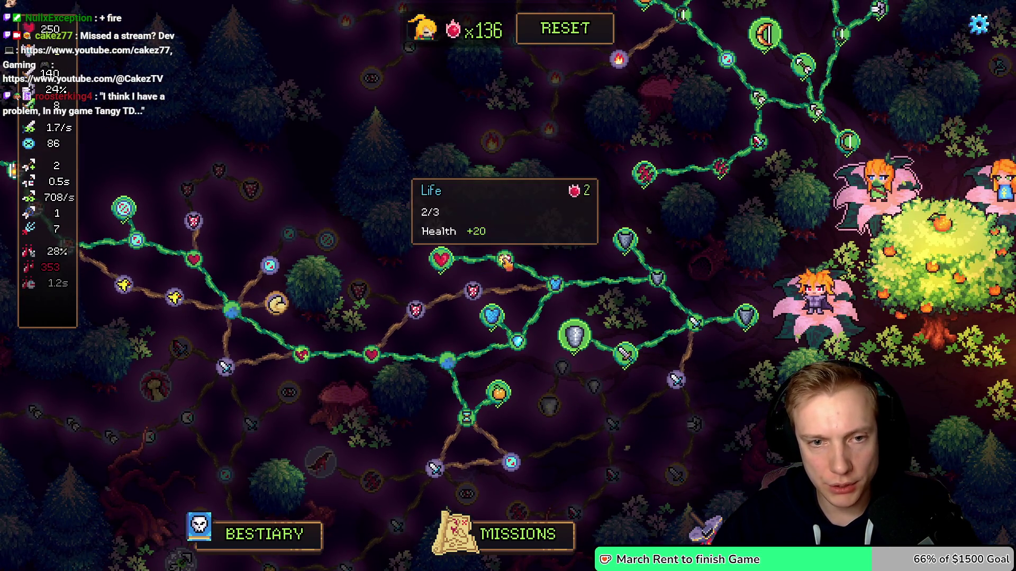
{"action": "left_click", "coordinate": [507, 262]}
{"action": "left_click", "coordinate": [555, 285]}
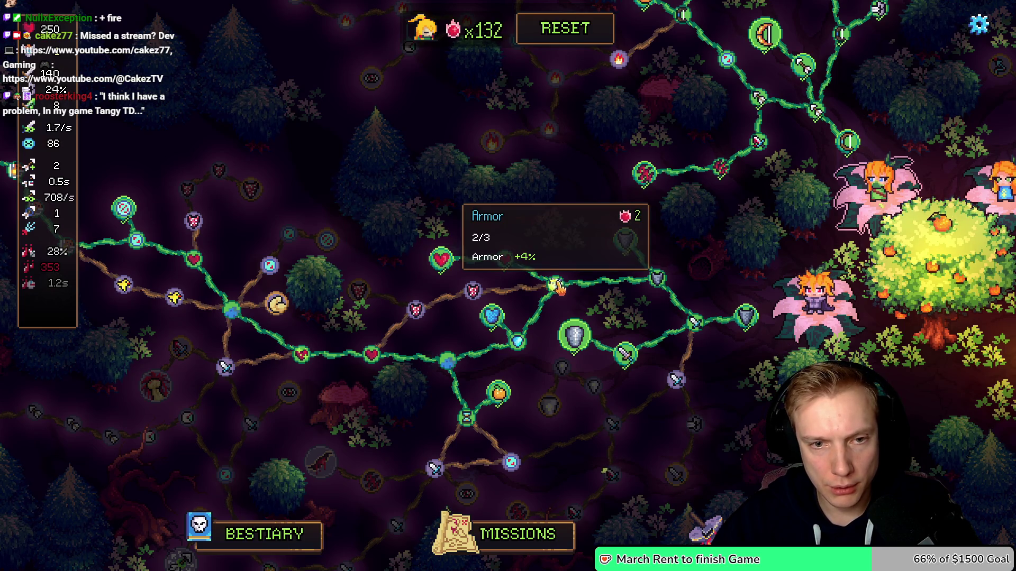
{"action": "left_click", "coordinate": [555, 284]}
{"action": "left_click", "coordinate": [658, 279]}
{"action": "left_click", "coordinate": [657, 280]}
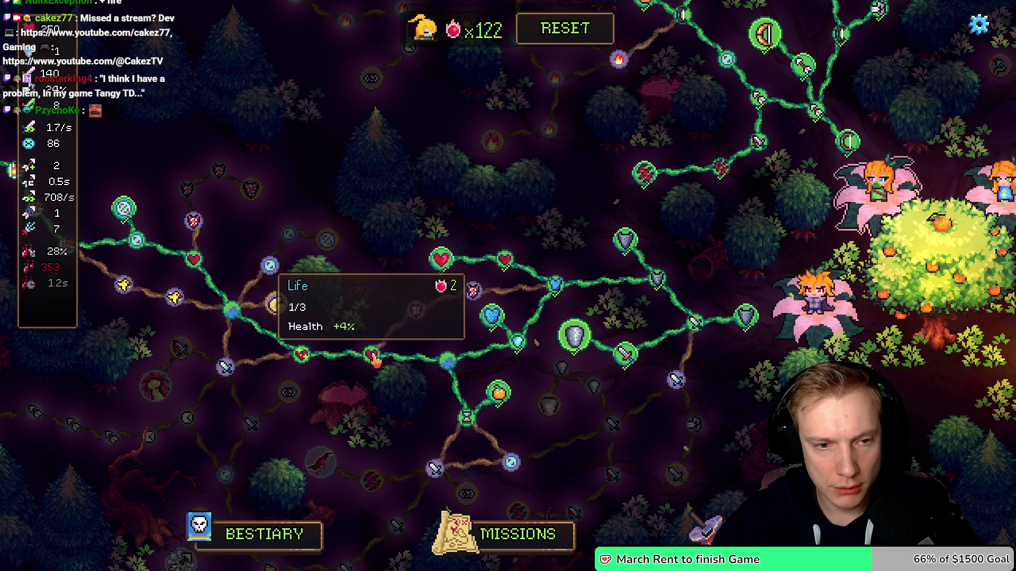
Max out a fire node, the Physical Damage node and the second Revive Time node
{"action": "left_click_drag", "start_coordinate": [373, 360], "coordinate": [525, 344]}
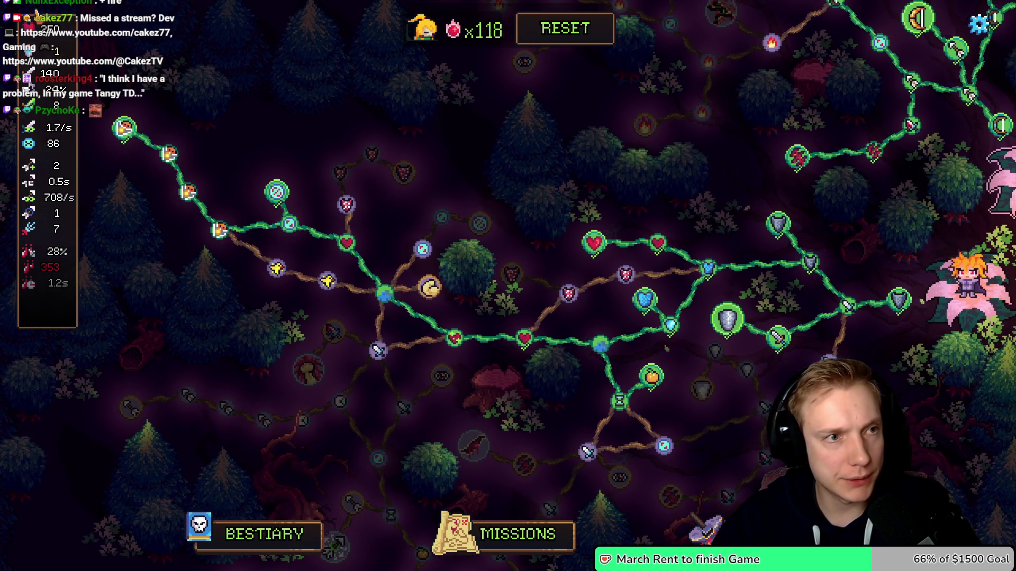
{"action": "left_click_drag", "start_coordinate": [512, 271], "coordinate": [355, 243]}
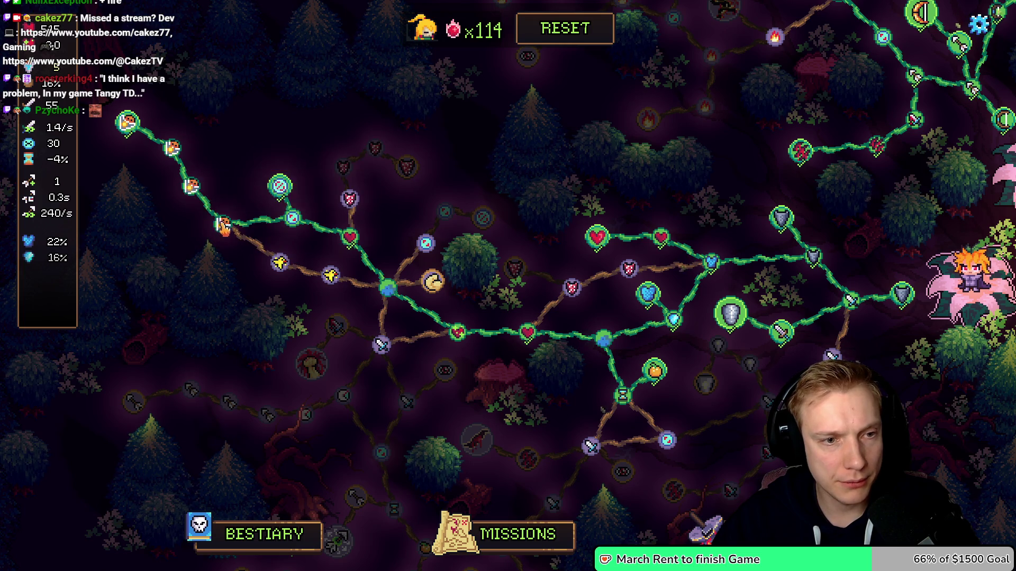
{"action": "left_click", "coordinate": [190, 185]}
{"action": "left_click", "coordinate": [191, 186]}
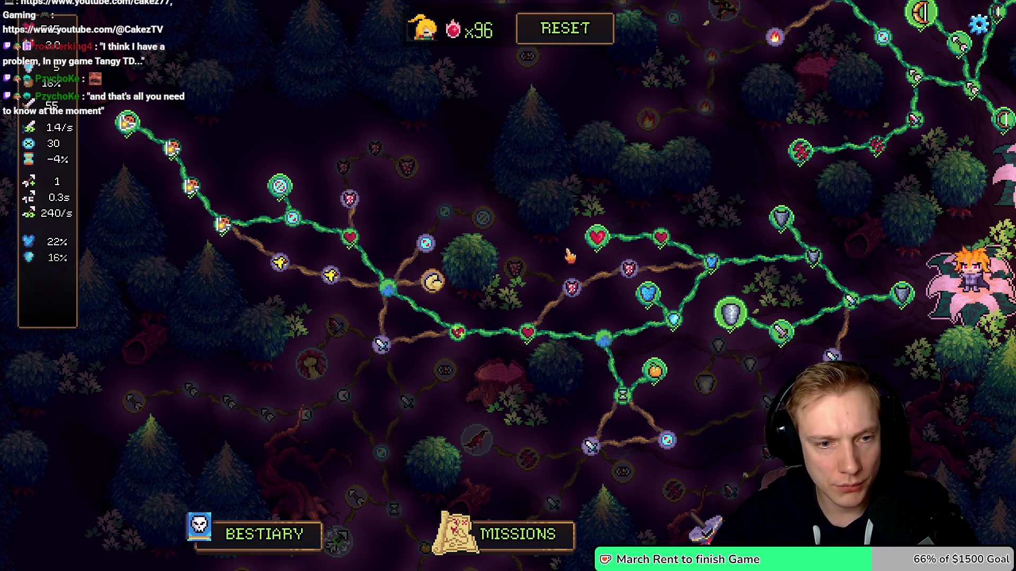
{"action": "key", "text": "s"}
{"action": "key", "text": "d"}
{"action": "key", "text": "w"}
{"action": "key", "text": "d"}
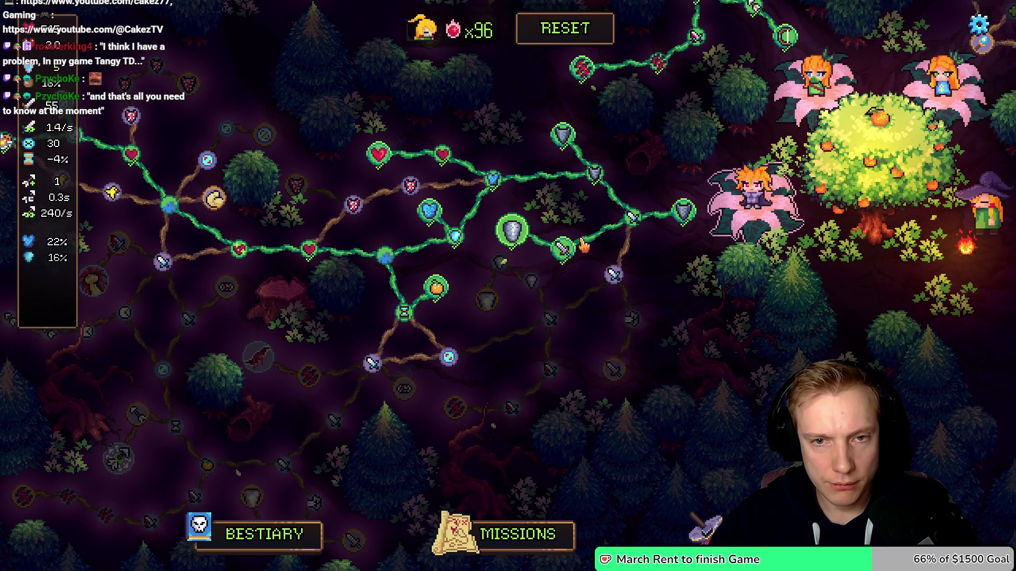
{"action": "left_click", "coordinate": [633, 217]}
{"action": "left_click", "coordinate": [635, 218]}
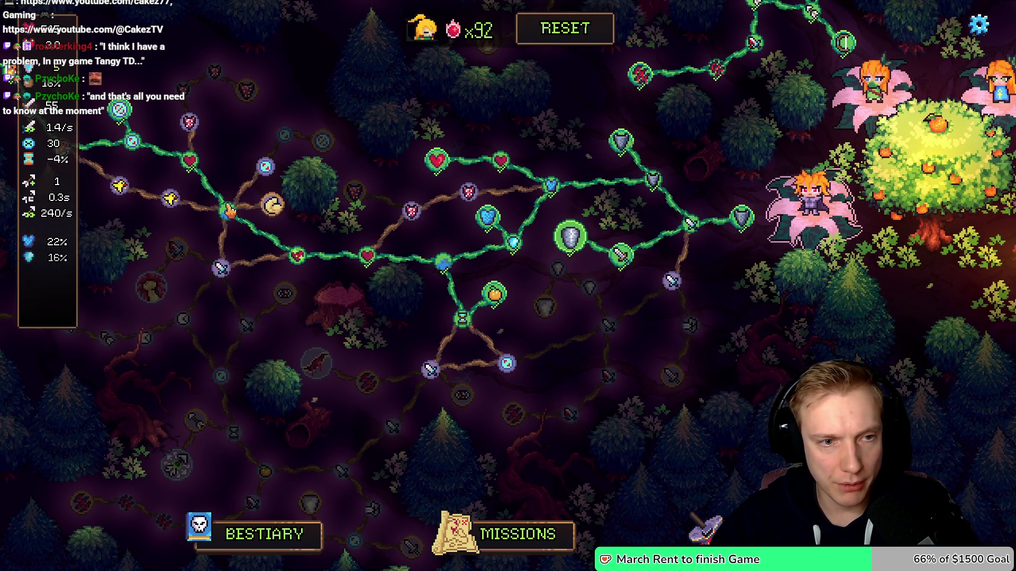
{"action": "left_click", "coordinate": [228, 212]}
{"action": "left_click", "coordinate": [228, 211]}
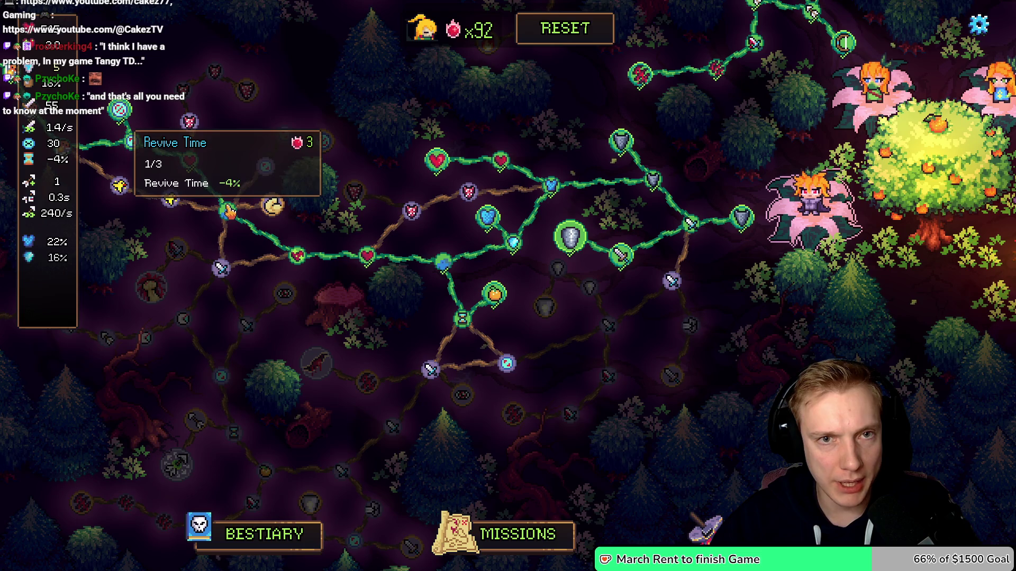
{"action": "left_click_drag", "start_coordinate": [571, 238], "coordinate": [508, 283]}
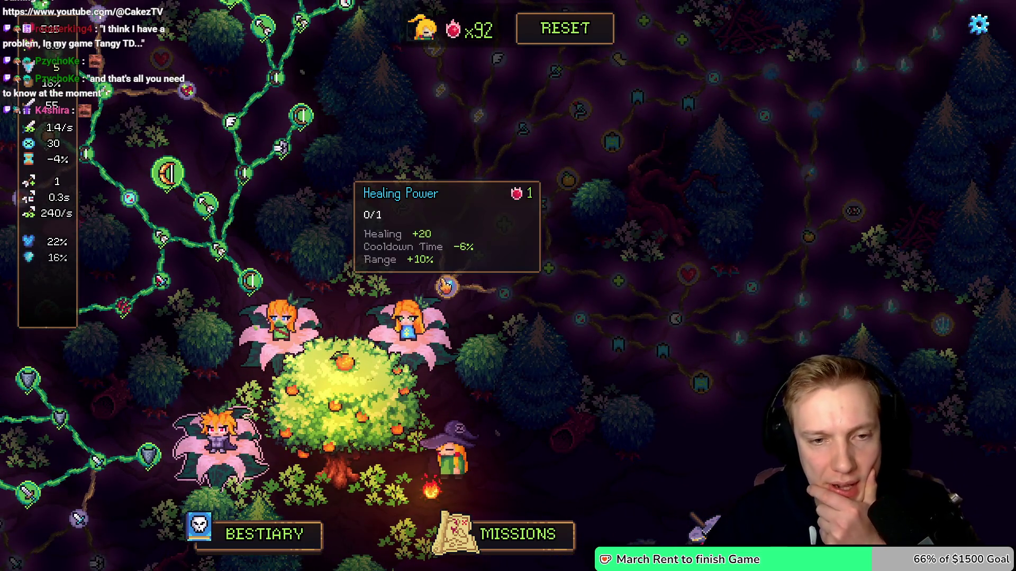
Buy Healing Power, Chain Count, Lightning DMG, Chain Damage, Chaining Range and Projectile Lifetime
{"action": "left_click", "coordinate": [446, 286]}
{"action": "left_click", "coordinate": [439, 233]}
{"action": "left_click", "coordinate": [402, 204]}
{"action": "left_click", "coordinate": [479, 184]}
{"action": "left_click", "coordinate": [502, 213]}
{"action": "left_click", "coordinate": [533, 155]}
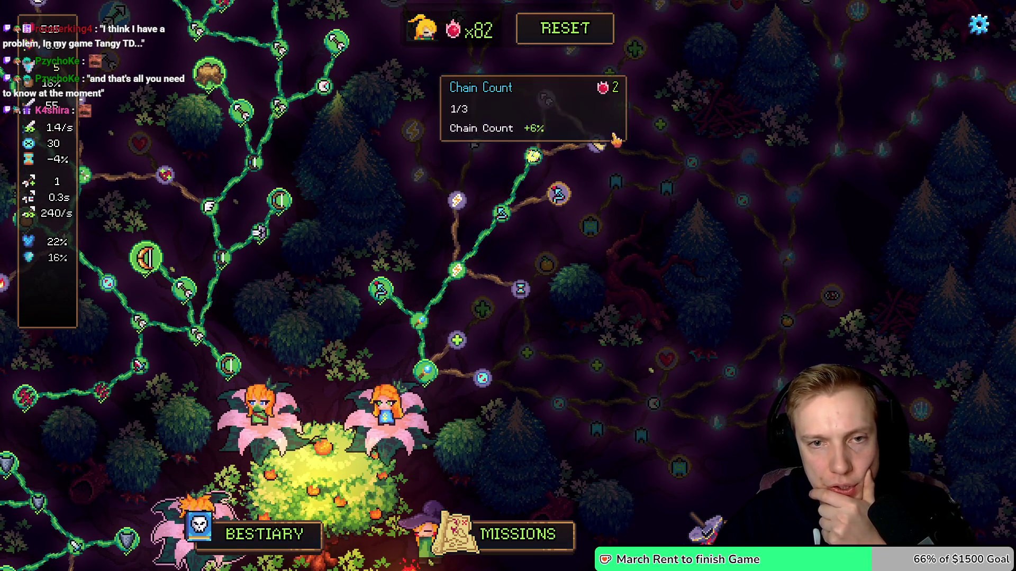
{"action": "left_click", "coordinate": [540, 236]}
{"action": "left_click", "coordinate": [527, 140]}
{"action": "left_click", "coordinate": [579, 187]}
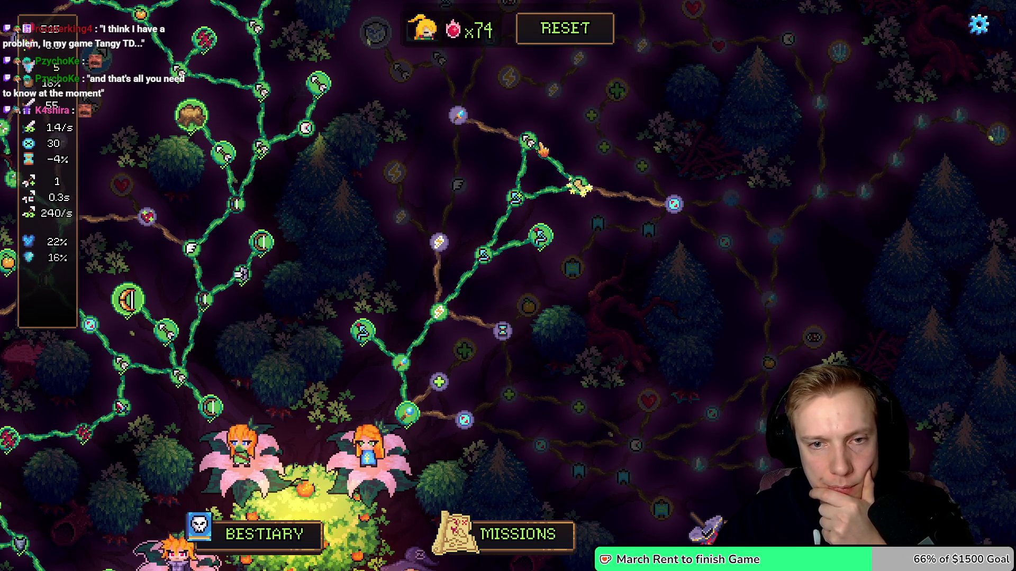
Buy Shock Effect, two more Lightning DMG nodes, Shock Chance and Projectile Lifetime along the lightning branch
{"action": "left_click", "coordinate": [488, 199]}
{"action": "left_click", "coordinate": [511, 376]}
{"action": "left_click", "coordinate": [472, 351]}
{"action": "left_click", "coordinate": [465, 305]}
{"action": "left_click", "coordinate": [561, 171]}
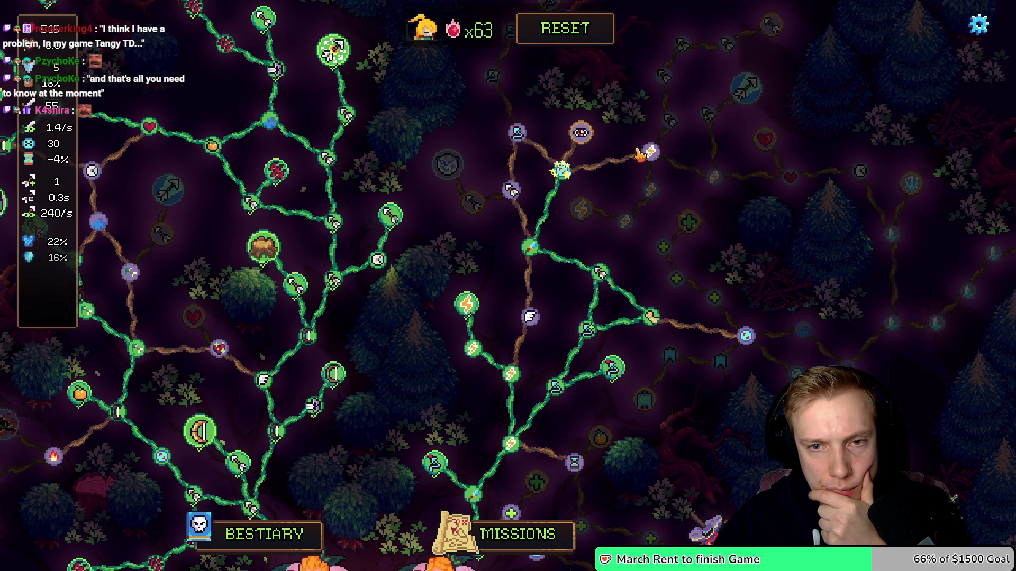
{"action": "left_click", "coordinate": [650, 153]}
{"action": "left_click", "coordinate": [660, 188]}
{"action": "left_click", "coordinate": [660, 188]}
{"action": "left_click", "coordinate": [617, 217]}
{"action": "left_click", "coordinate": [610, 301]}
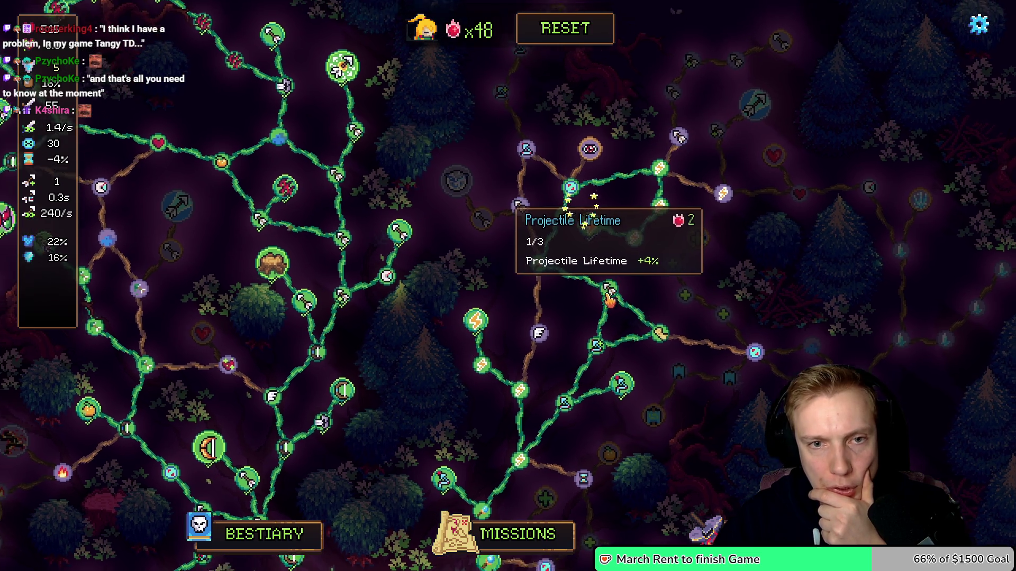
Max out Chain Count at 3/3 and buy the Chain Damage node
{"action": "left_click", "coordinate": [535, 166]}
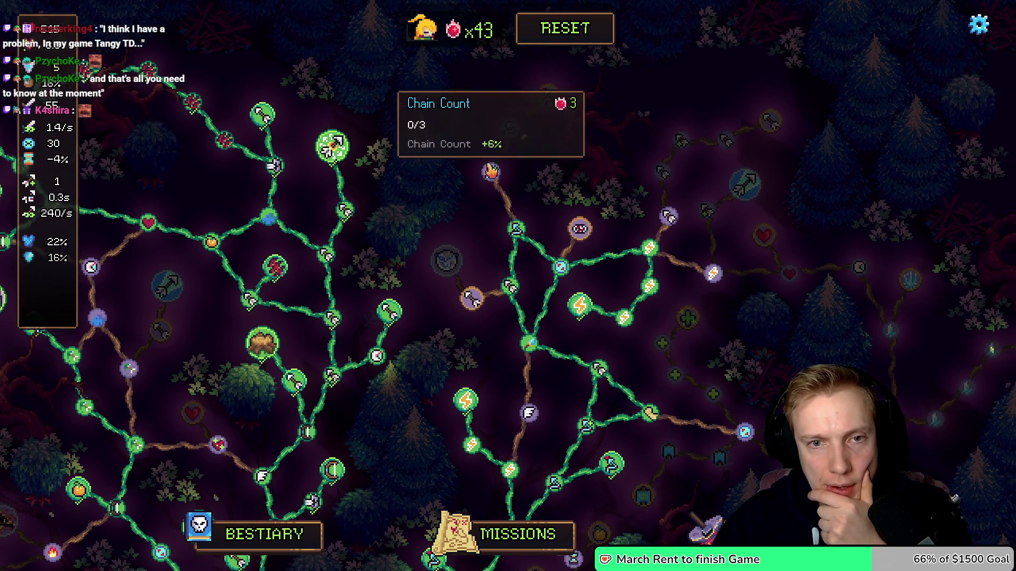
{"action": "left_click", "coordinate": [491, 171]}
{"action": "left_click", "coordinate": [491, 171]}
{"action": "left_click", "coordinate": [491, 171]}
{"action": "left_click", "coordinate": [509, 128]}
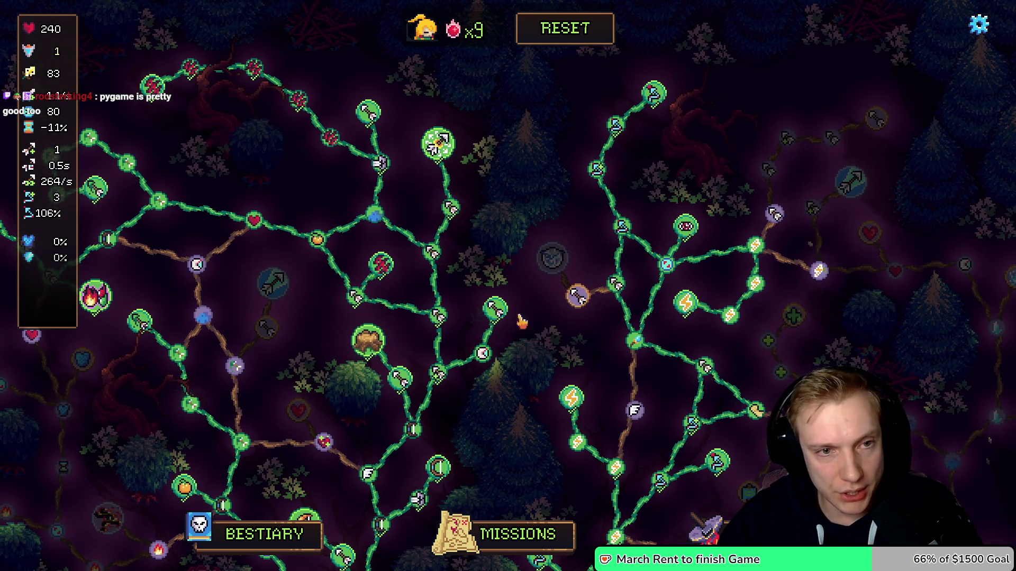
{"action": "mouse_move", "coordinate": [550, 365]}
{"action": "left_mouse_down"}
{"action": "mouse_move", "coordinate": [561, 317]}
{"action": "mouse_move", "coordinate": [474, 190]}
{"action": "left_mouse_up"}
{"action": "key", "text": "a"}
{"action": "key", "text": "s"}
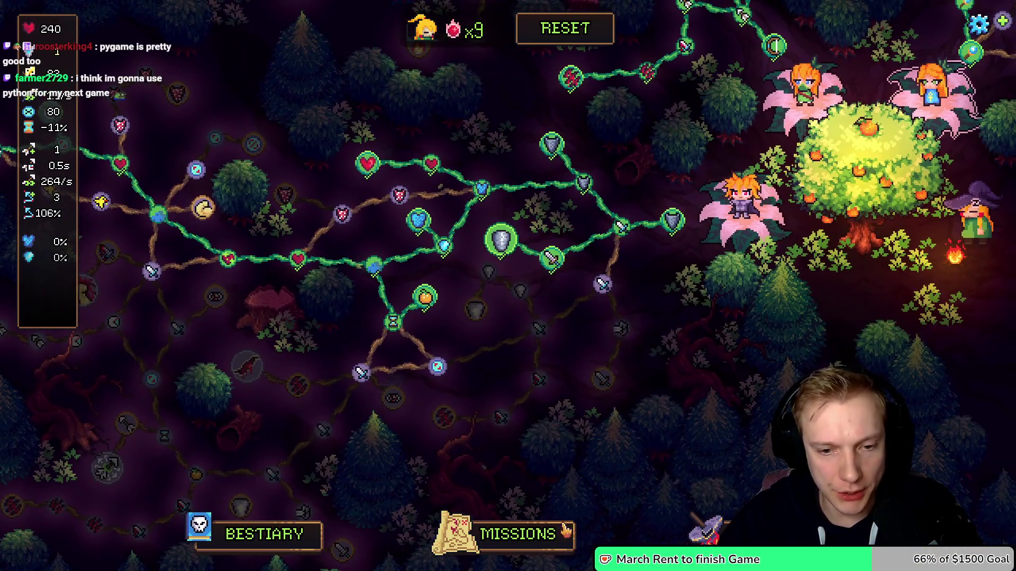
From the missions map, select the Deep Forest node on the island and start it
{"action": "left_click", "coordinate": [520, 512]}
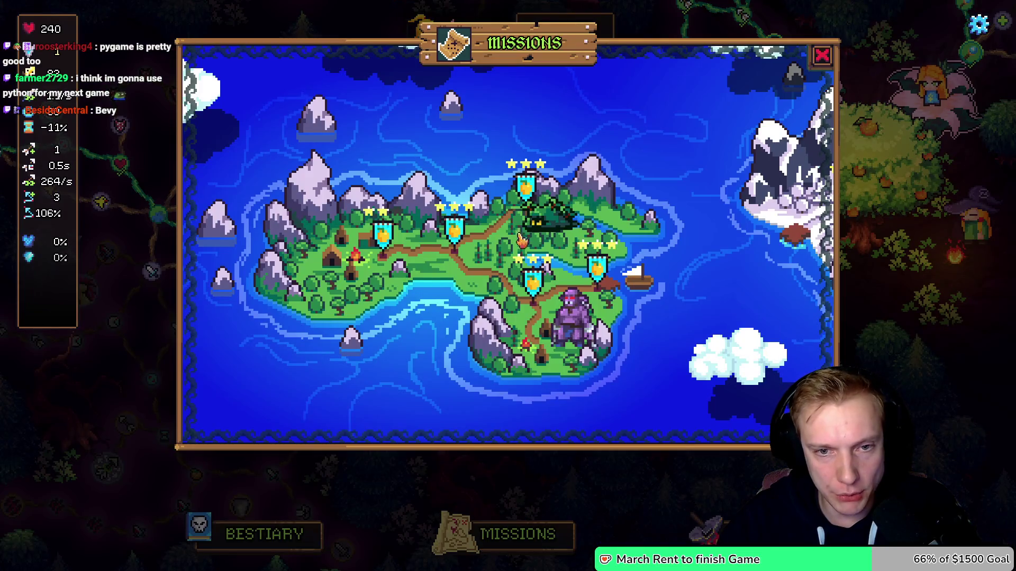
{"action": "key", "text": "d"}
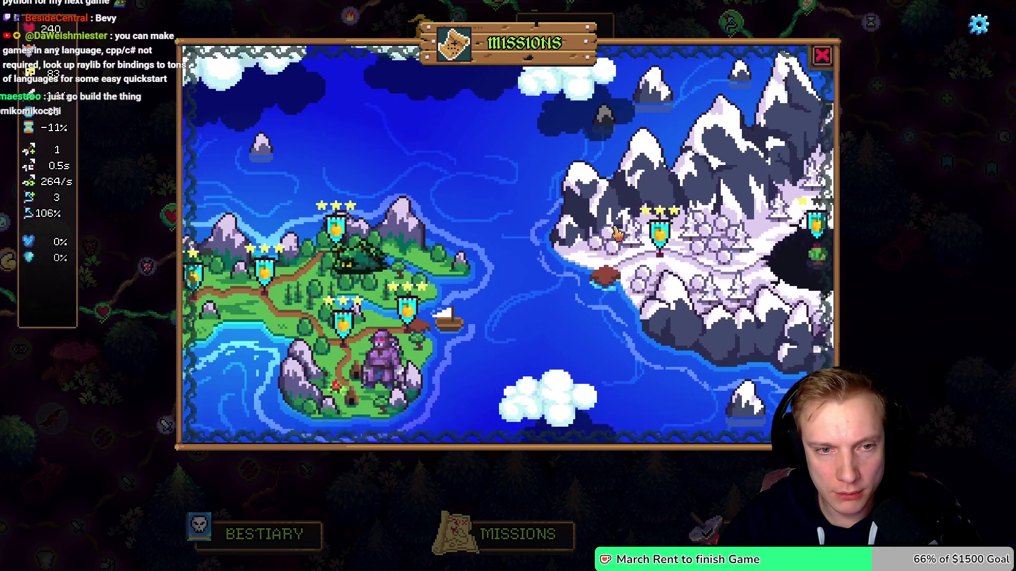
{"action": "key", "text": "a"}
{"action": "key", "text": "s"}
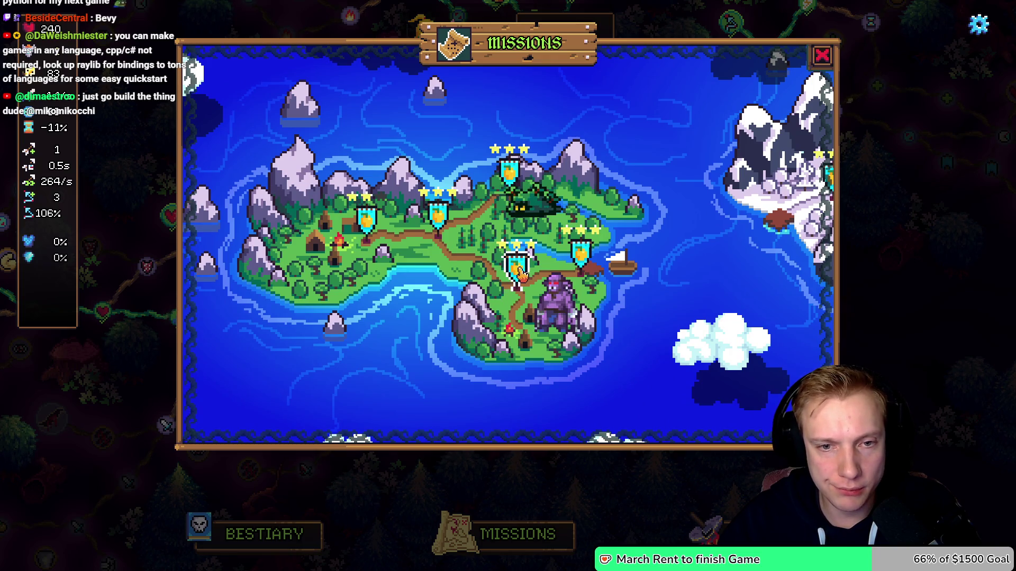
{"action": "left_click", "coordinate": [510, 170]}
{"action": "left_click", "coordinate": [518, 392]}
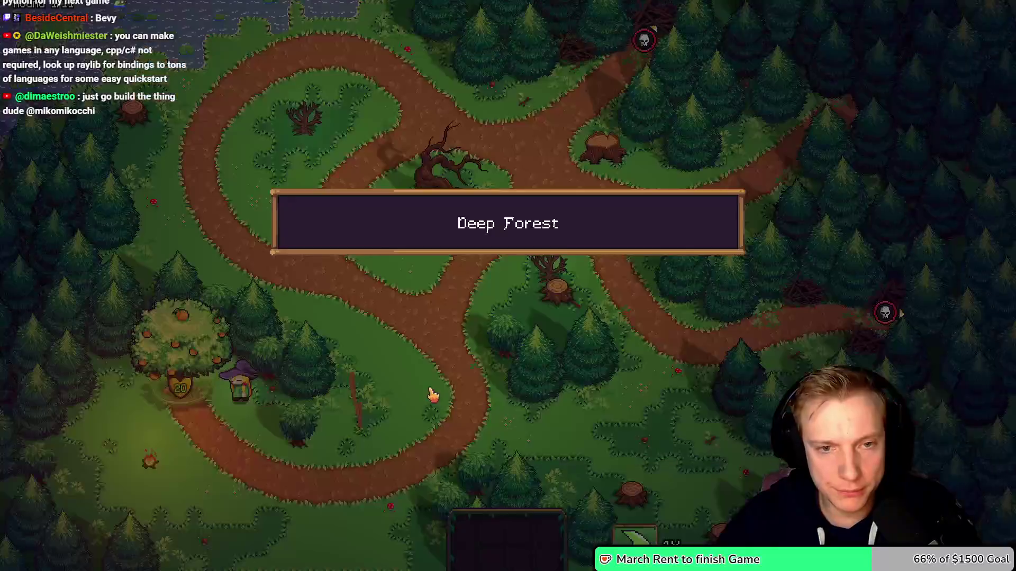
Place the first hero near the central path fork and check its stats
{"action": "key", "text": "d"}
{"action": "left_click_drag", "start_coordinate": [981, 85], "coordinate": [551, 197]}
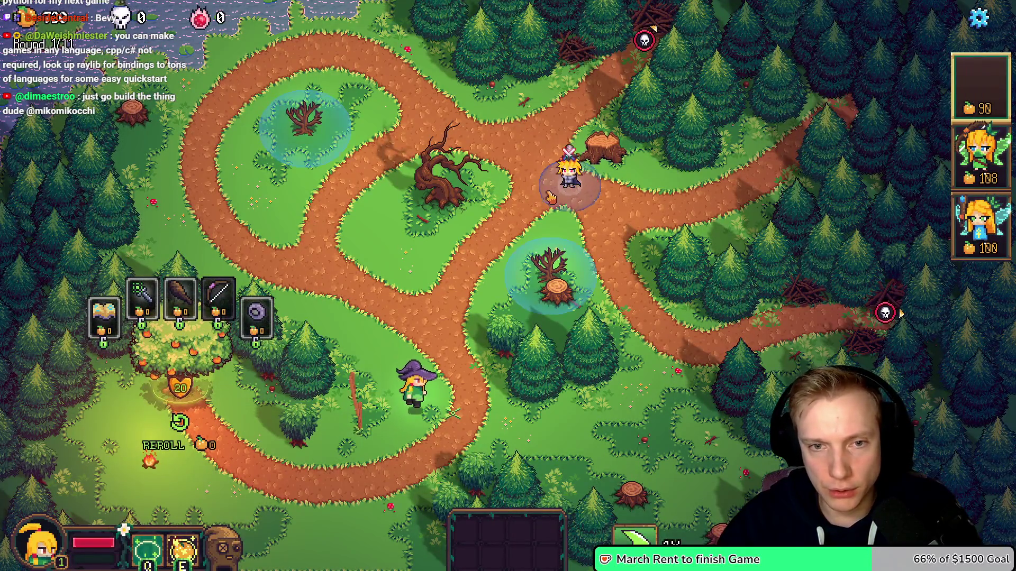
{"action": "left_click_drag", "start_coordinate": [547, 155], "coordinate": [547, 151]}
{"action": "left_click", "coordinate": [547, 153]}
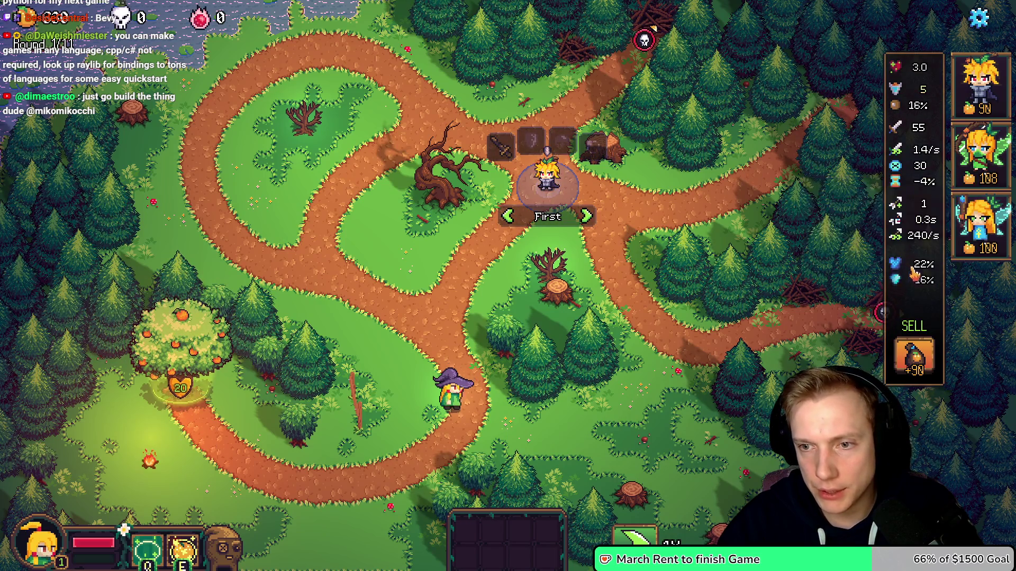
{"action": "left_click", "coordinate": [680, 299]}
Place a second hero beside the central path and look over the fairy's upgrade options
{"action": "mouse_move", "coordinate": [982, 228]}
{"action": "left_mouse_down"}
{"action": "mouse_move", "coordinate": [544, 278]}
{"action": "mouse_move", "coordinate": [524, 258]}
{"action": "left_mouse_up"}
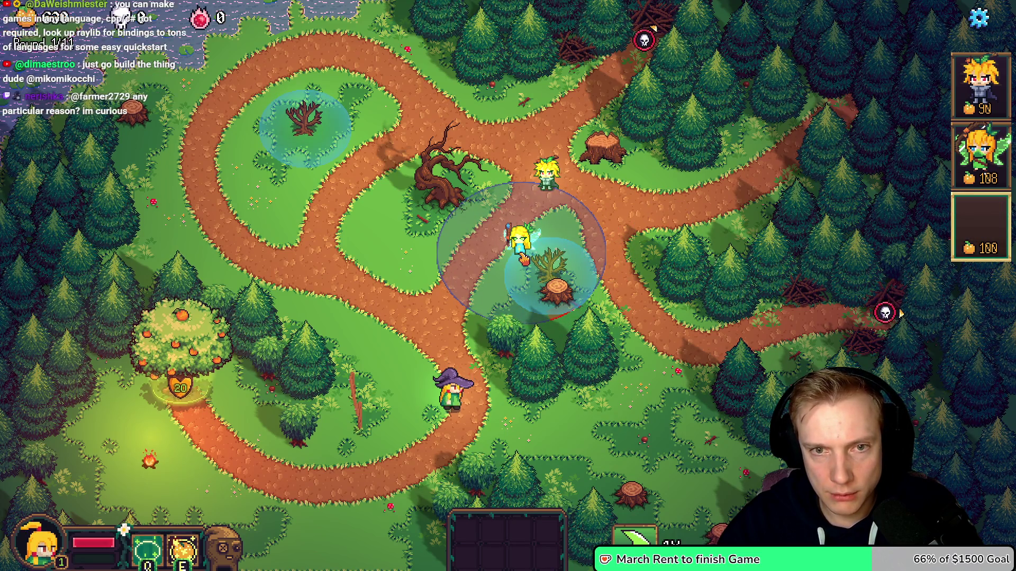
{"action": "left_click_drag", "start_coordinate": [524, 258], "coordinate": [524, 258]}
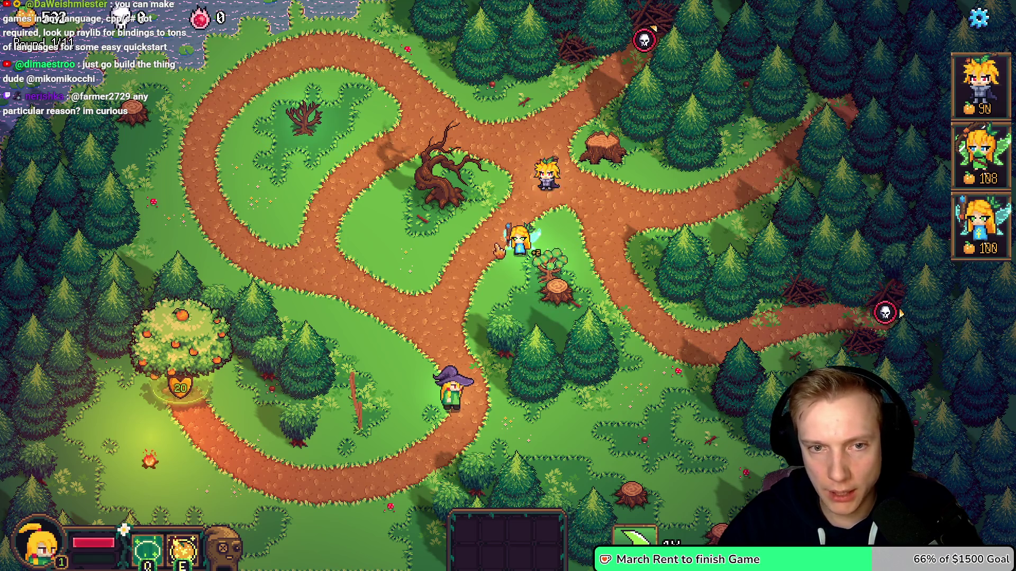
{"action": "left_click", "coordinate": [536, 249]}
{"action": "left_click", "coordinate": [536, 249]}
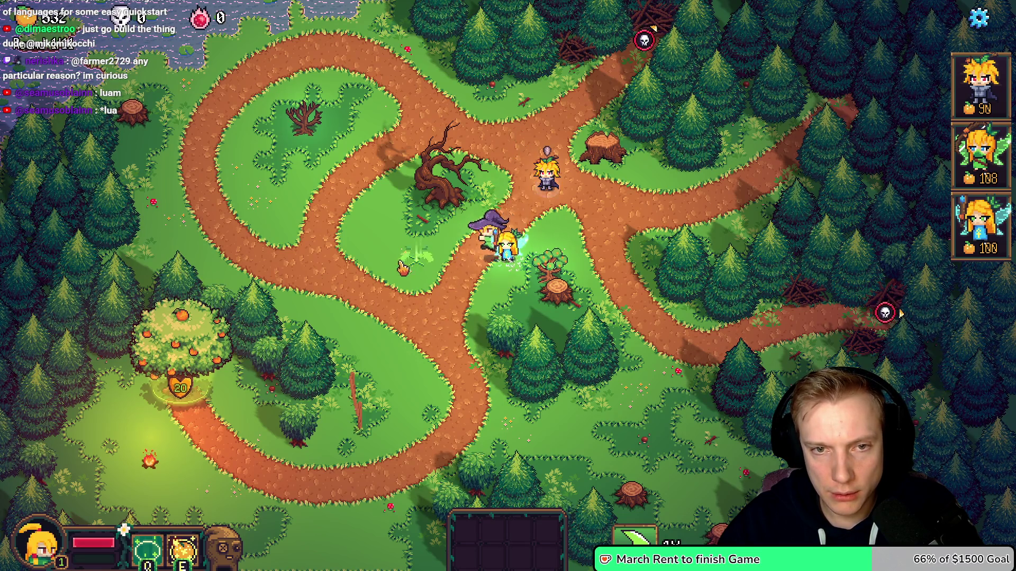
{"action": "left_click", "coordinate": [507, 246]}
{"action": "left_click", "coordinate": [723, 173]}
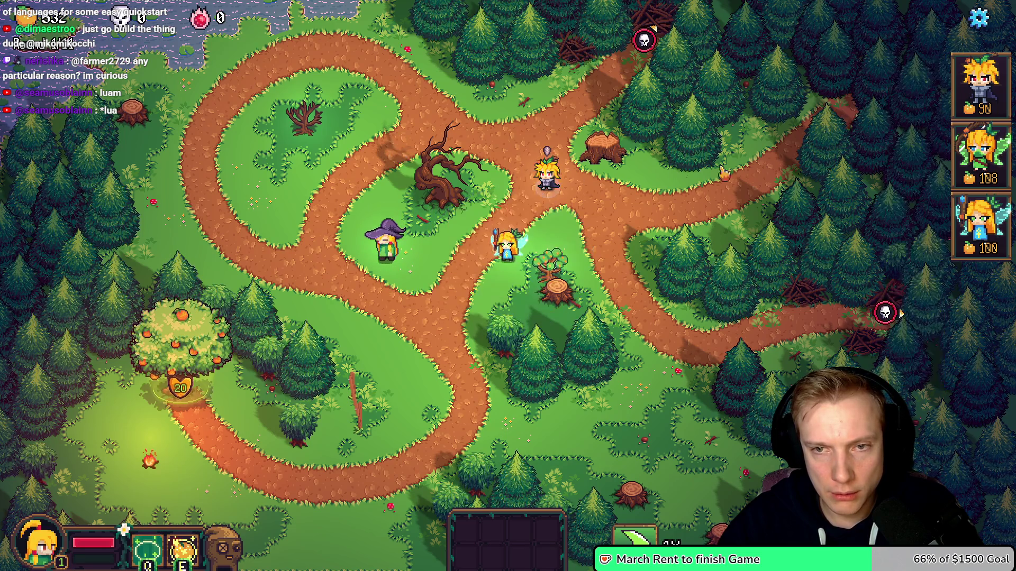
Put the green fairy on the tree stump for 108 gold
{"action": "left_click_drag", "start_coordinate": [982, 156], "coordinate": [603, 138]}
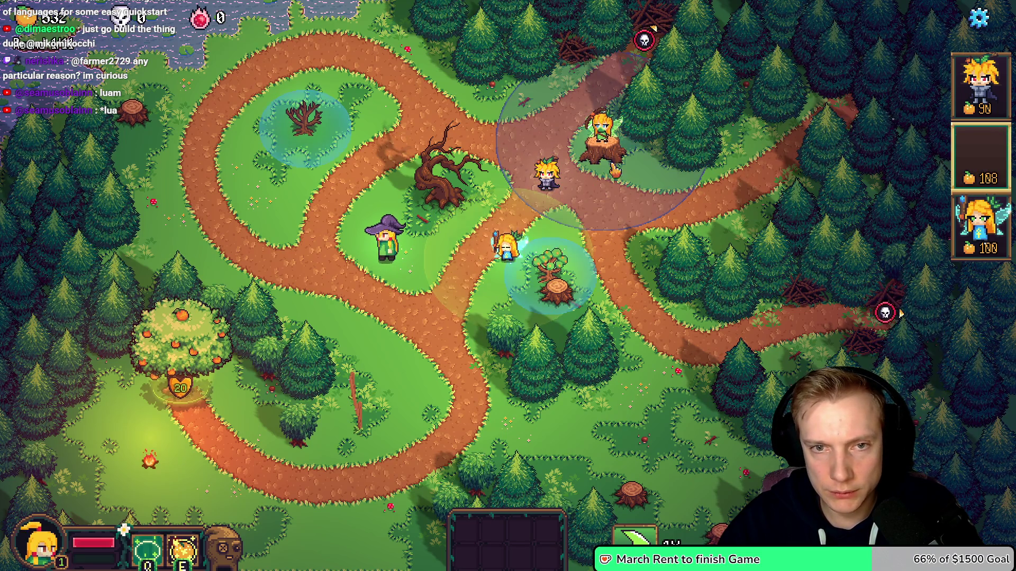
{"action": "left_click", "coordinate": [615, 169]}
{"action": "left_click", "coordinate": [547, 175]}
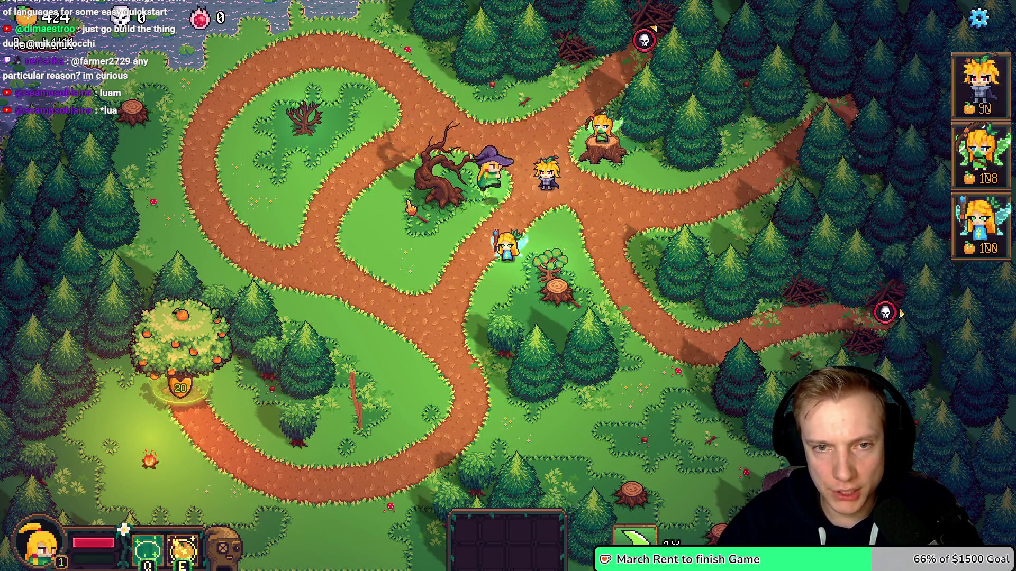
In the orange-tree shop, buy the Club, Iron Ring and a 50-cost item
{"action": "left_click", "coordinate": [180, 349]}
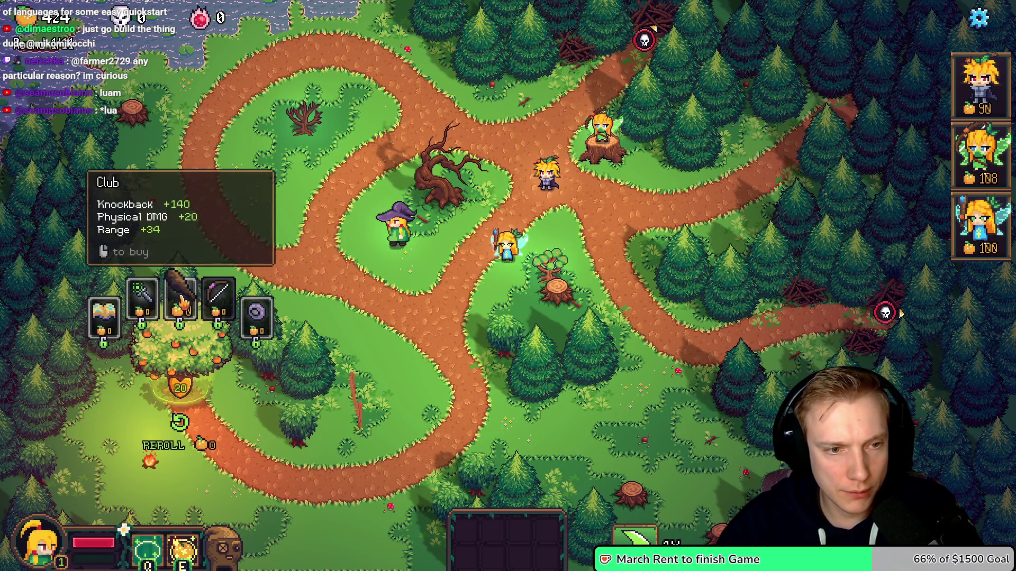
{"action": "left_click", "coordinate": [180, 299]}
{"action": "left_click", "coordinate": [256, 315]}
{"action": "left_click", "coordinate": [218, 299]}
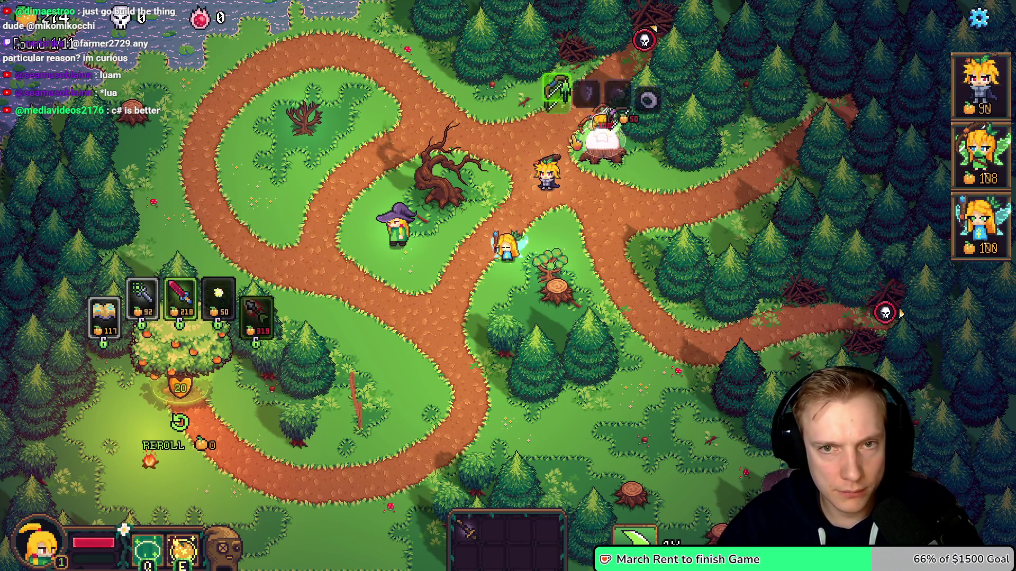
{"action": "left_click", "coordinate": [604, 122]}
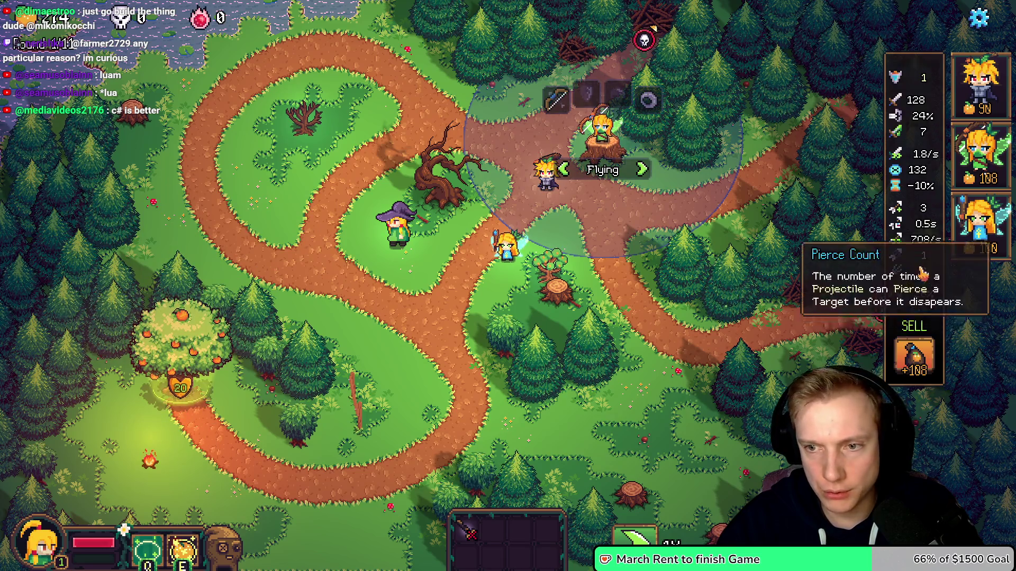
{"action": "left_click", "coordinate": [900, 314]}
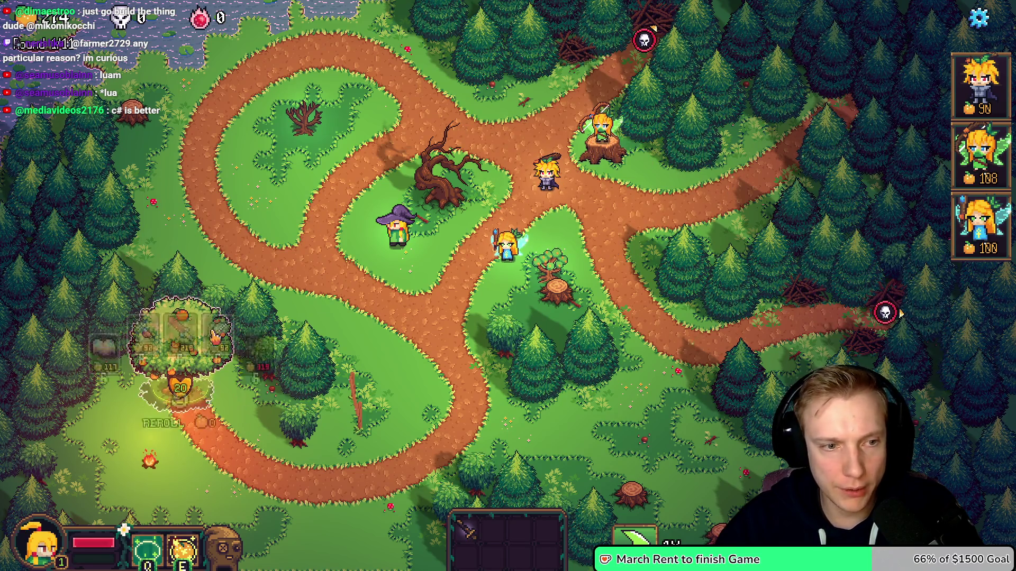
Equip the sword on the crossroads hero, reroll the shop, and give the stump hero the Santa Hat
{"action": "left_click_drag", "start_coordinate": [200, 299], "coordinate": [545, 177]}
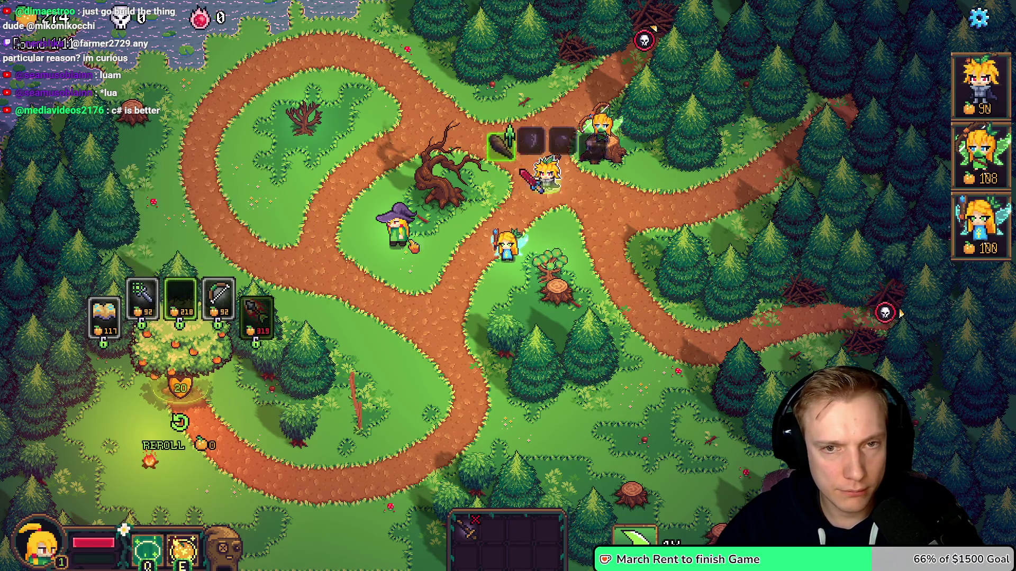
{"action": "mouse_move", "coordinate": [141, 299]}
{"action": "left_mouse_down"}
{"action": "mouse_move", "coordinate": [508, 236]}
{"action": "mouse_move", "coordinate": [416, 315]}
{"action": "left_mouse_up"}
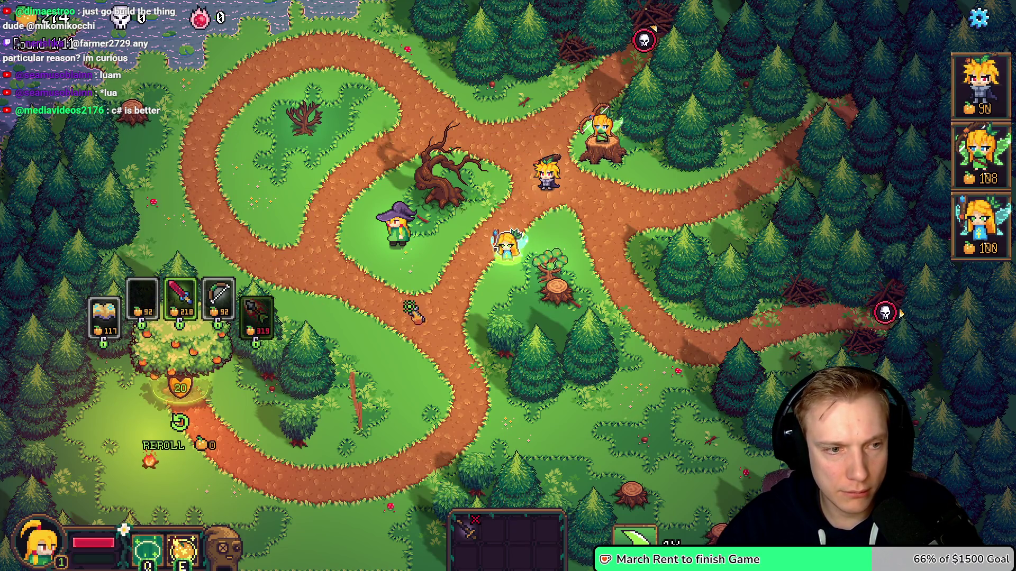
{"action": "key", "text": "r"}
{"action": "left_click_drag", "start_coordinate": [180, 299], "coordinate": [563, 111]}
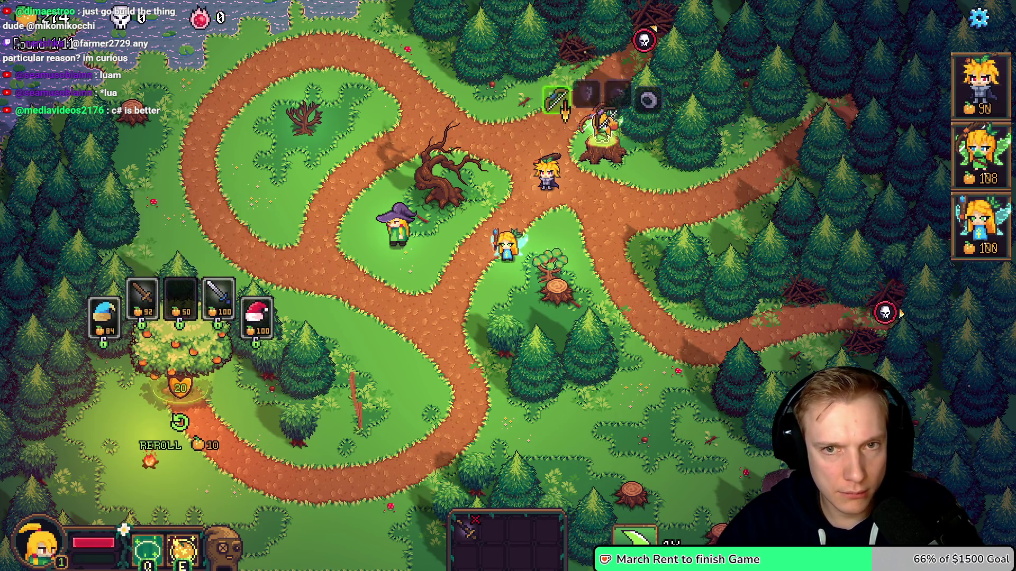
{"action": "left_click_drag", "start_coordinate": [640, 215], "coordinate": [180, 299]}
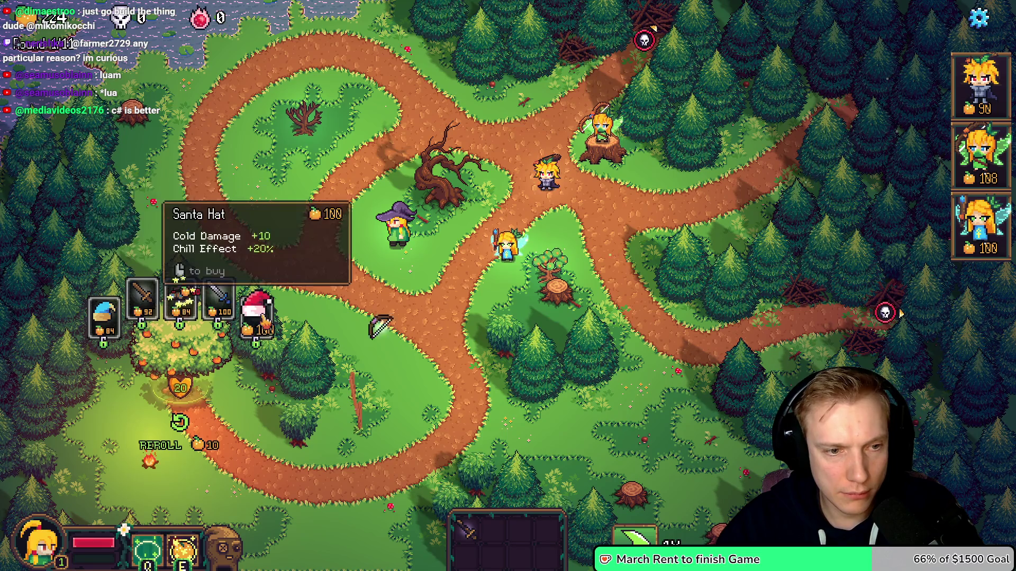
{"action": "left_click_drag", "start_coordinate": [256, 315], "coordinate": [550, 169]}
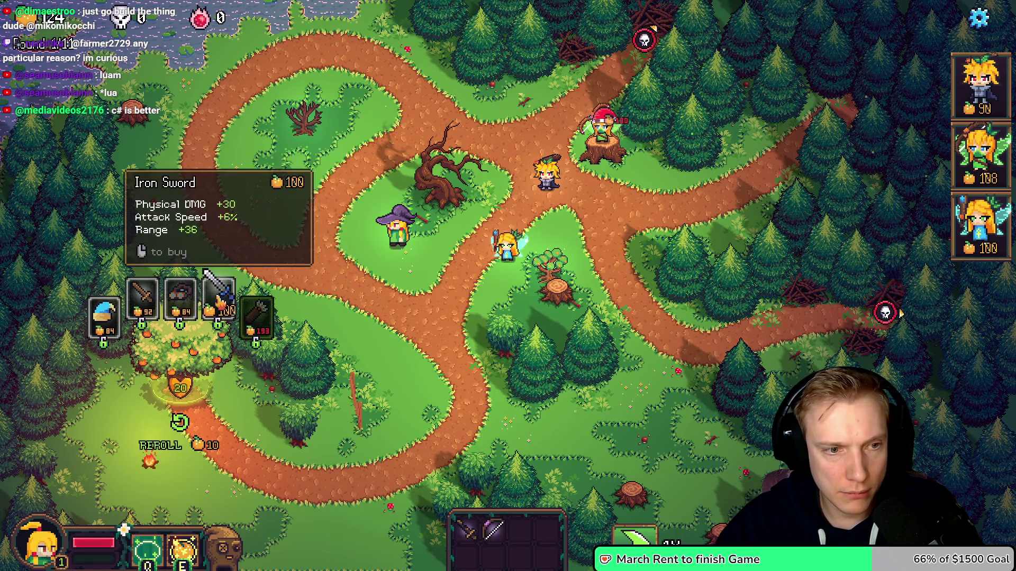
{"action": "mouse_move", "coordinate": [227, 303]}
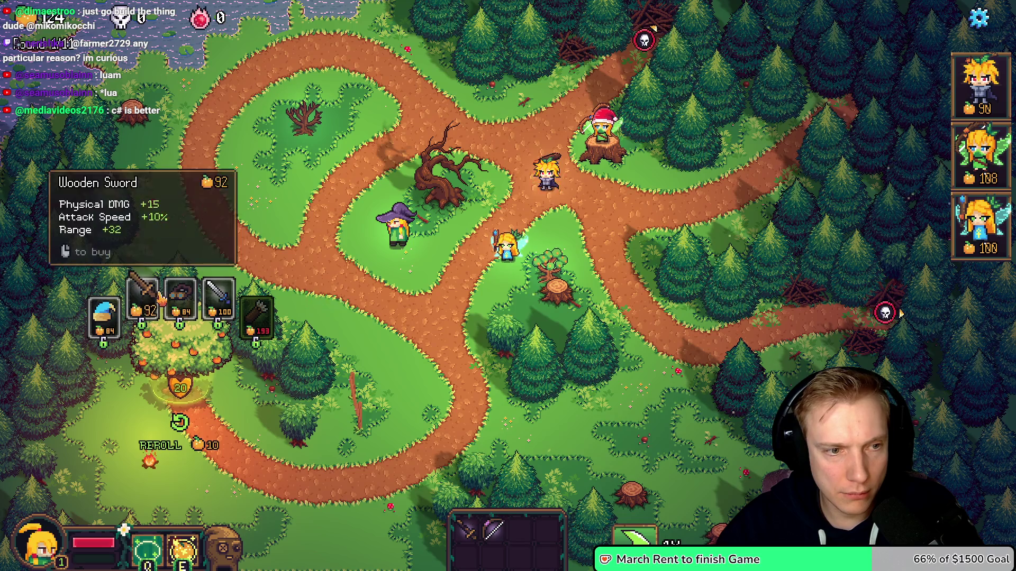
{"action": "left_click_drag", "start_coordinate": [180, 299], "coordinate": [555, 103]}
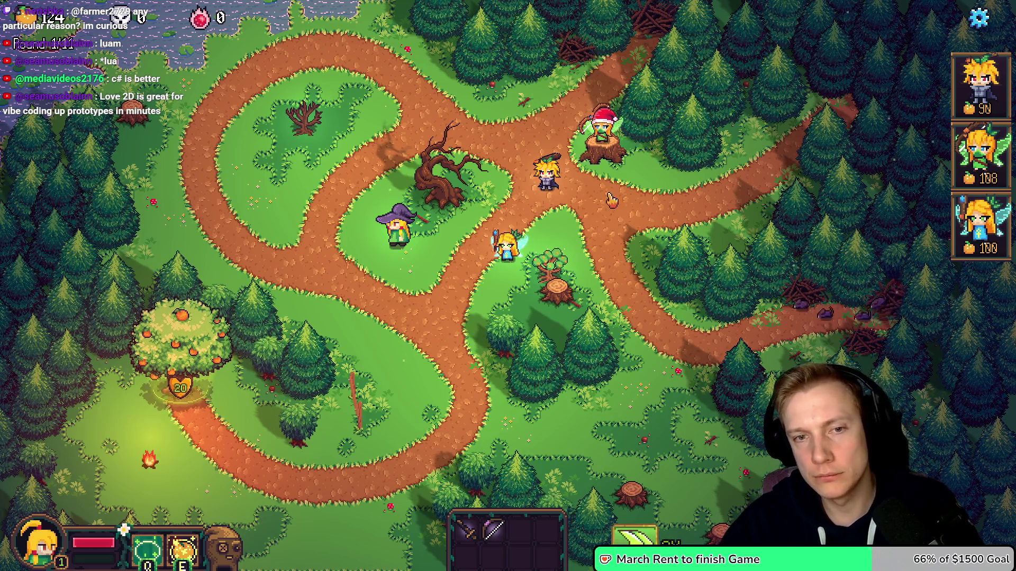
Sell the Santa-hat hero on the stump for gold
{"action": "left_click", "coordinate": [628, 163]}
{"action": "left_click", "coordinate": [699, 184]}
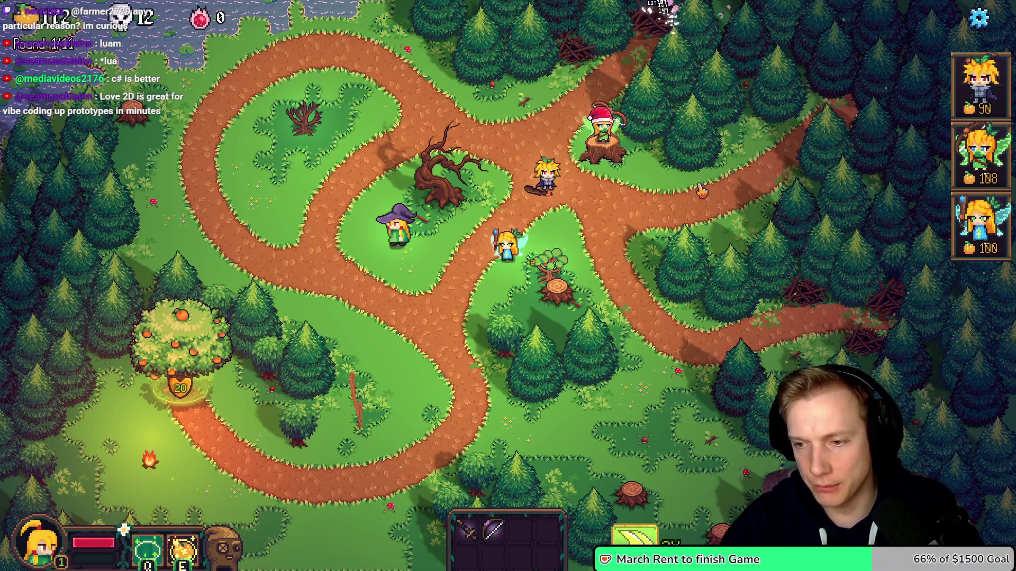
{"action": "left_click", "coordinate": [604, 140]}
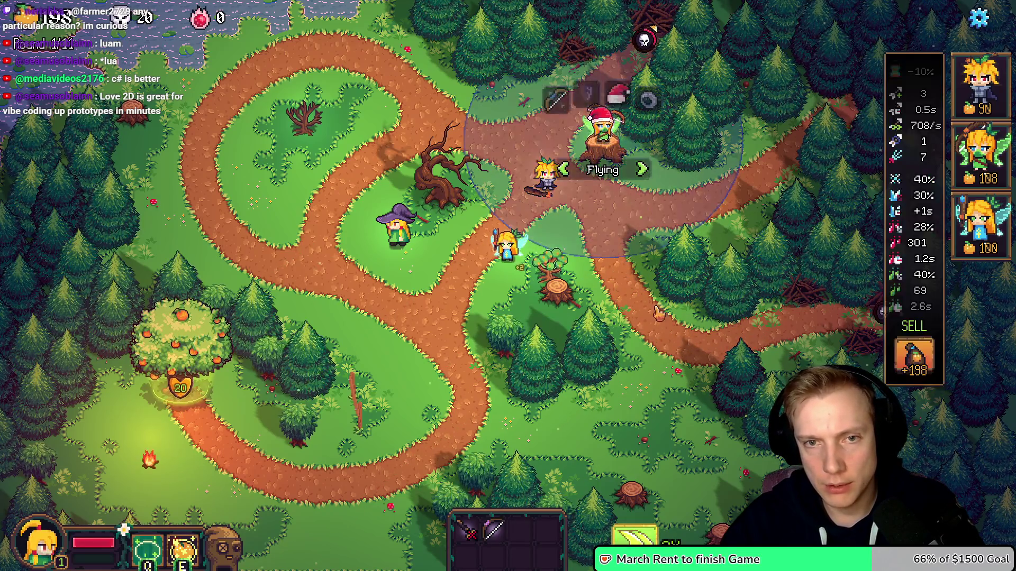
{"action": "left_click", "coordinate": [916, 363]}
Place one hero by the upper bend of the path and another by the lower path
{"action": "left_click", "coordinate": [1007, 94]}
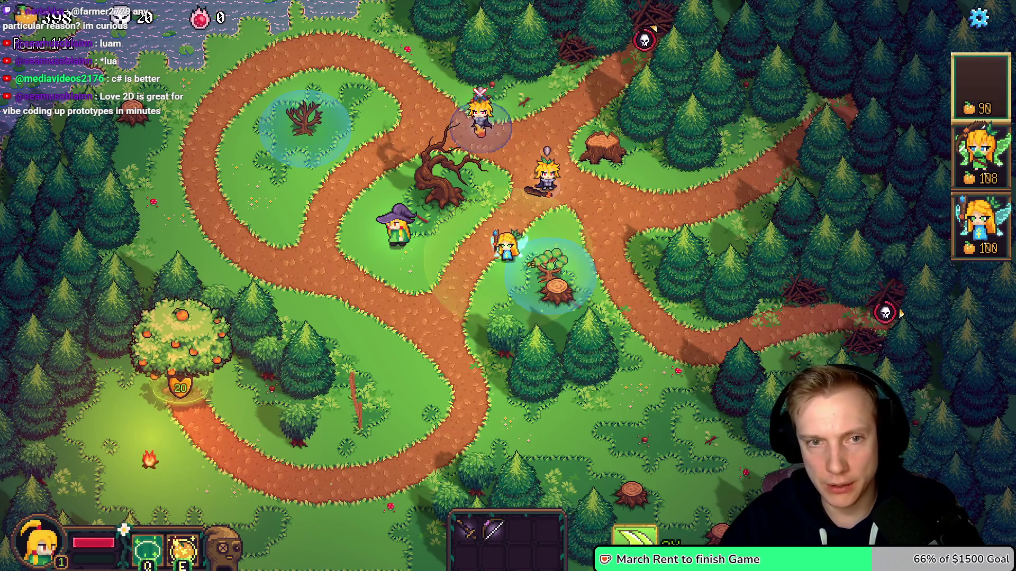
{"action": "left_click", "coordinate": [435, 127]}
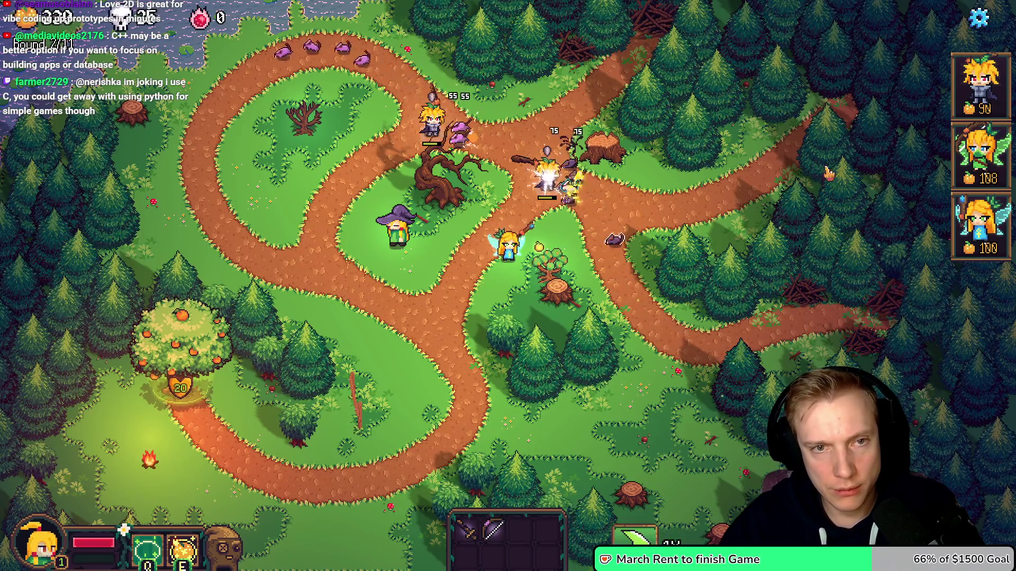
{"action": "key", "text": "1"}
{"action": "left_click", "coordinate": [458, 371]}
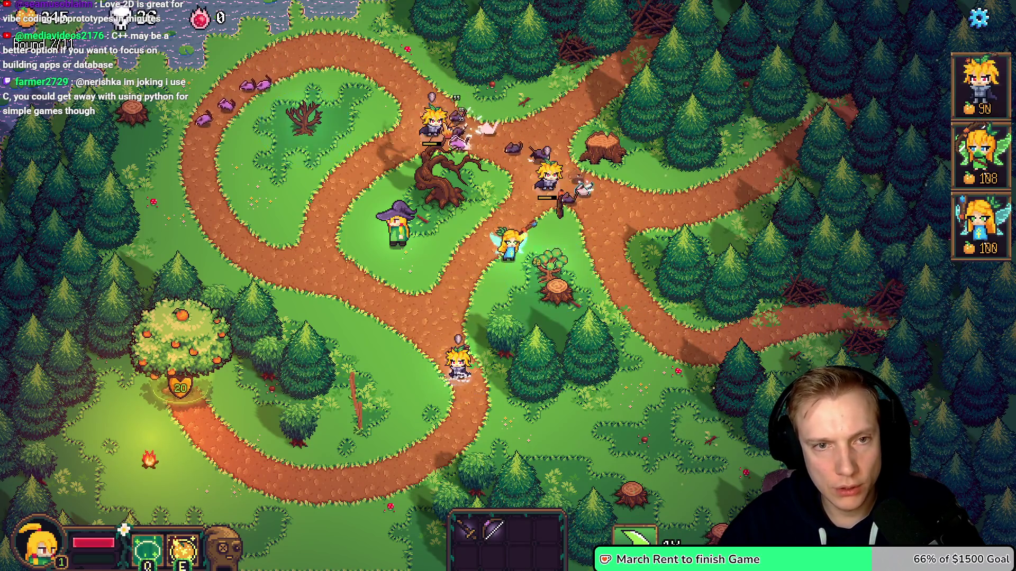
{"action": "left_click", "coordinate": [431, 119]}
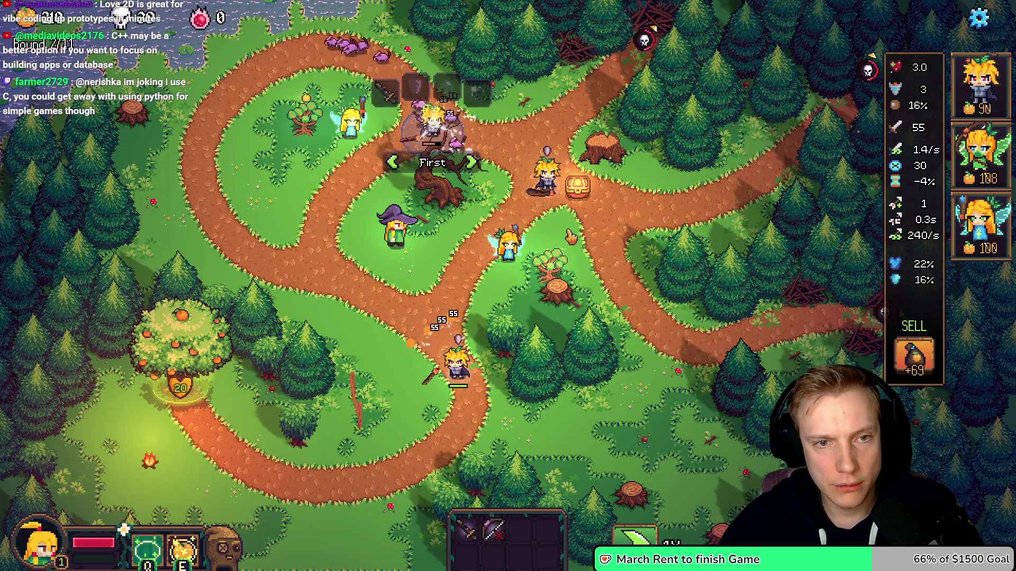
{"action": "left_click", "coordinate": [899, 313]}
Start the next enemy wave and reopen the orange tree's item shop
{"action": "left_click", "coordinate": [899, 313]}
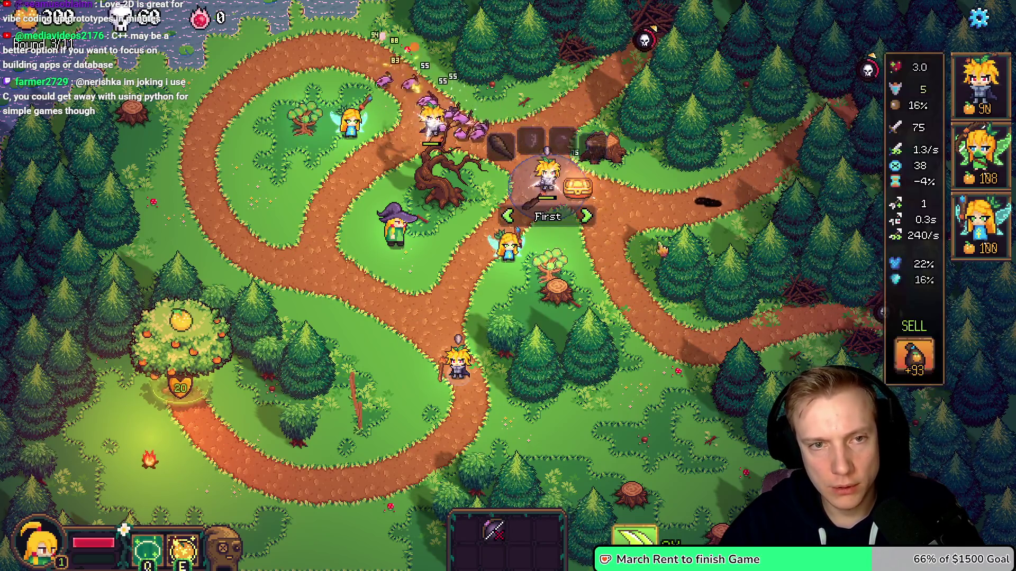
{"action": "left_click", "coordinate": [697, 247]}
{"action": "left_click", "coordinate": [547, 178]}
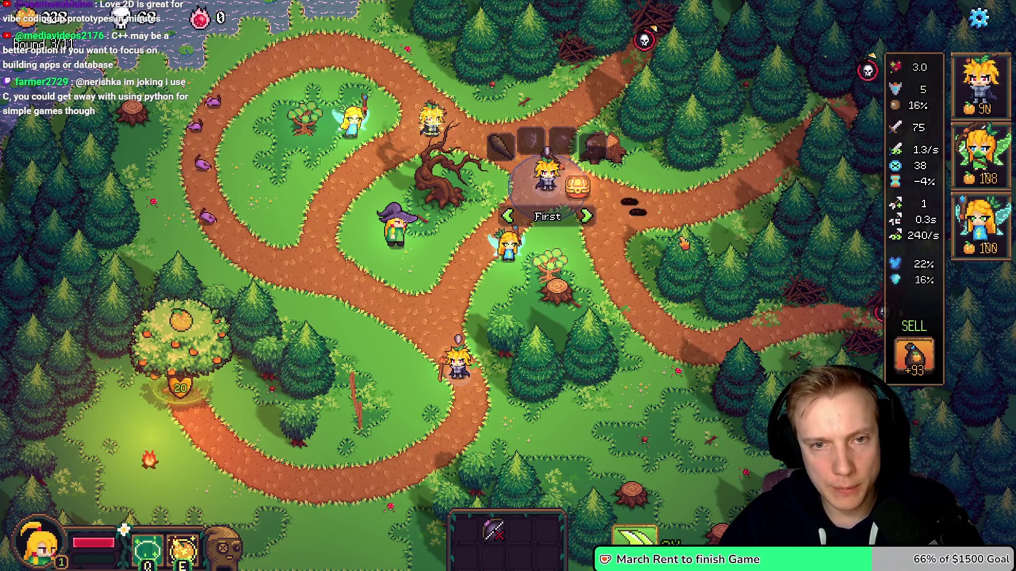
{"action": "left_click", "coordinate": [191, 350]}
{"action": "left_click", "coordinate": [192, 349]}
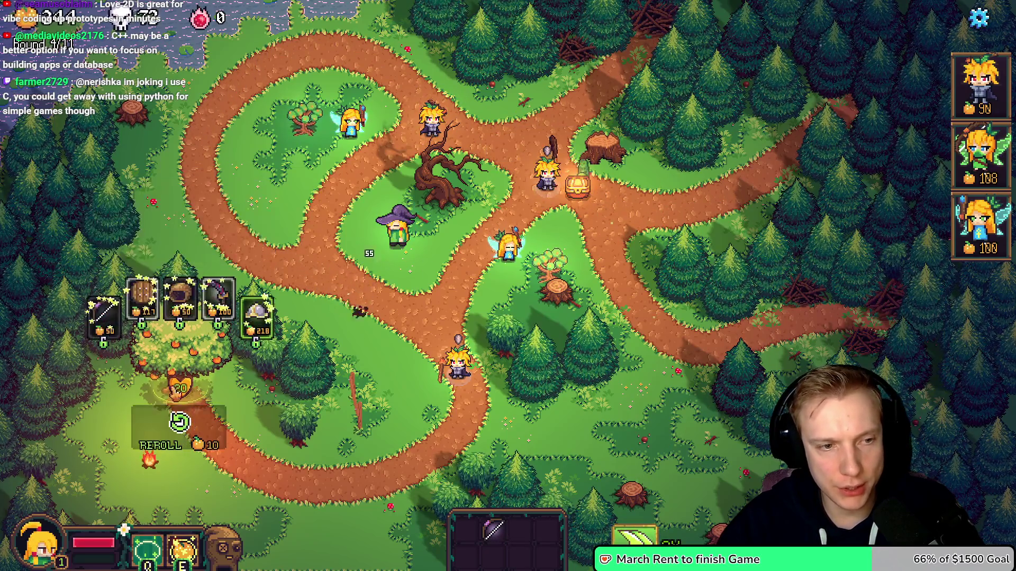
Buy the Shellmet and run item_list in the console to show all items
{"action": "left_click", "coordinate": [269, 321]}
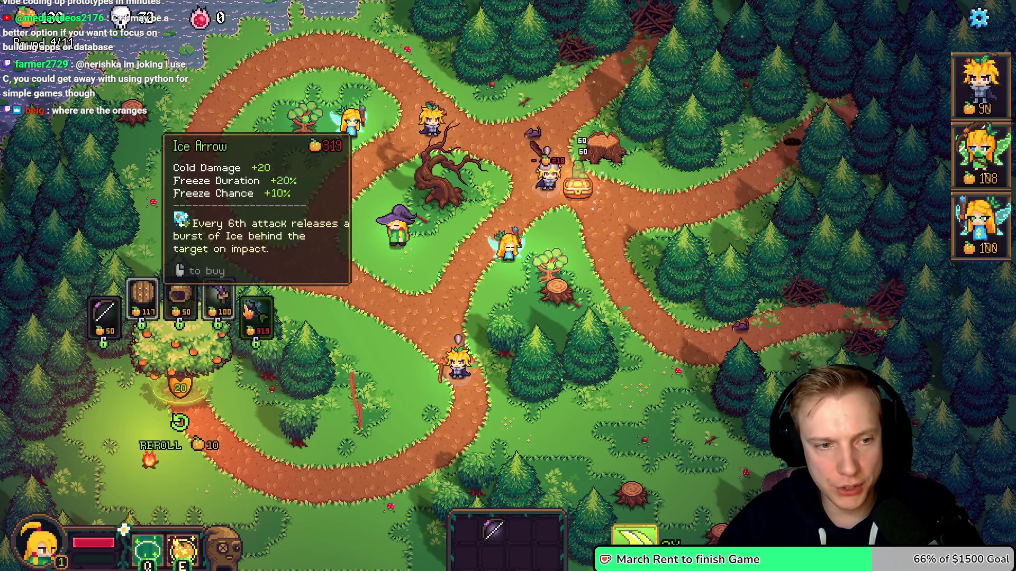
{"action": "key", "text": "grave"}
{"action": "type", "text": "toggle_"}
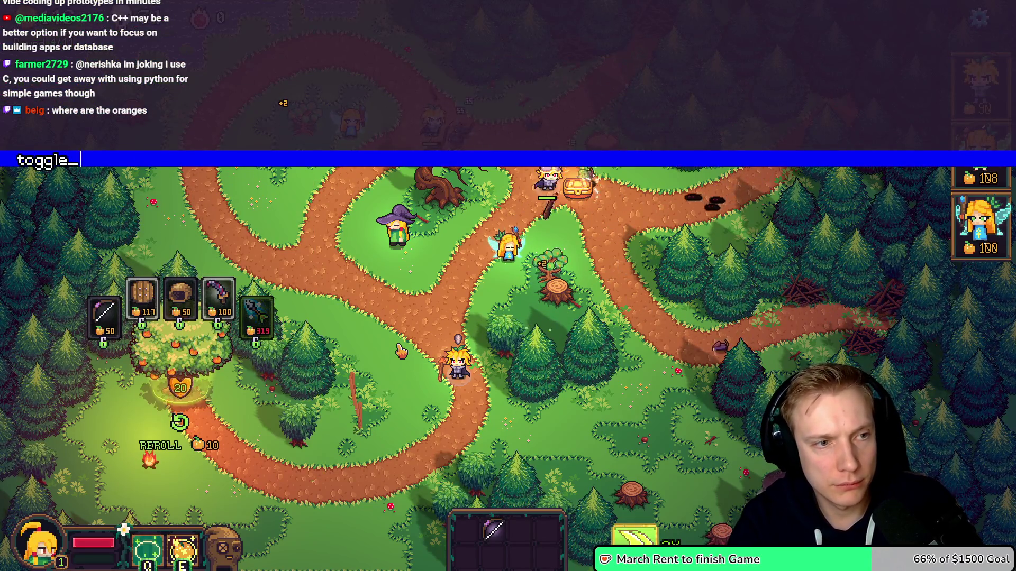
{"action": "type", "text": "item_list"}
{"action": "key", "text": "Return"}
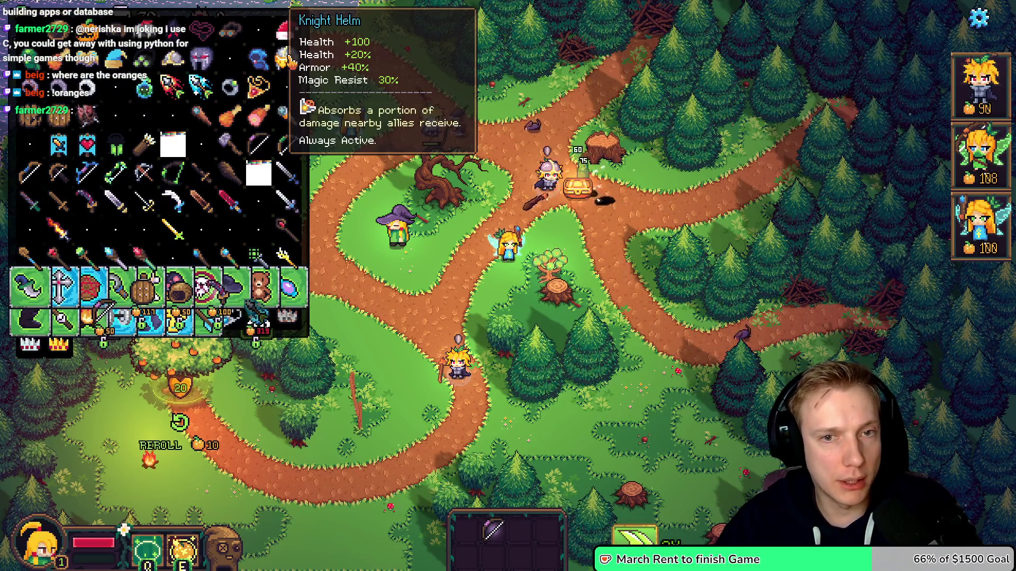
Equip the Knight Helm on the crossroads hero and a stored helmet on another hero
{"action": "left_click_drag", "start_coordinate": [286, 59], "coordinate": [540, 335]}
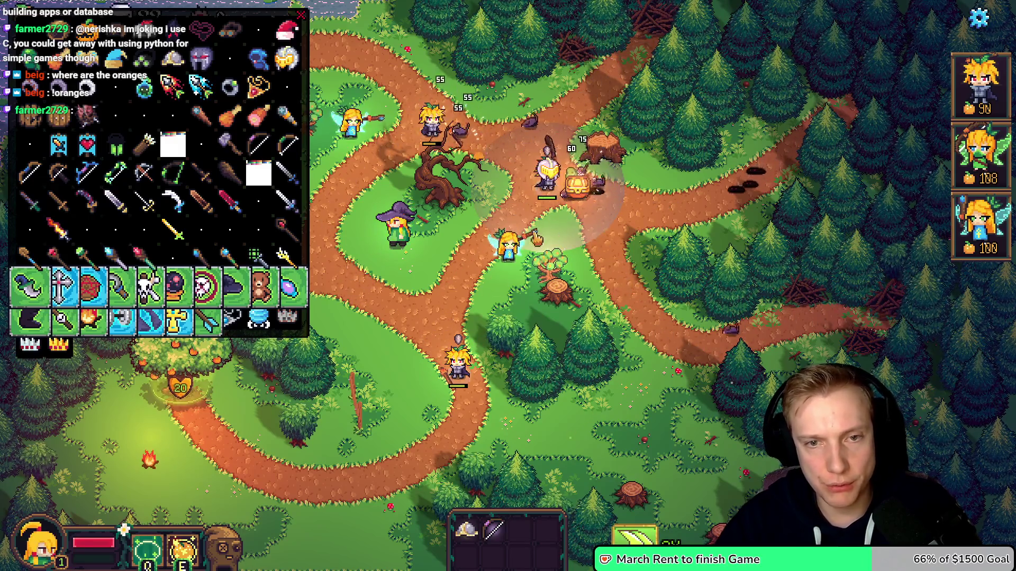
{"action": "left_click_drag", "start_coordinate": [465, 529], "coordinate": [440, 433]}
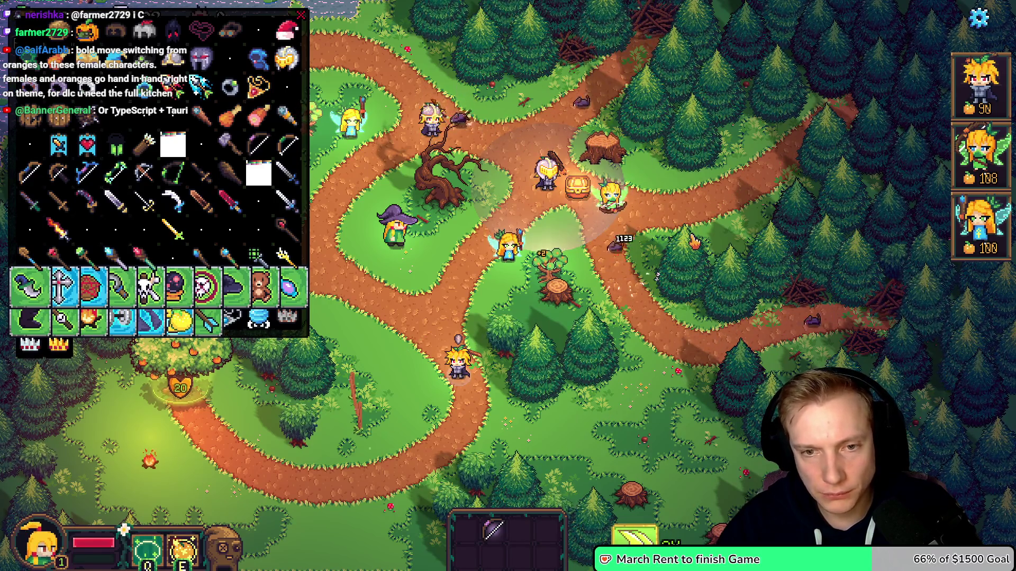
{"action": "left_click", "coordinate": [576, 186]}
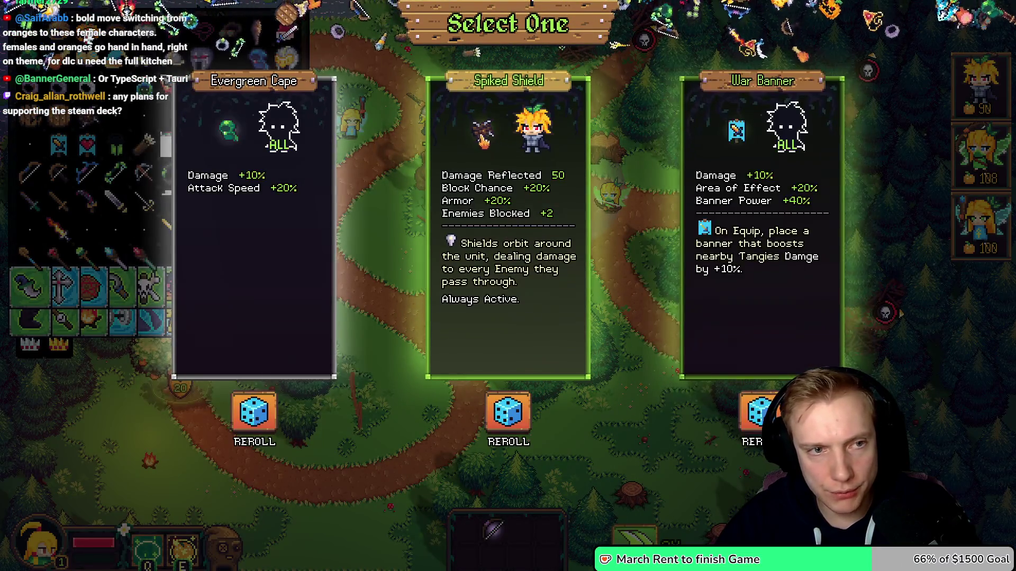
Take the Spiked Shield card, pick it up for equipping, and check the knight hero's stats
{"action": "left_click", "coordinate": [512, 233]}
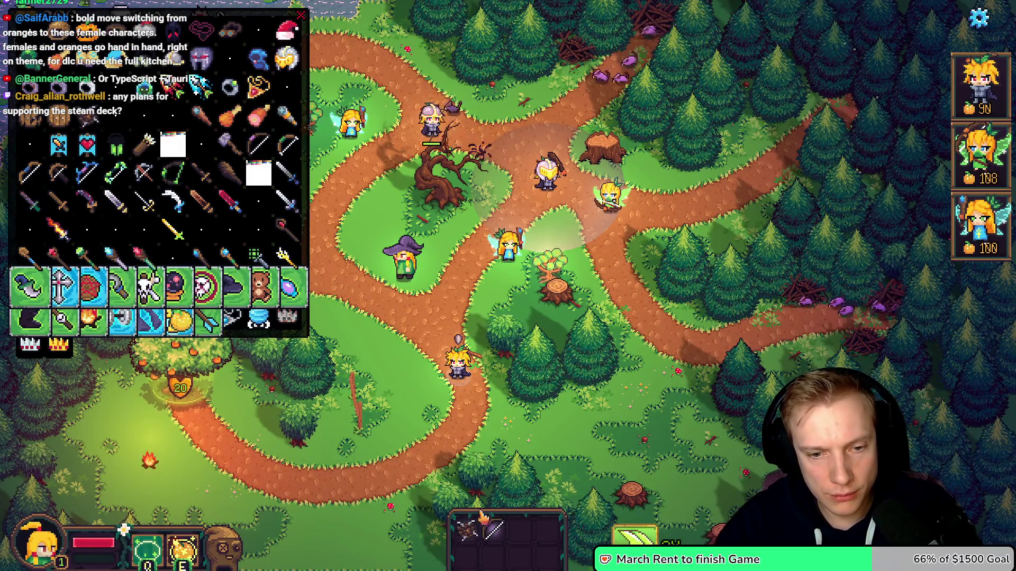
{"action": "left_click", "coordinate": [483, 517]}
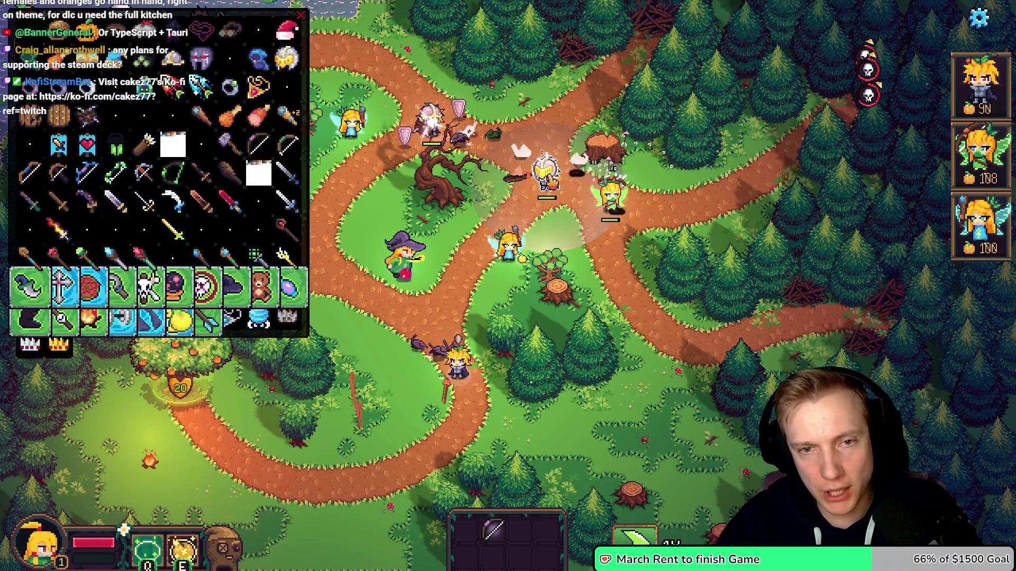
{"action": "left_click", "coordinate": [548, 174]}
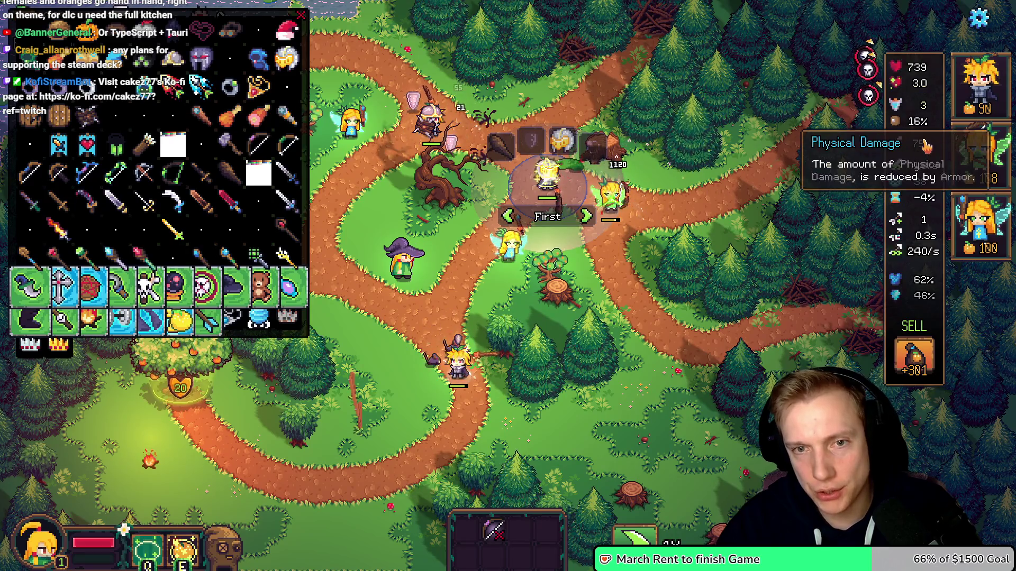
{"action": "left_click", "coordinate": [630, 275]}
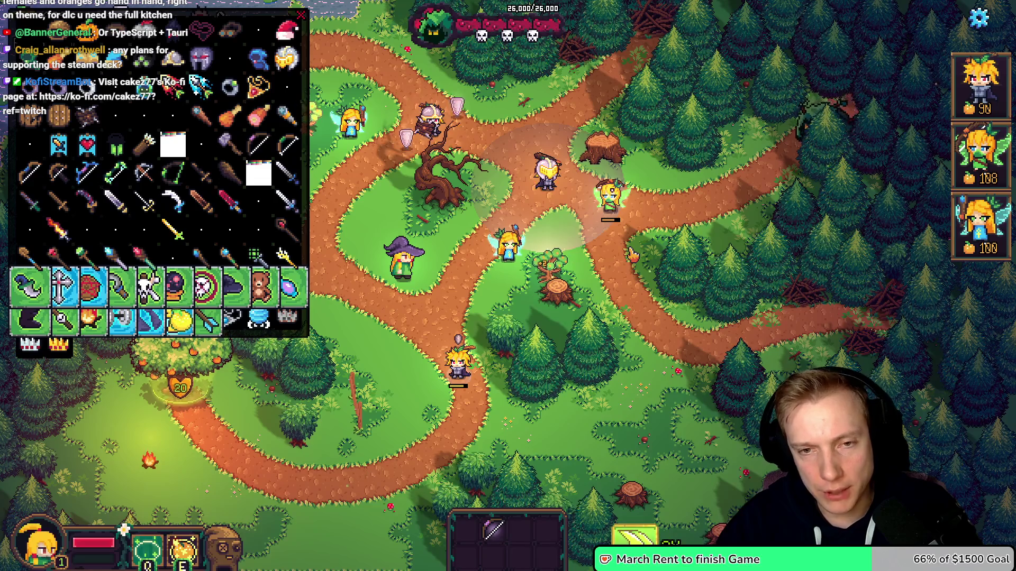
{"action": "left_click", "coordinate": [614, 197]}
{"action": "mouse_move", "coordinate": [982, 227]}
{"action": "left_mouse_down"}
{"action": "mouse_move", "coordinate": [544, 284]}
{"action": "mouse_move", "coordinate": [612, 268]}
{"action": "mouse_move", "coordinate": [614, 292]}
{"action": "left_mouse_up"}
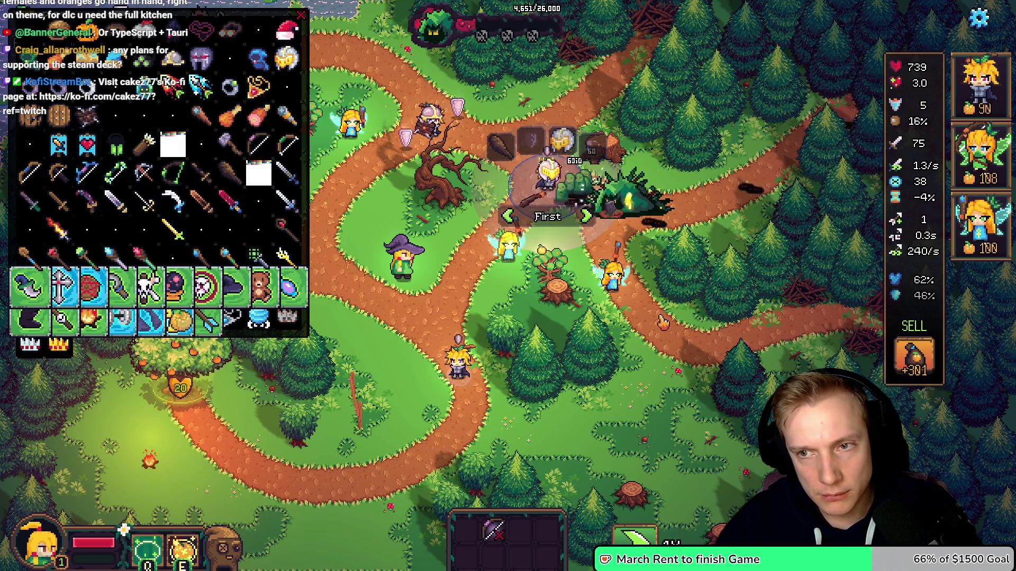
{"action": "scroll", "coordinate": [929, 273], "scroll_direction": "down", "scroll_amount": 1}
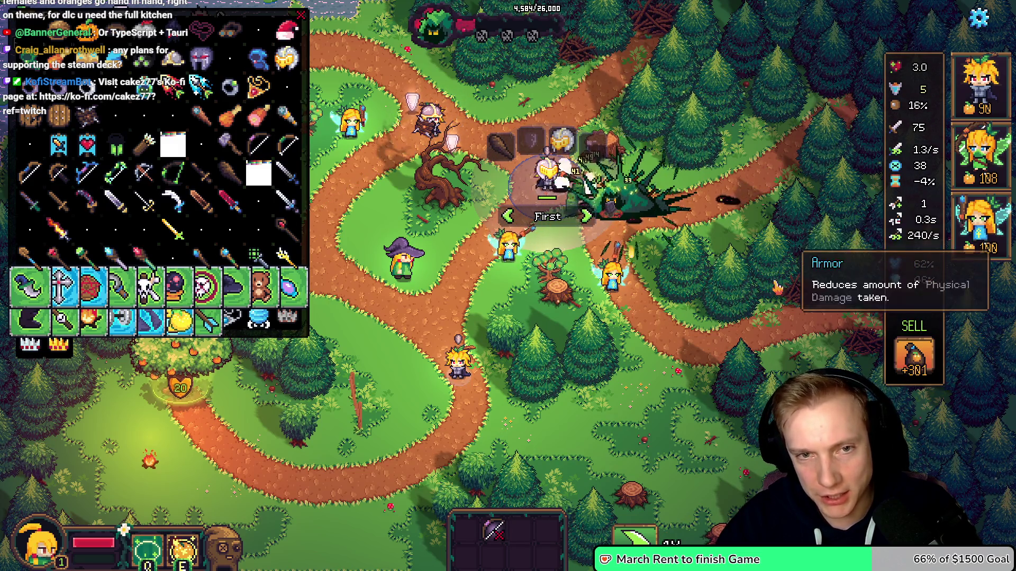
{"action": "left_click", "coordinate": [669, 320]}
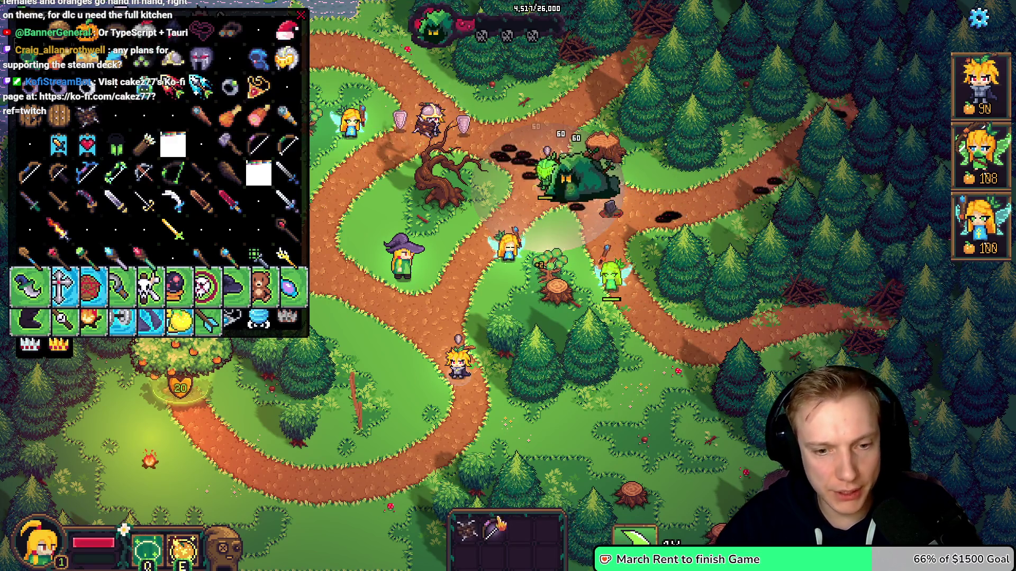
{"action": "left_click", "coordinate": [548, 175]}
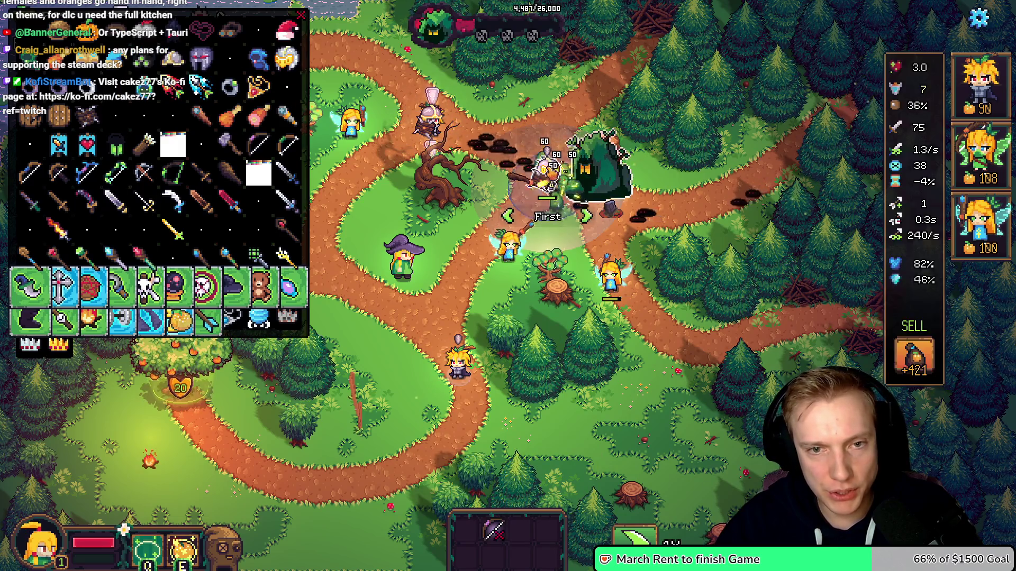
{"action": "left_click", "coordinate": [696, 341]}
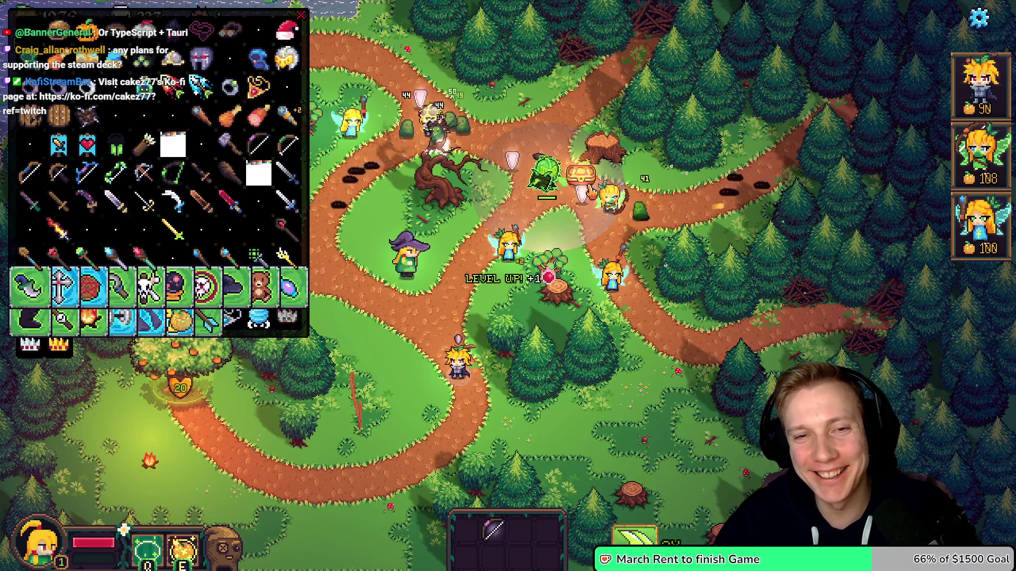
{"action": "left_click", "coordinate": [519, 208]}
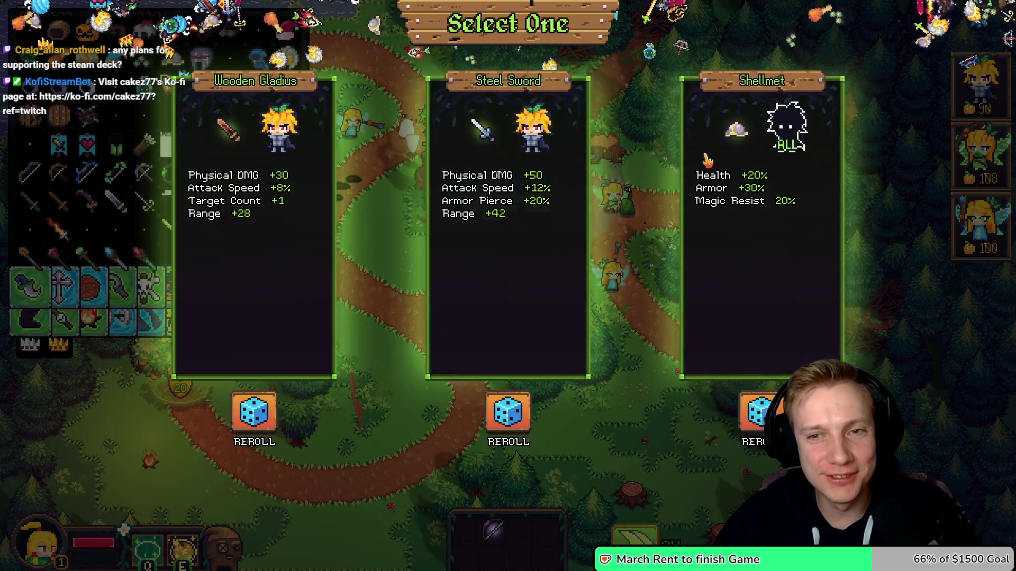
Pick a chest reward, equip the helmet and the Spiked Shield on the knight, and move the witch down the path
{"action": "left_click", "coordinate": [455, 248]}
{"action": "left_click", "coordinate": [466, 529]}
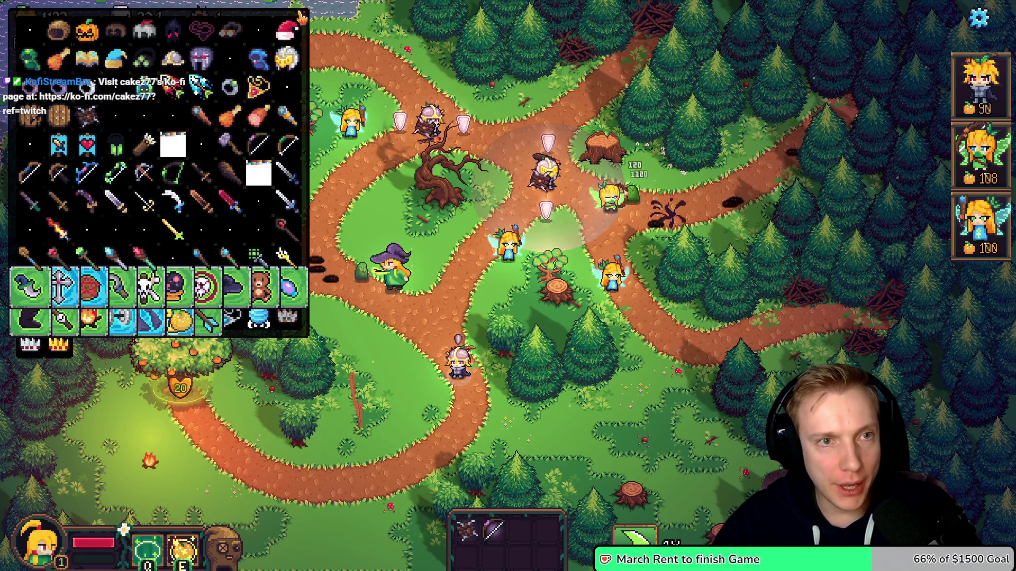
{"action": "left_click", "coordinate": [301, 16]}
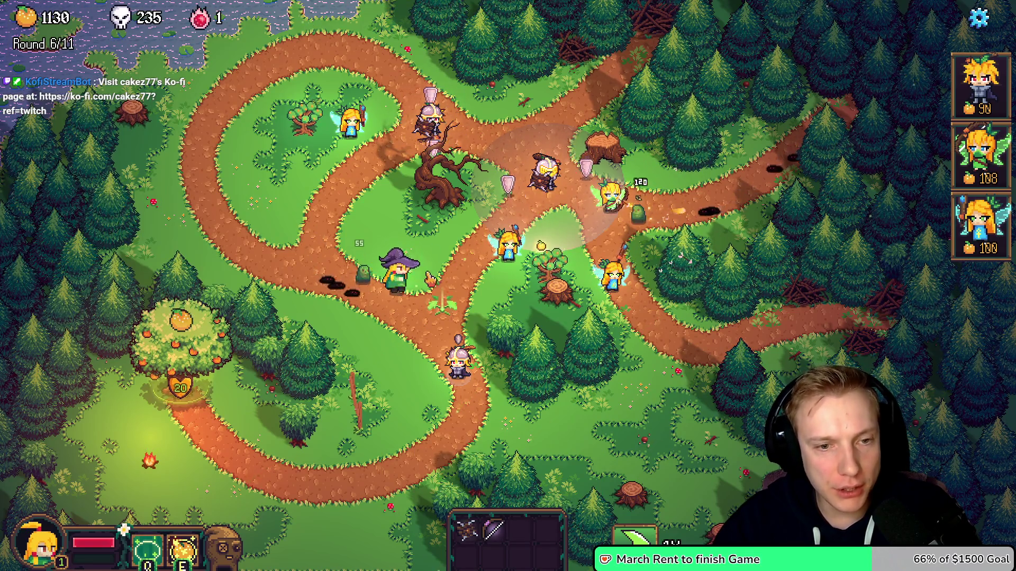
{"action": "mouse_move", "coordinate": [465, 529]}
{"action": "left_mouse_down"}
{"action": "mouse_move", "coordinate": [456, 350]}
{"action": "mouse_move", "coordinate": [458, 360]}
{"action": "left_mouse_up"}
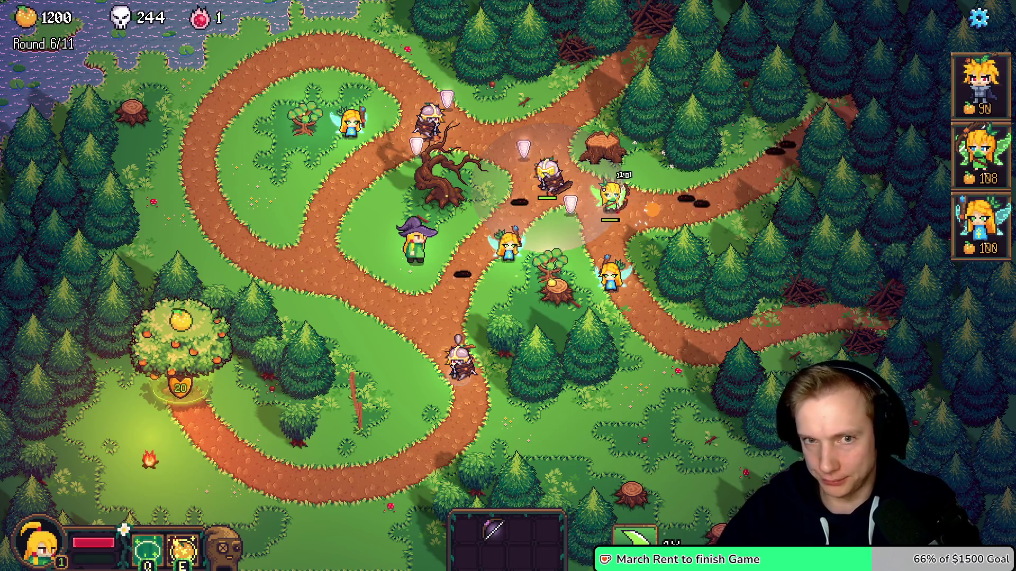
{"action": "left_click", "coordinate": [398, 365]}
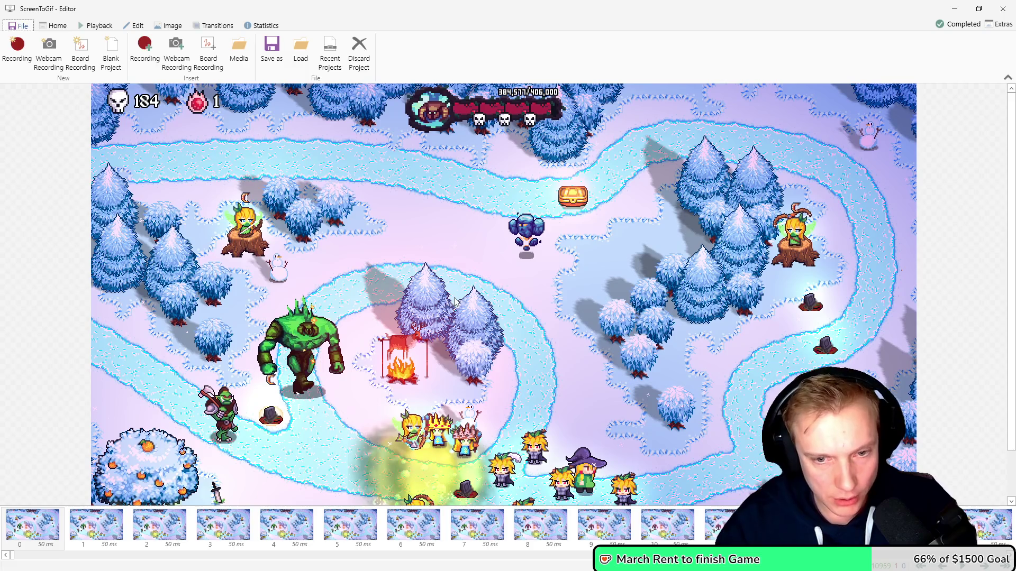
Play back the recorded snowy Tangy TD clip, over 1,500 frames at 50 ms each
{"action": "left_click", "coordinate": [96, 25]}
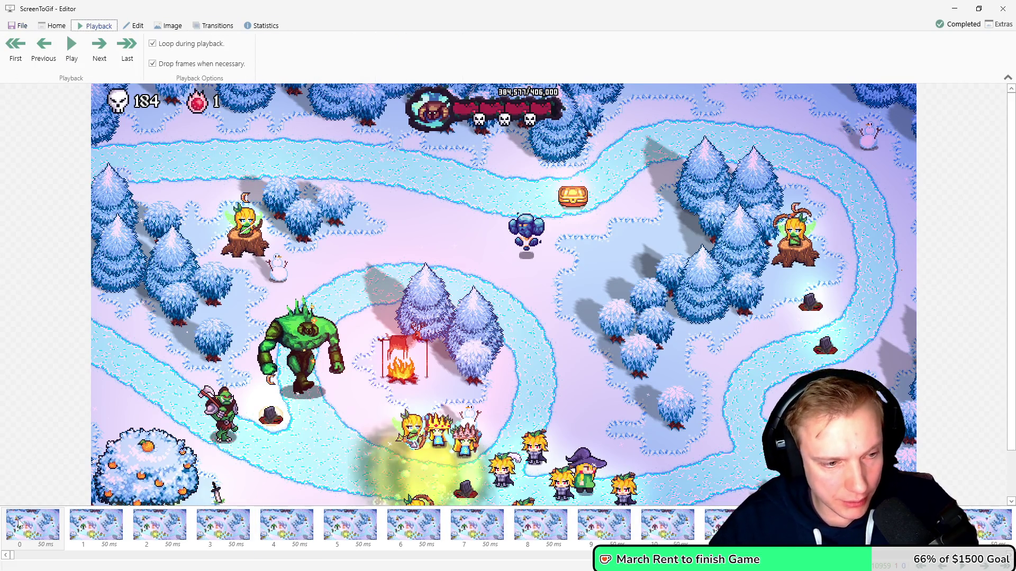
{"action": "key", "text": "space"}
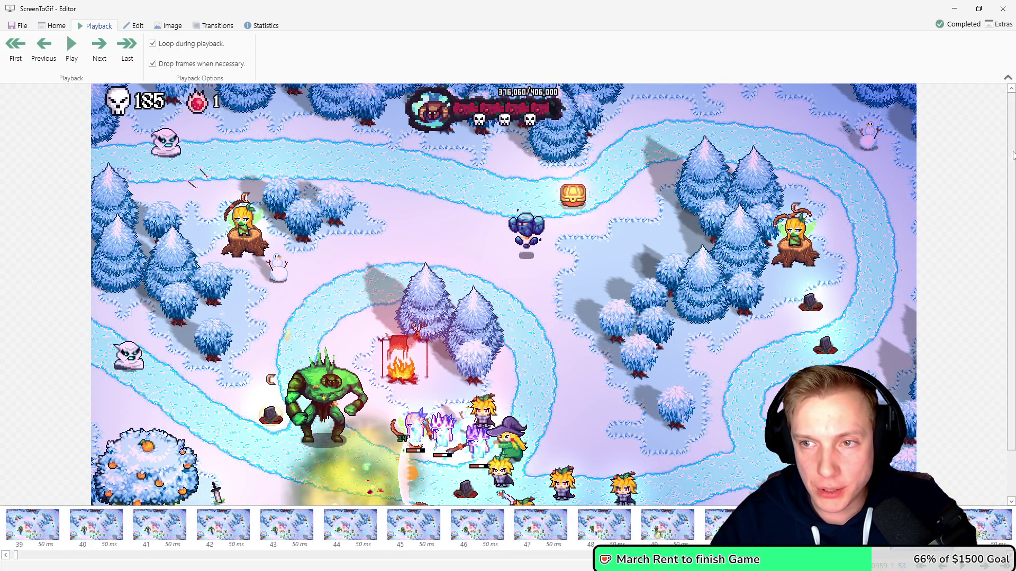
{"action": "scroll", "coordinate": [1011, 157], "scroll_direction": "down", "scroll_amount": 2}
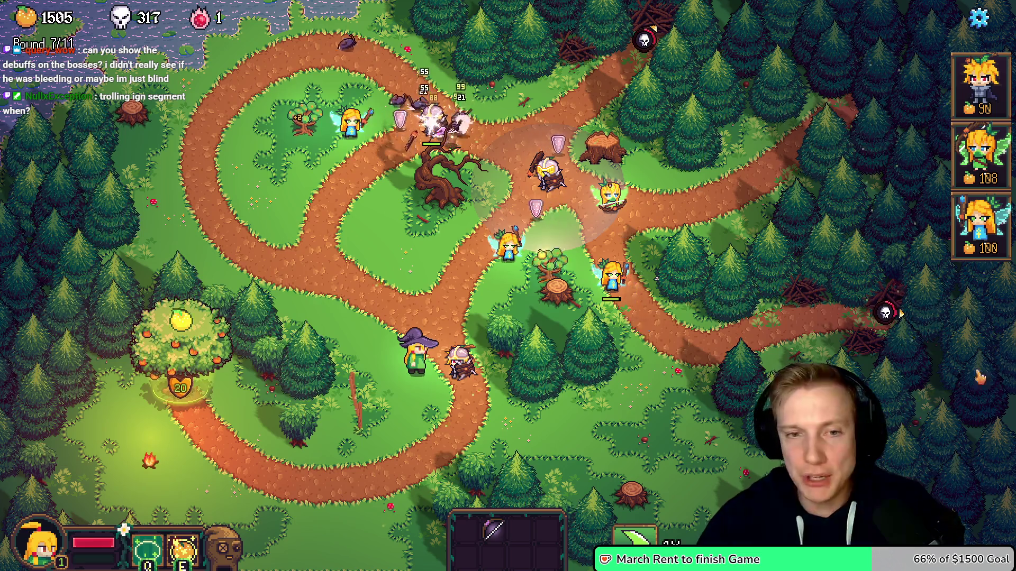
{"action": "key", "text": "Escape"}
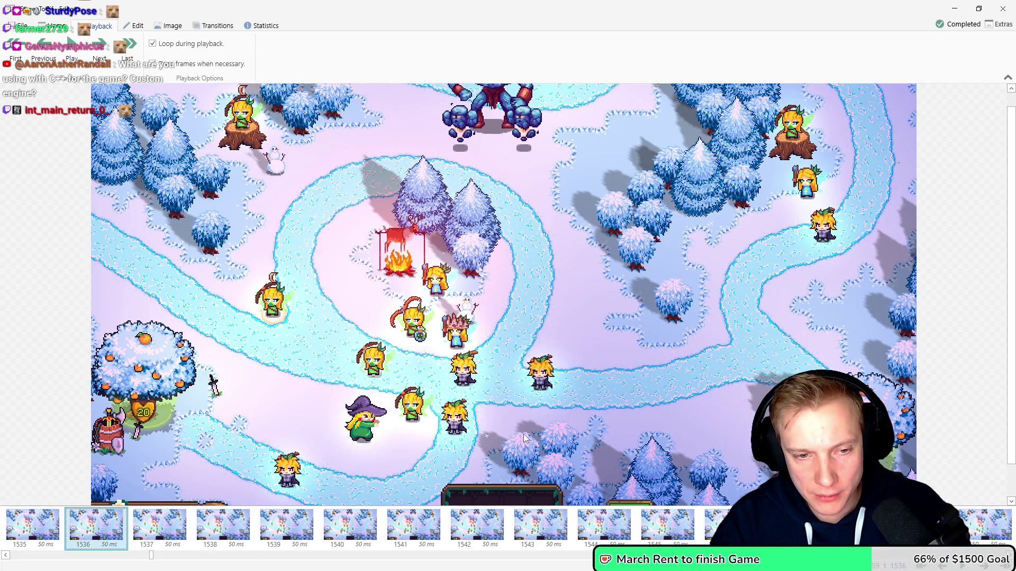
Step back a few frames so the paused preview rests on frame 1536
{"action": "key", "text": "Left"}
{"action": "key", "text": "Left"}
{"action": "key", "text": "Left"}
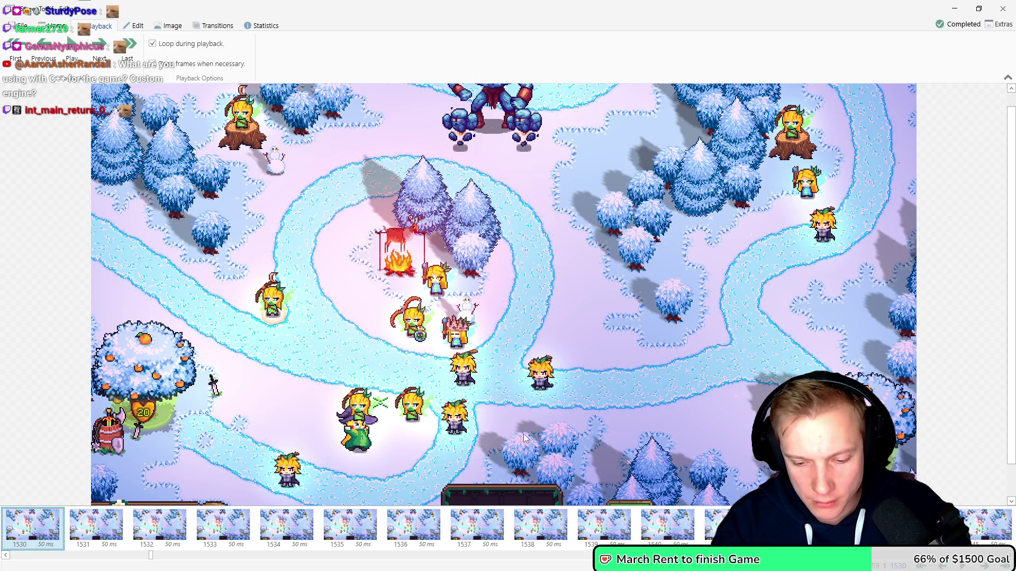
Play the clip from its first frame and delete the 72 opening frames before the loop start
{"action": "key", "text": "Home"}
{"action": "key", "text": "Delete"}
{"action": "key", "text": "Return"}
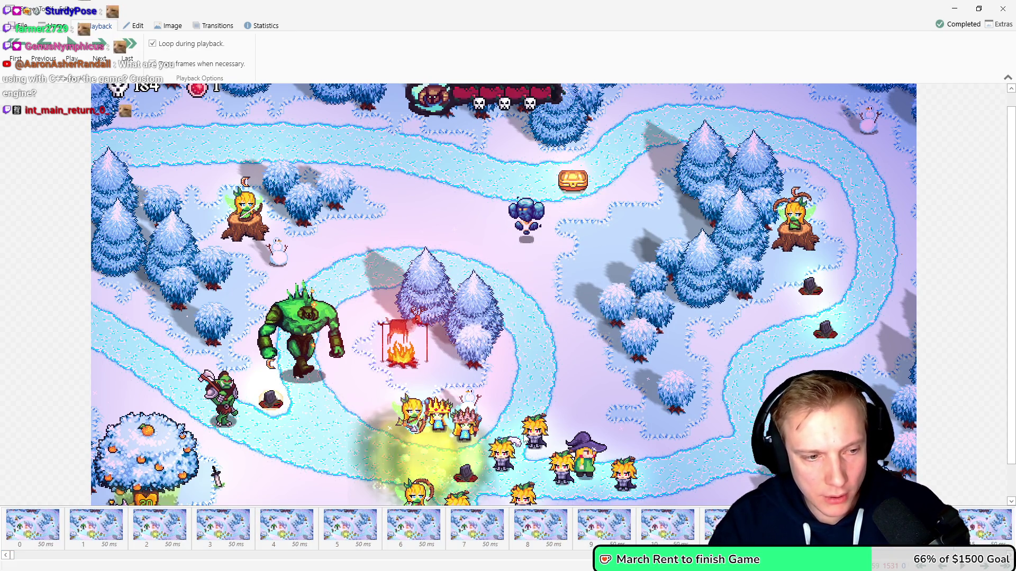
{"action": "key", "text": "space"}
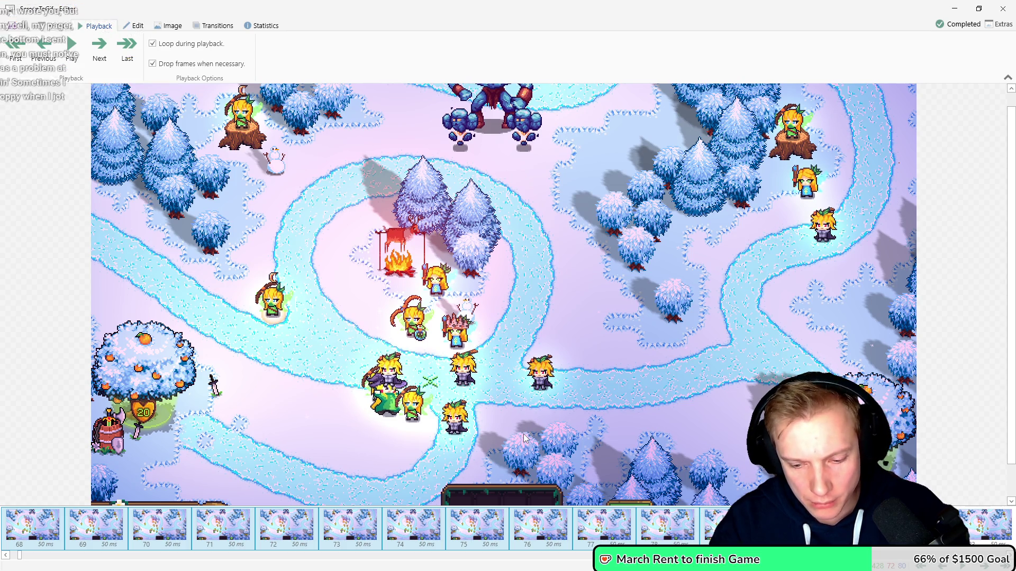
{"action": "key", "text": "Delete"}
{"action": "key", "text": "Escape"}
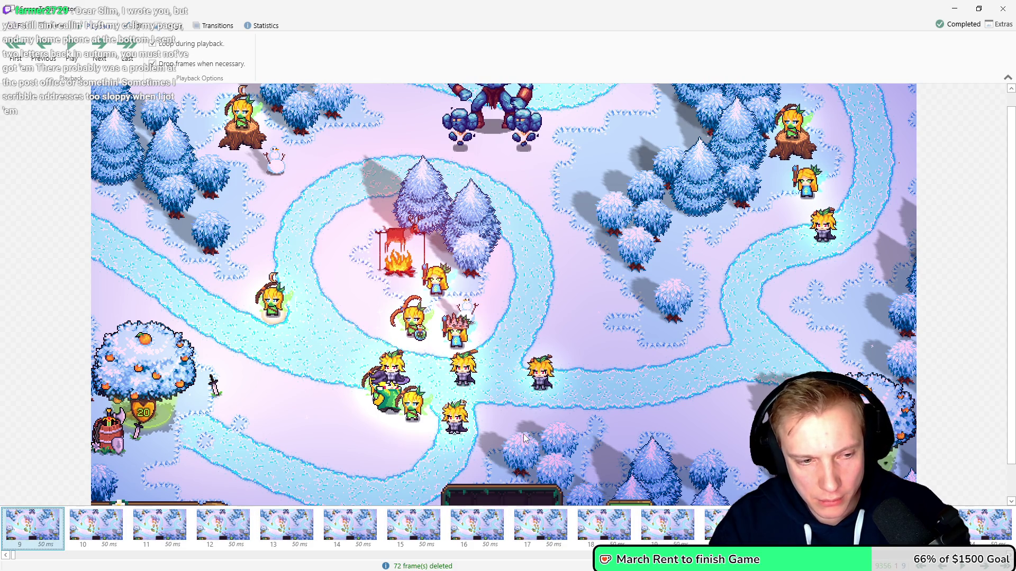
Select the run of frames after frame 17 and delete the 52 selected frames
{"action": "key", "text": "Left"}
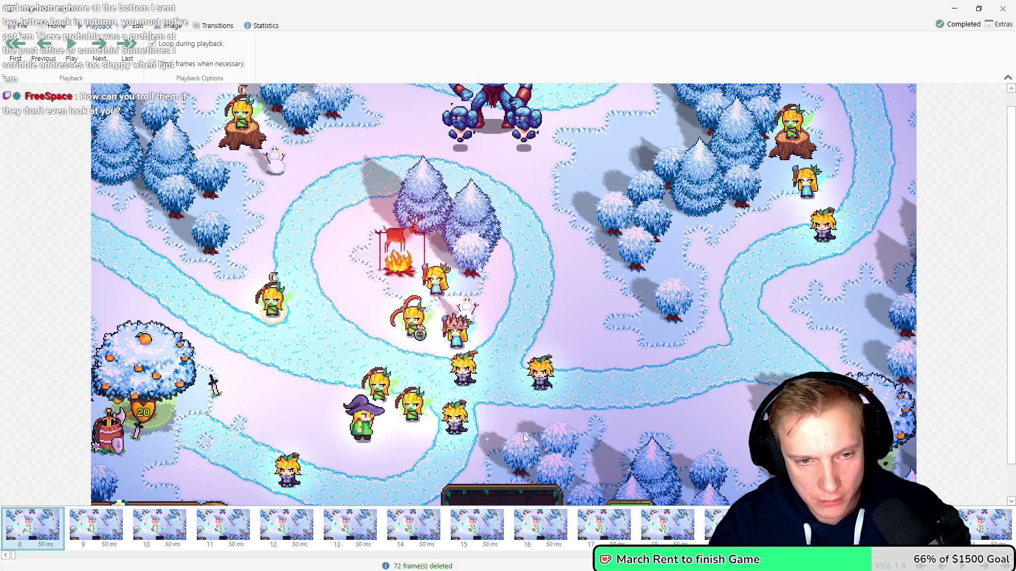
{"action": "key", "text": "Right"}
{"action": "key", "text": "Right"}
{"action": "key", "text": "Right"}
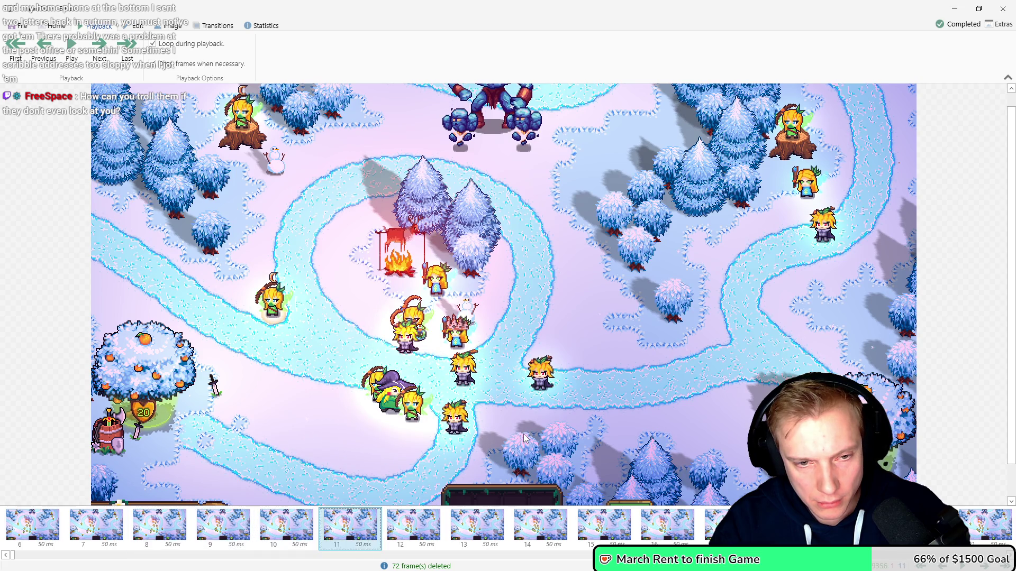
{"action": "key", "text": "Right"}
{"action": "key", "text": "Right"}
{"action": "key", "text": "Right"}
{"action": "key", "text": "Right"}
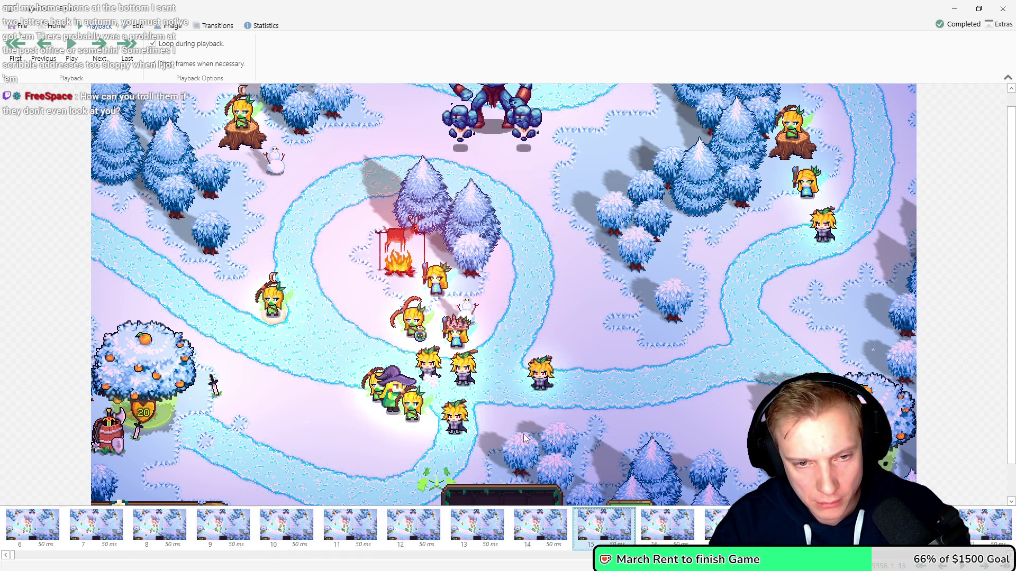
{"action": "key", "text": "Left"}
{"action": "key", "text": "Left"}
{"action": "key", "text": "Left"}
{"action": "key", "text": "Right"}
{"action": "key", "text": "Left"}
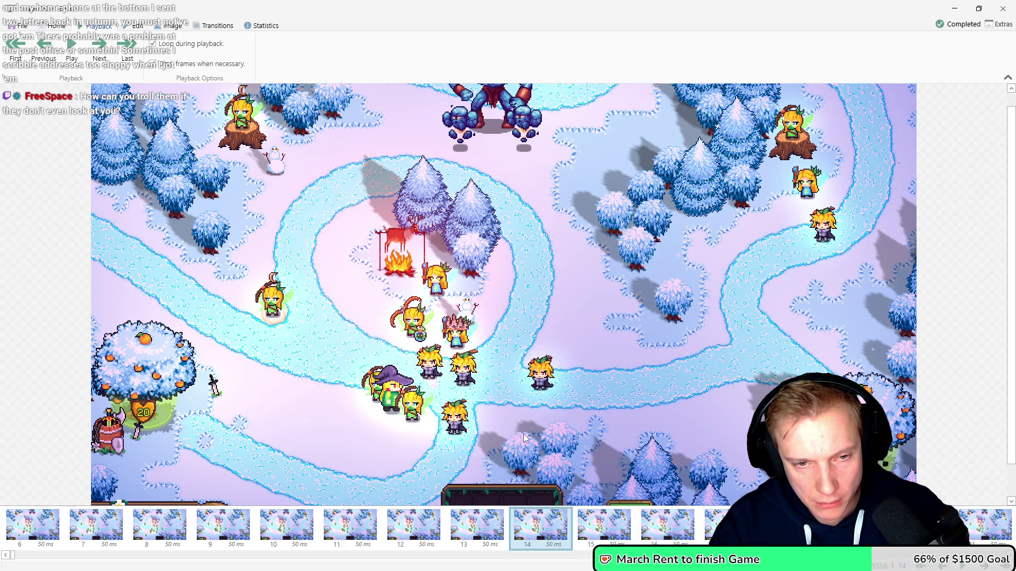
{"action": "key", "text": "shift+Right"}
{"action": "key", "text": "shift+Right"}
{"action": "key", "text": "shift+Right"}
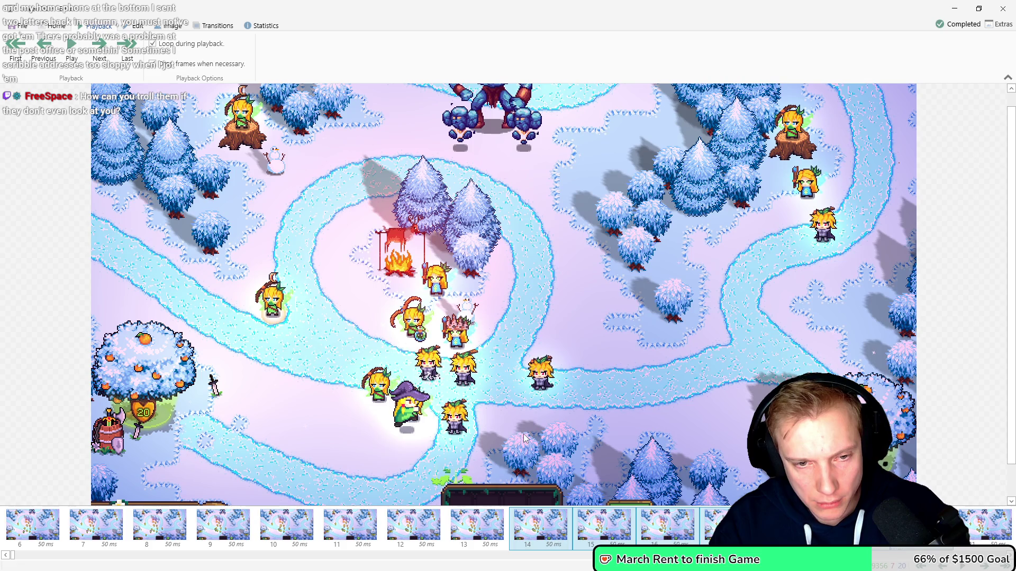
{"action": "key", "text": "shift+Right"}
{"action": "key", "text": "shift+Right"}
{"action": "key", "text": "shift+Right"}
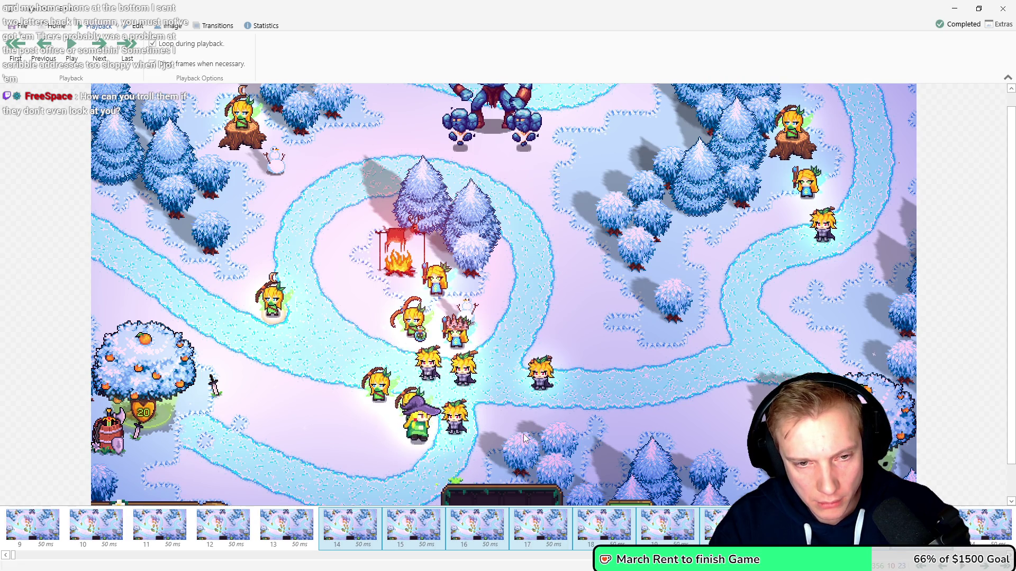
{"action": "key", "text": "shift+Right"}
{"action": "key", "text": "shift+Right"}
{"action": "key", "text": "shift+Right"}
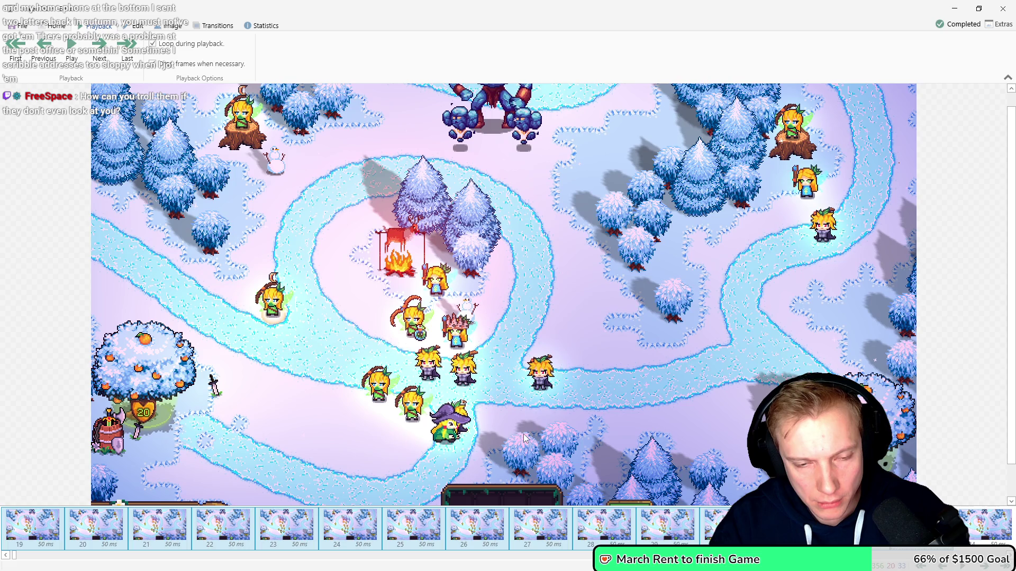
{"action": "key", "text": "shift+Right"}
{"action": "key", "text": "shift+Right"}
{"action": "key", "text": "shift+Right"}
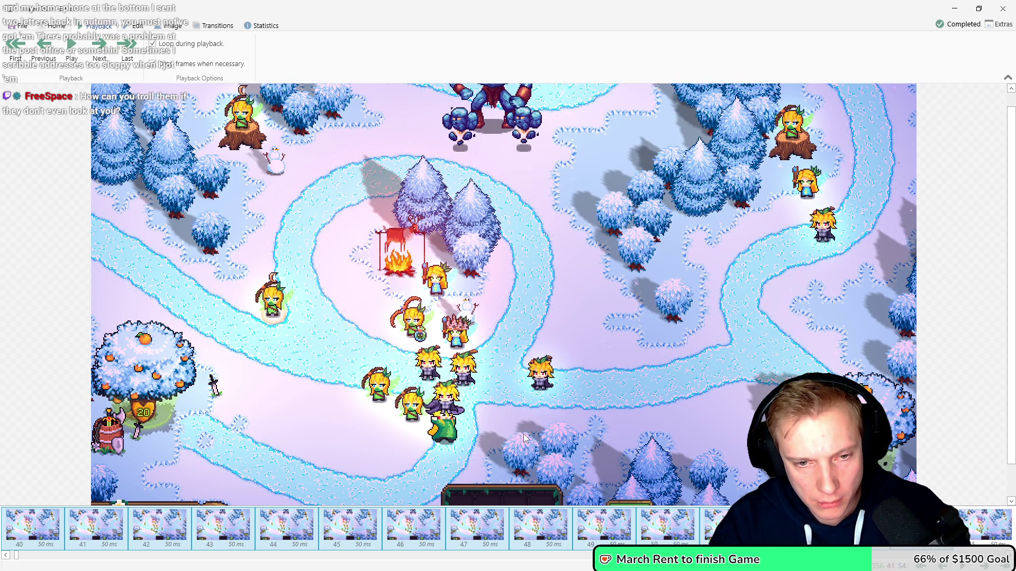
{"action": "key", "text": "shift+Right"}
{"action": "key", "text": "shift+Right"}
{"action": "key", "text": "shift+Right"}
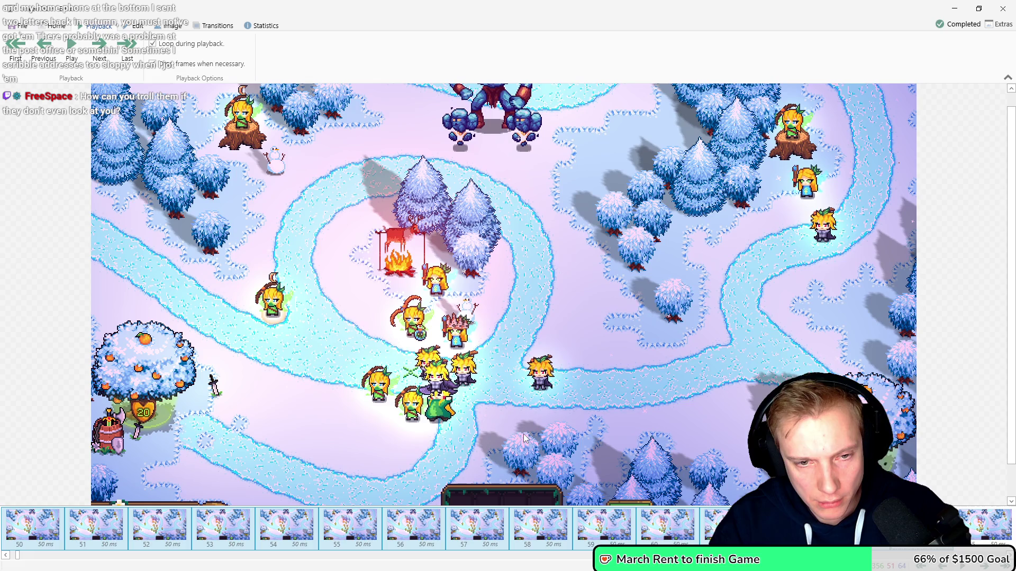
{"action": "key", "text": "shift+Right"}
{"action": "key", "text": "shift+Right"}
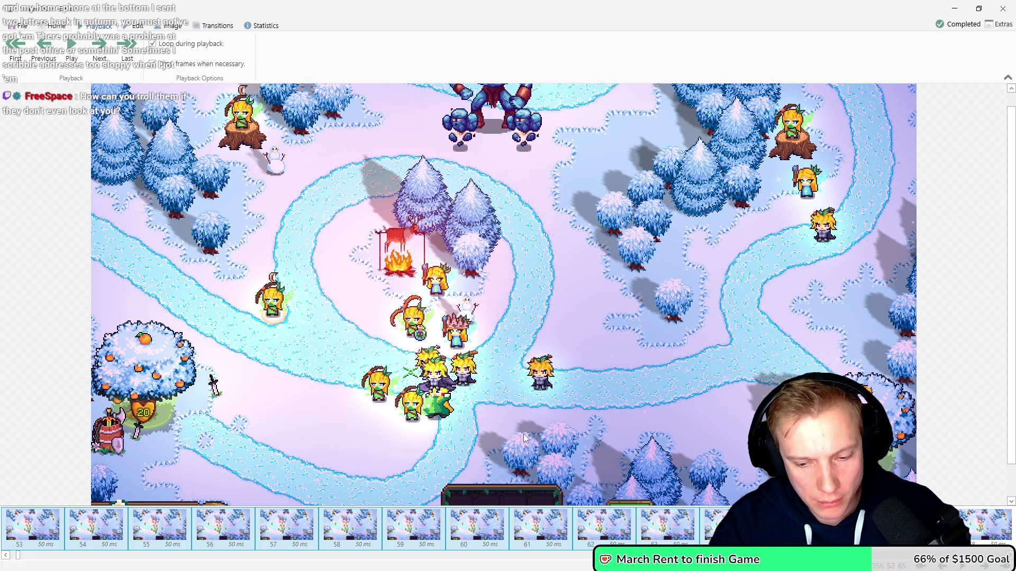
{"action": "key", "text": "Delete"}
{"action": "key", "text": "Return"}
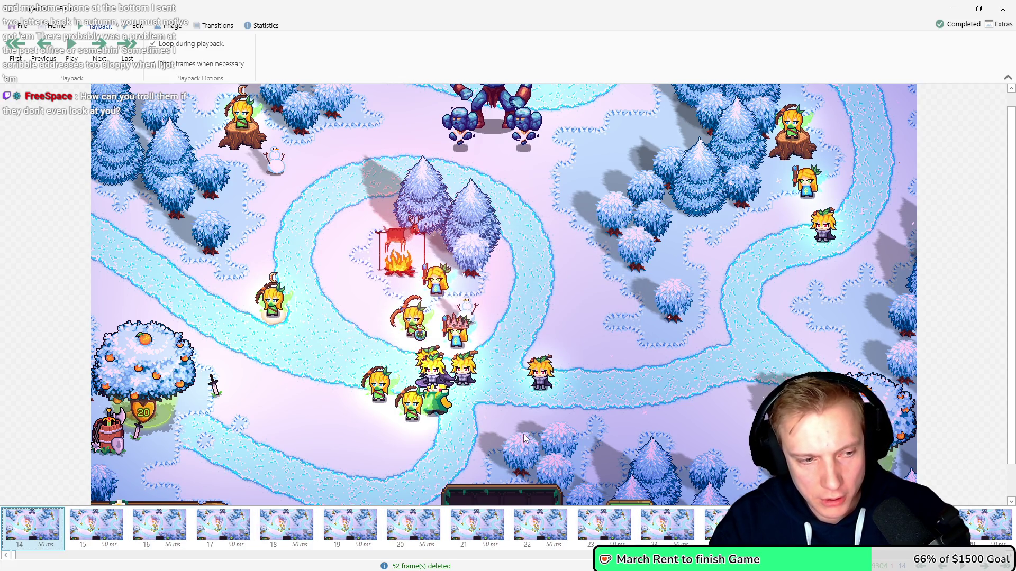
Delete the 62 trailing frames past the loop end, then check the clip's final results-screen frames
{"action": "key", "text": "shift+Right"}
{"action": "key", "text": "shift+Right"}
{"action": "key", "text": "shift+Right"}
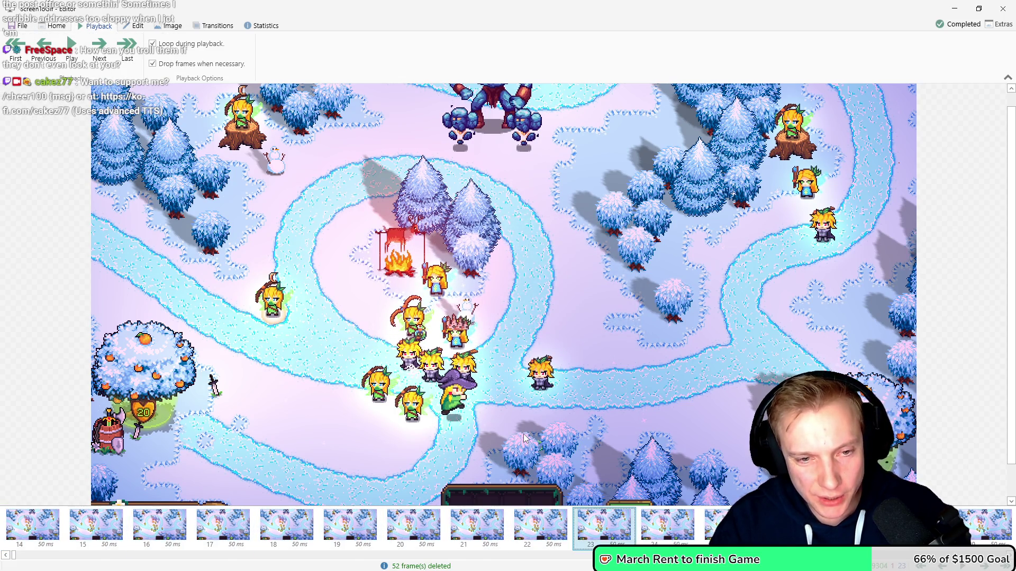
{"action": "key", "text": "Right"}
{"action": "key", "text": "Right"}
{"action": "key", "text": "Right"}
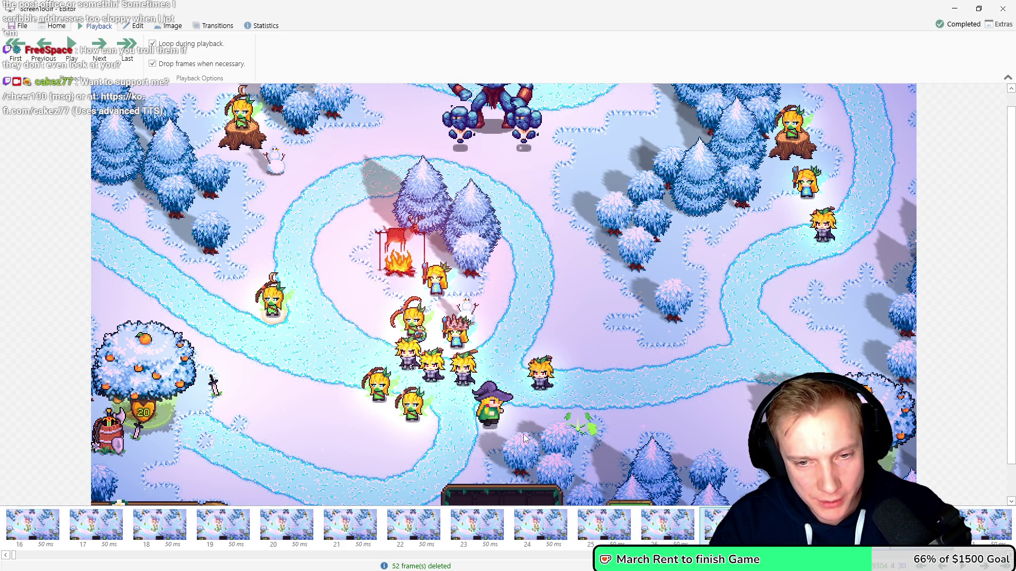
{"action": "key", "text": "Right"}
{"action": "key", "text": "Right"}
{"action": "key", "text": "Right"}
{"action": "key", "text": "Right"}
{"action": "key", "text": "Right"}
{"action": "key", "text": "Right"}
{"action": "key", "text": "Right"}
{"action": "key", "text": "Right"}
{"action": "key", "text": "Right"}
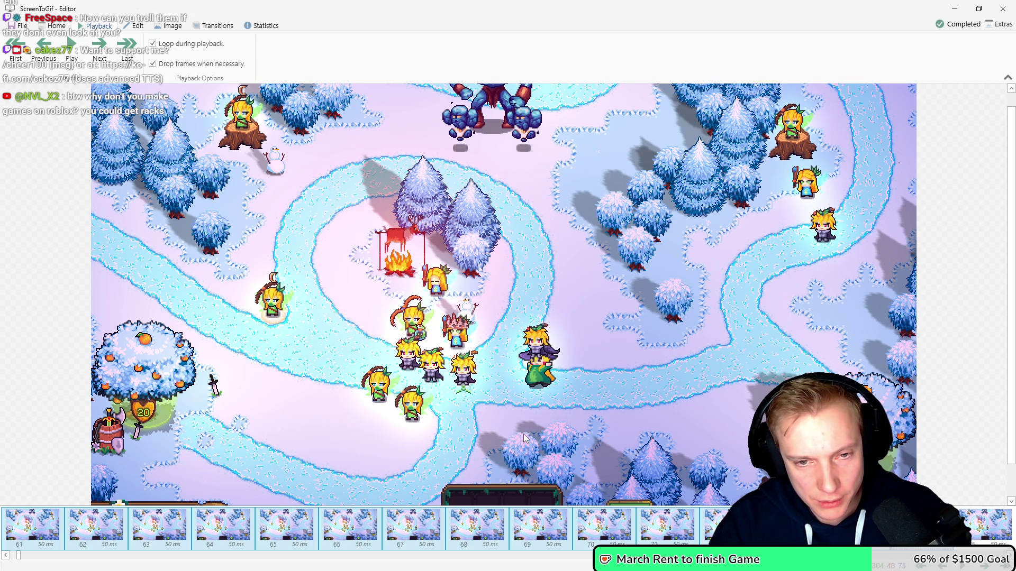
{"action": "key", "text": "Right"}
{"action": "key", "text": "Right"}
{"action": "key", "text": "Right"}
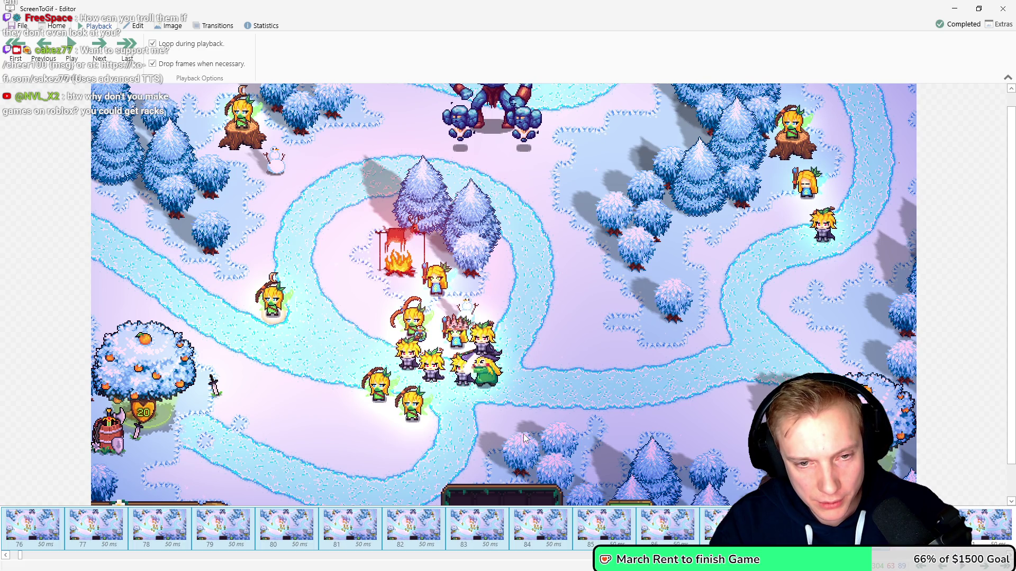
{"action": "key", "text": "Left"}
{"action": "key", "text": "Delete"}
{"action": "key", "text": "Escape"}
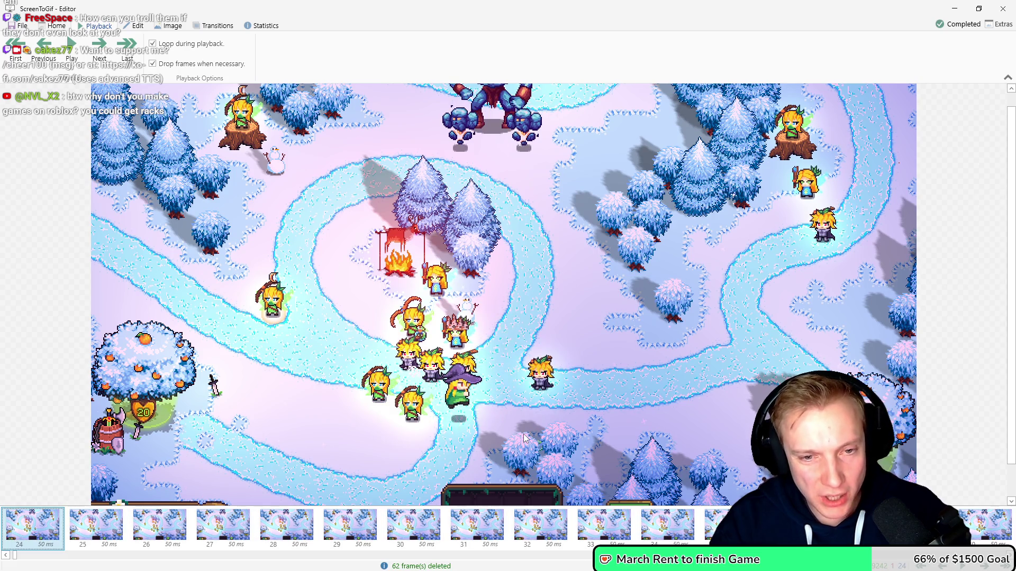
{"action": "key", "text": "Left"}
{"action": "key", "text": "Left"}
{"action": "key", "text": "Left"}
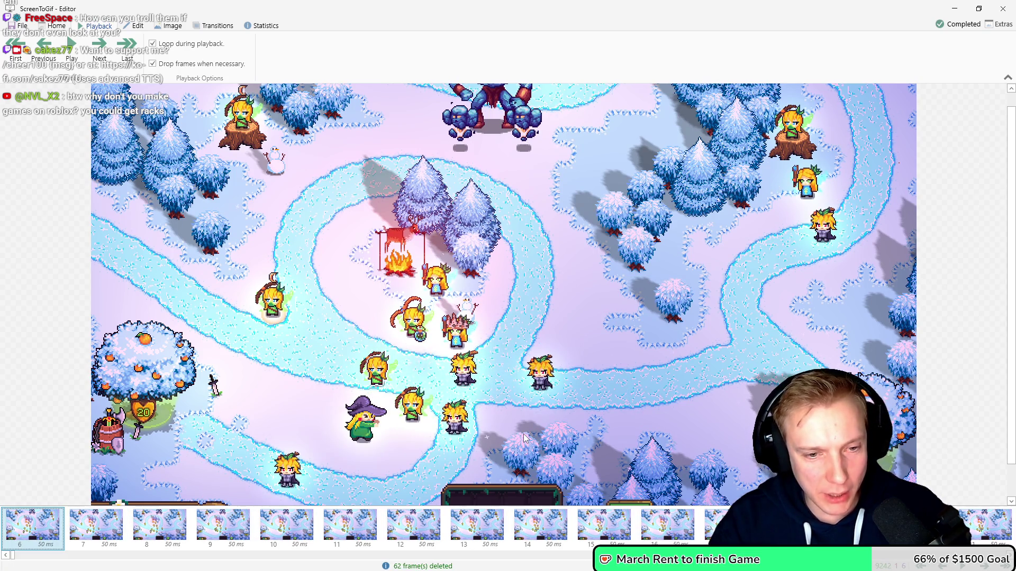
{"action": "key", "text": "End"}
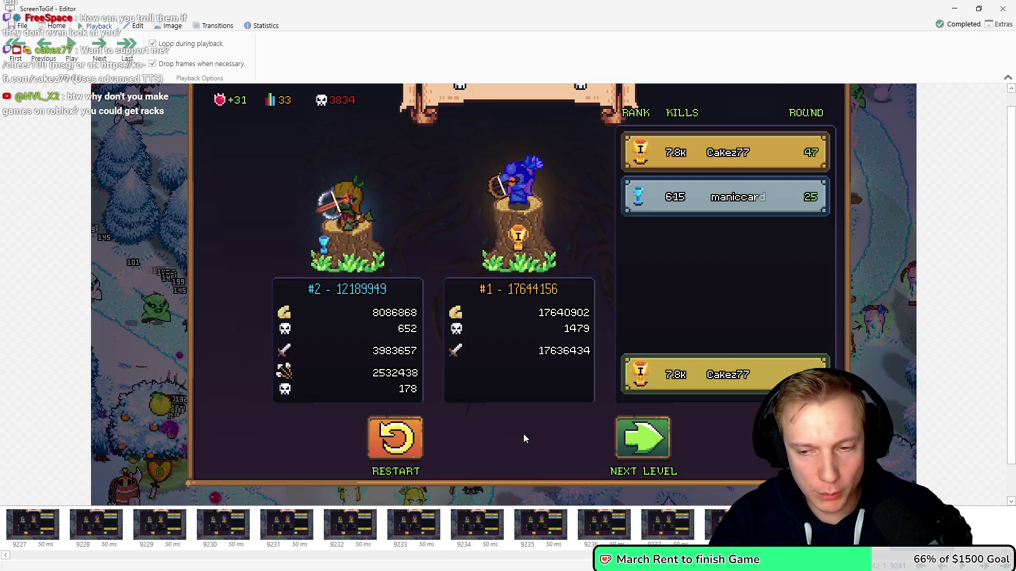
Replay the trimmed clip from its first frame, then undo the last two frame deletions
{"action": "key", "text": "Home"}
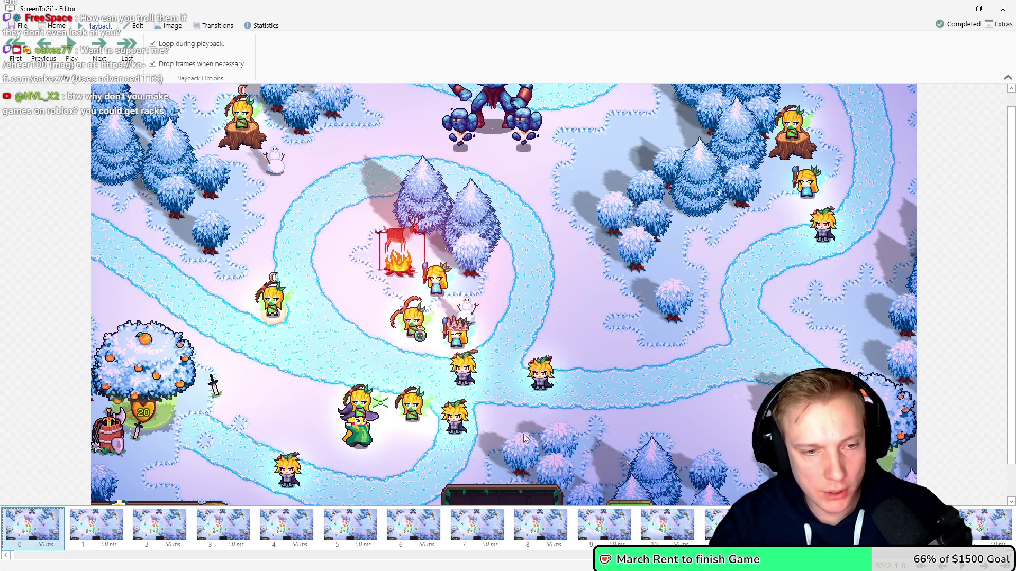
{"action": "key", "text": "space"}
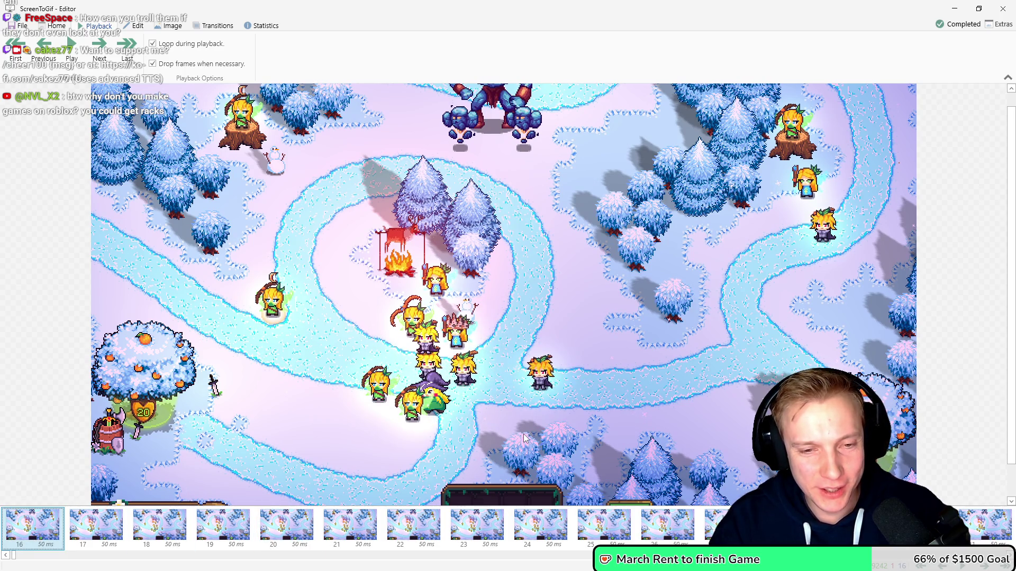
{"action": "key", "text": "ctrl+z"}
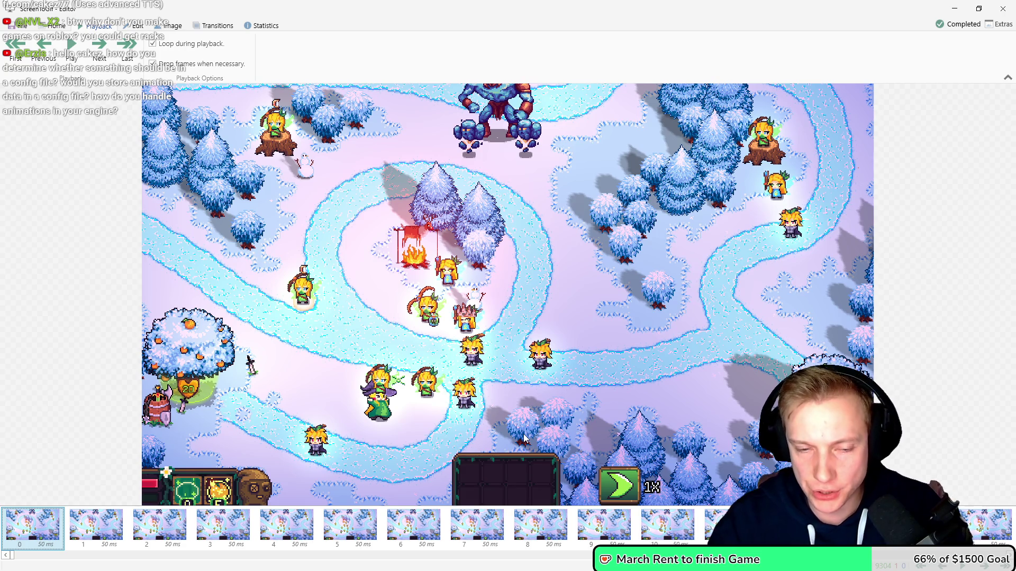
{"action": "key", "text": "ctrl+z"}
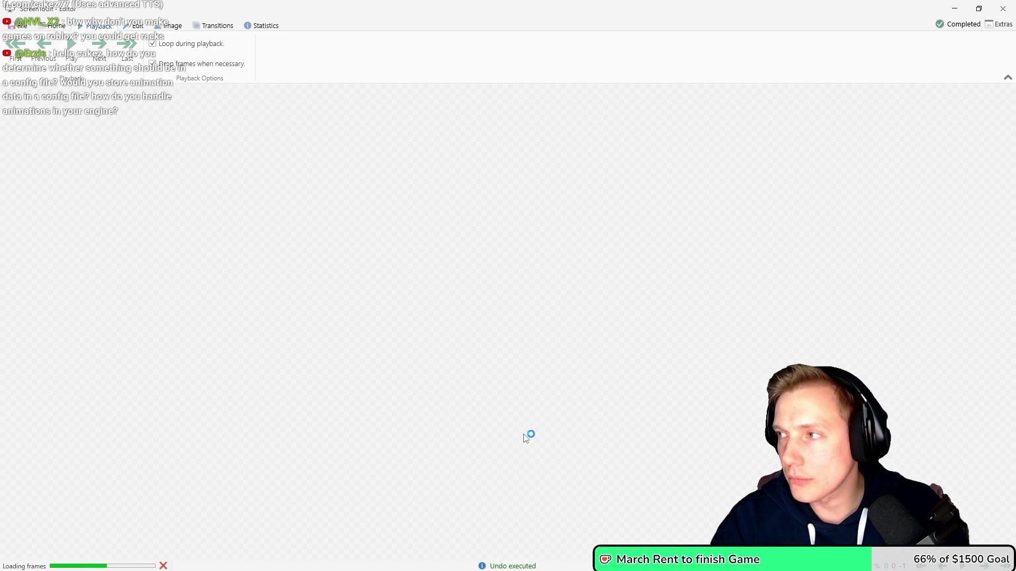
{"action": "key", "text": "alt+Tab"}
{"action": "key", "text": "ctrl+b"}
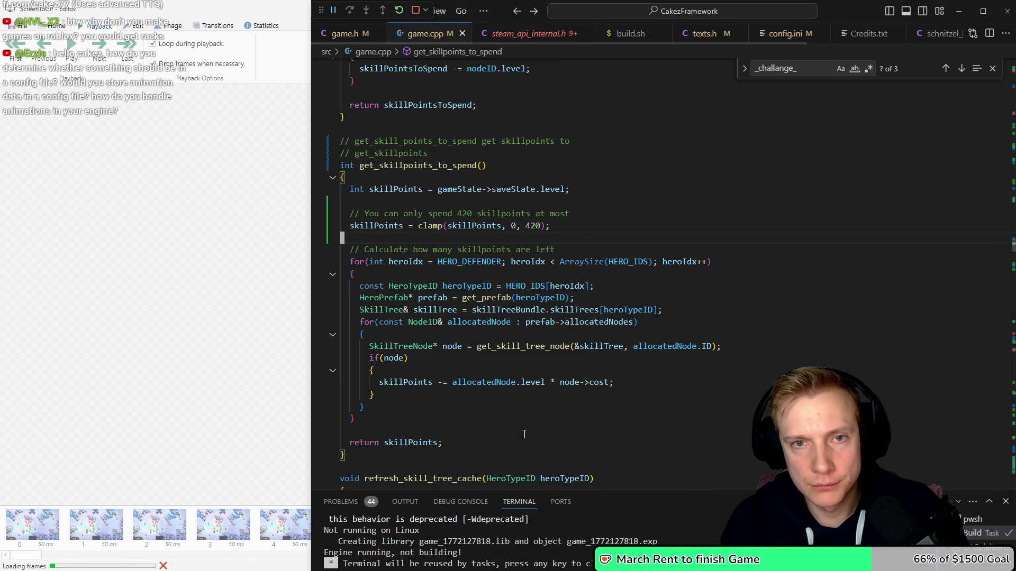
{"action": "key", "text": "ctrl+Tab"}
{"action": "key", "text": "ctrl+Tab"}
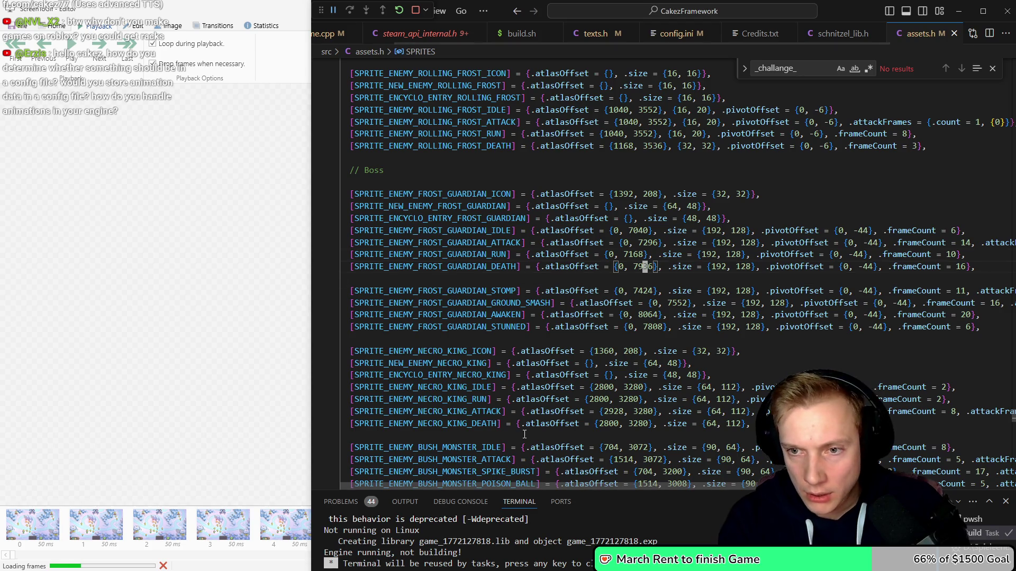
{"action": "key", "text": "shift+End"}
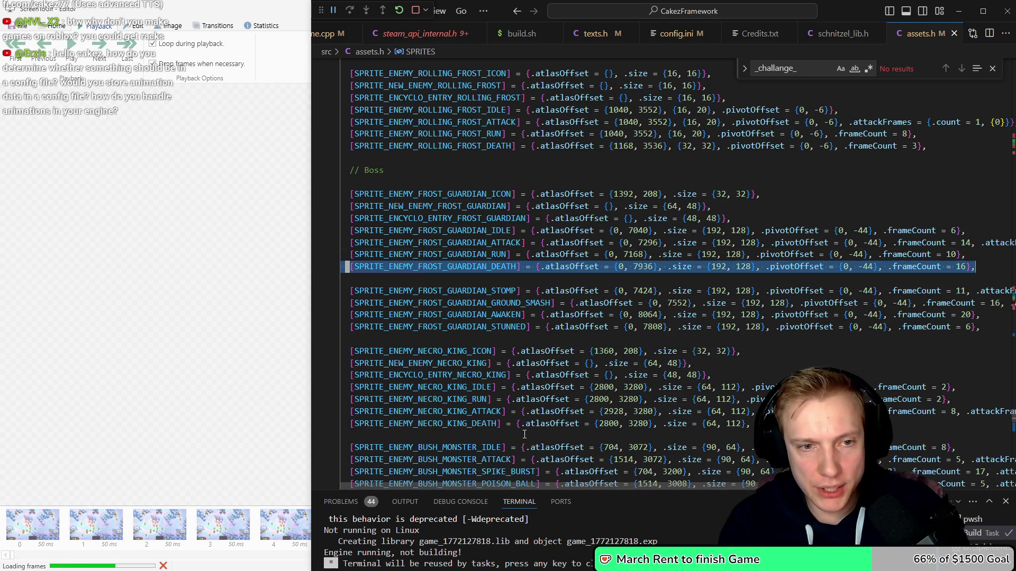
{"action": "key", "text": "End"}
{"action": "key", "text": "Left"}
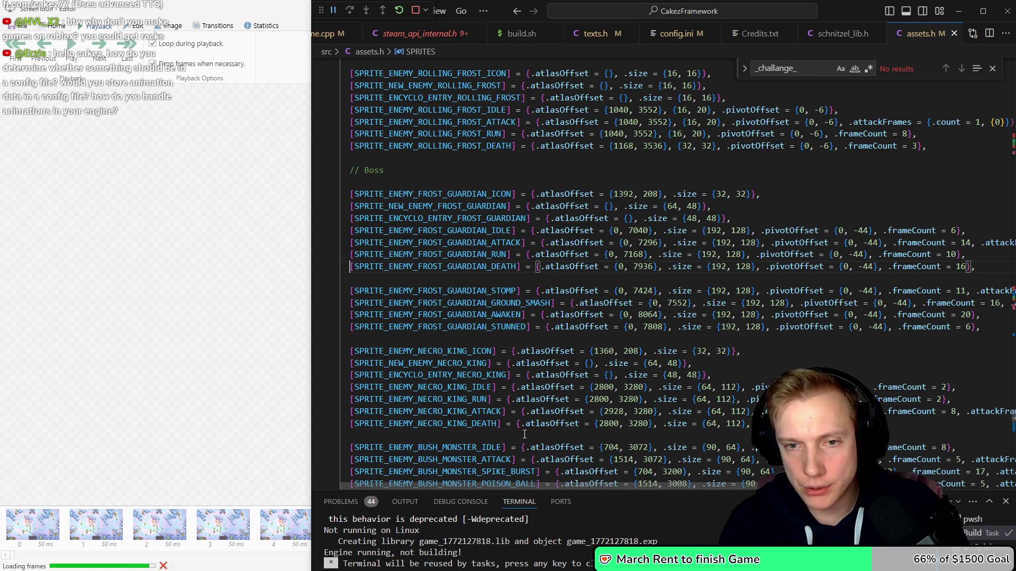
{"action": "key", "text": "Right"}
{"action": "key", "text": "Right"}
{"action": "key", "text": "Right"}
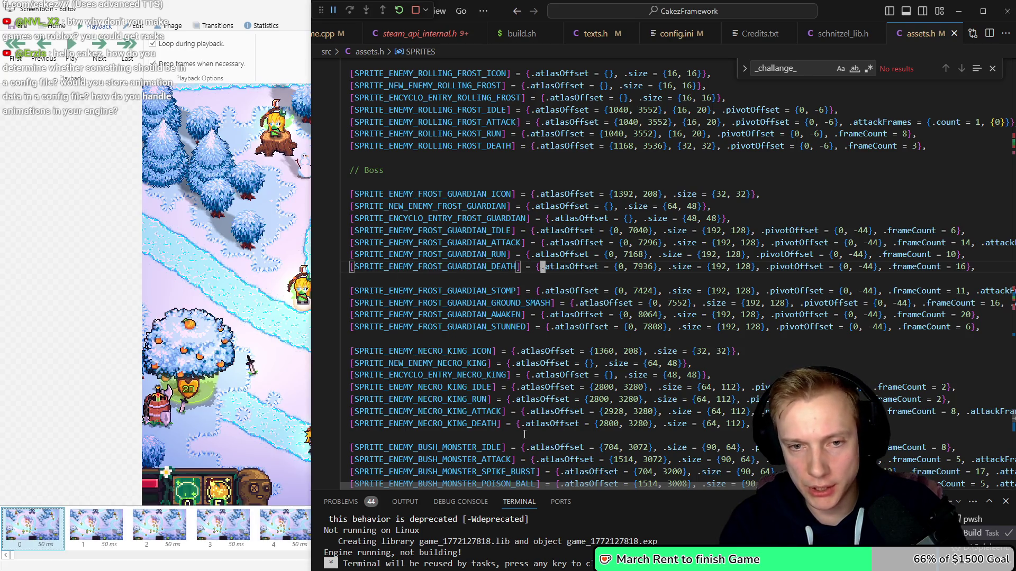
{"action": "key", "text": "ctrl+shift+Right"}
{"action": "key", "text": "ctrl+shift+Right"}
{"action": "key", "text": "ctrl+shift+Right"}
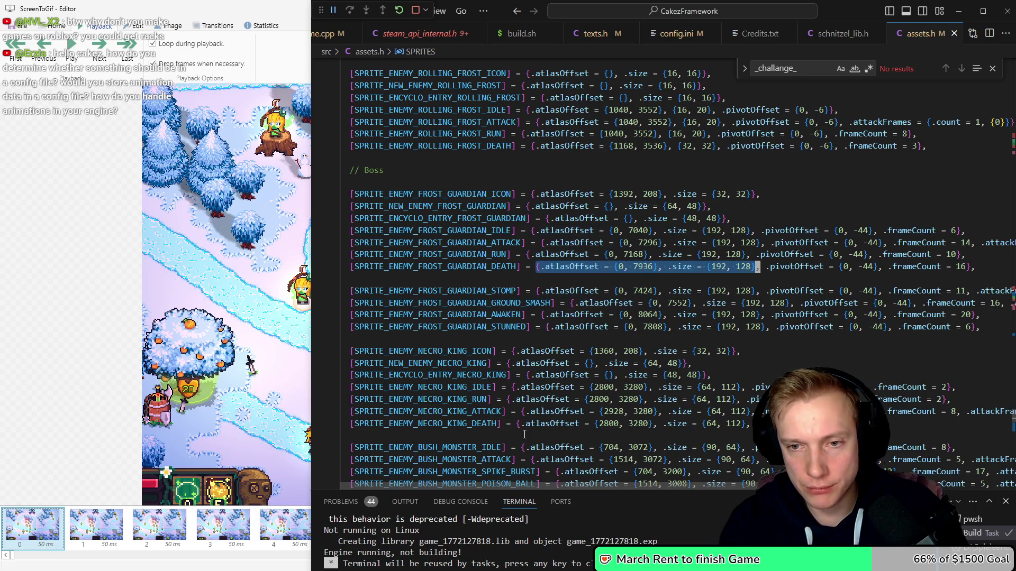
{"action": "key", "text": "Right"}
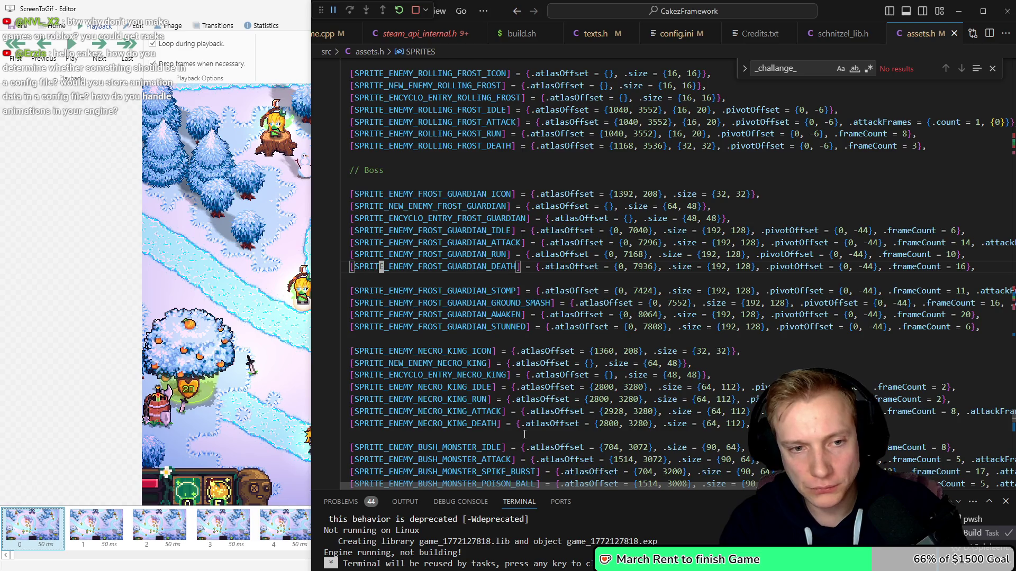
{"action": "scroll", "coordinate": [525, 434], "scroll_direction": "down", "scroll_amount": 3}
{"action": "scroll", "coordinate": [524, 434], "scroll_direction": "up", "scroll_amount": 3}
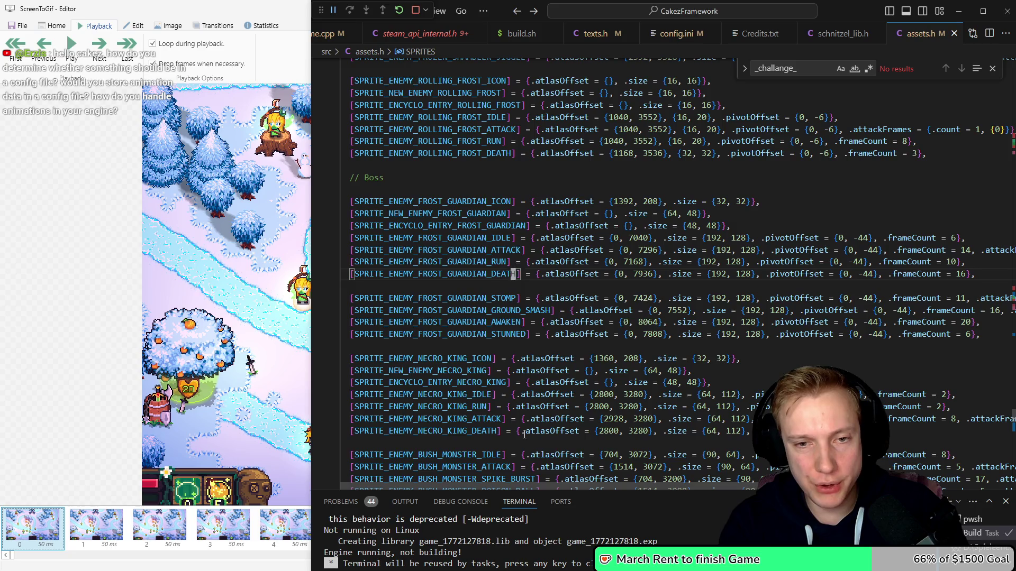
{"action": "key", "text": "F12"}
{"action": "key", "text": "shift+alt+Right"}
{"action": "key", "text": "shift+alt+Right"}
{"action": "key", "text": "shift+alt+Right"}
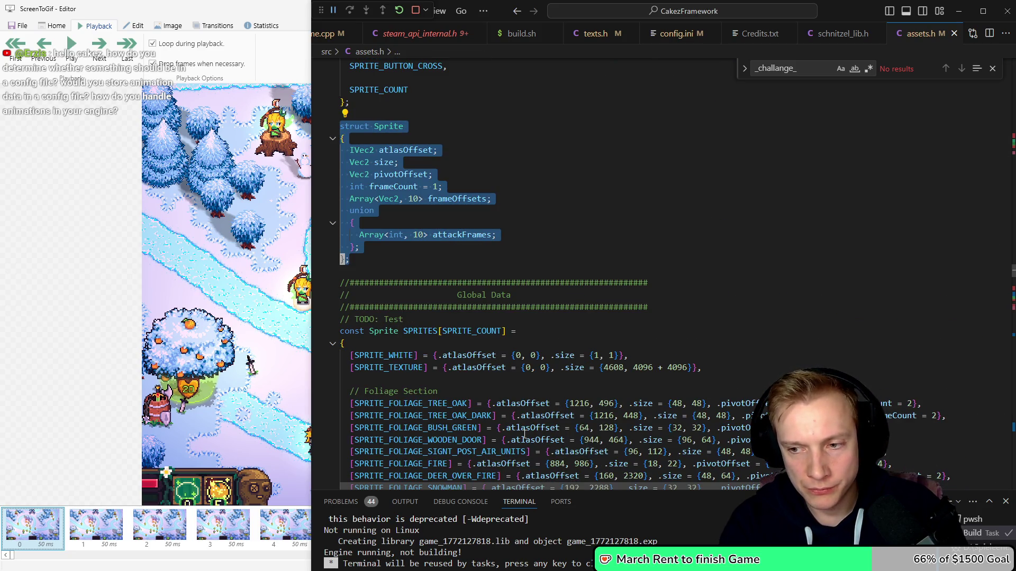
{"action": "key", "text": "alt+Left"}
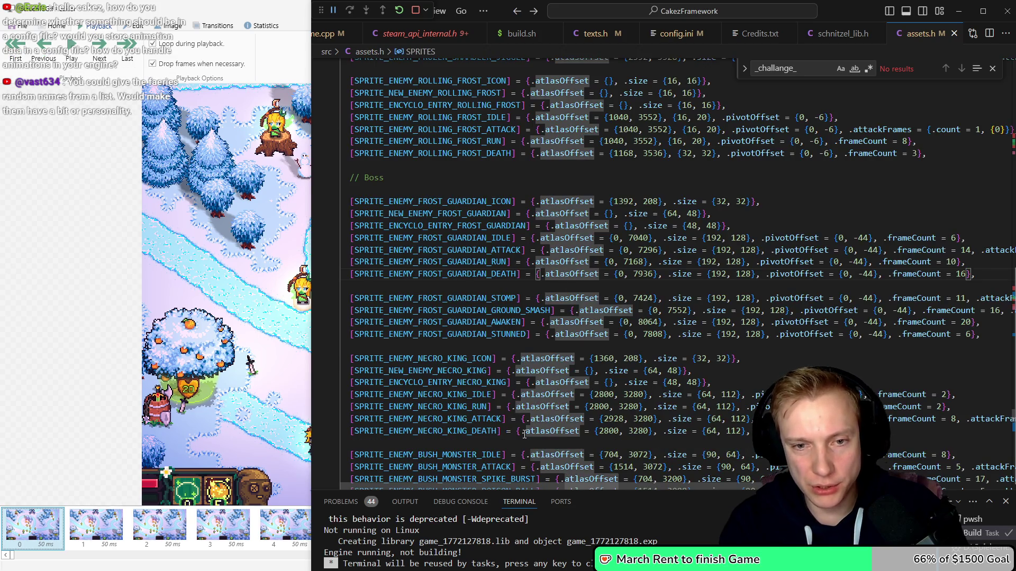
{"action": "key", "text": "Right"}
{"action": "key", "text": "Right"}
{"action": "key", "text": "Right"}
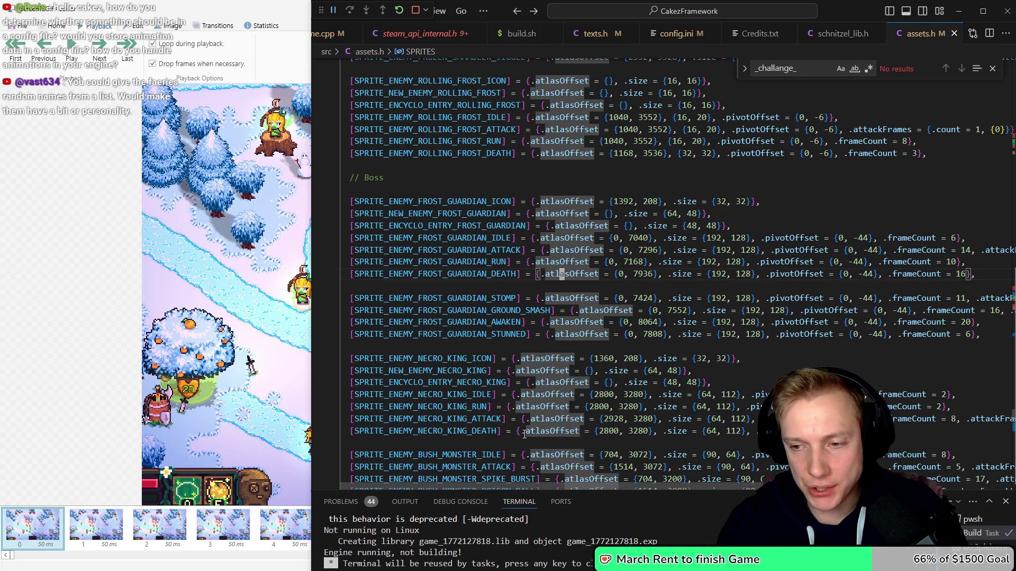
{"action": "key", "text": "alt+Tab"}
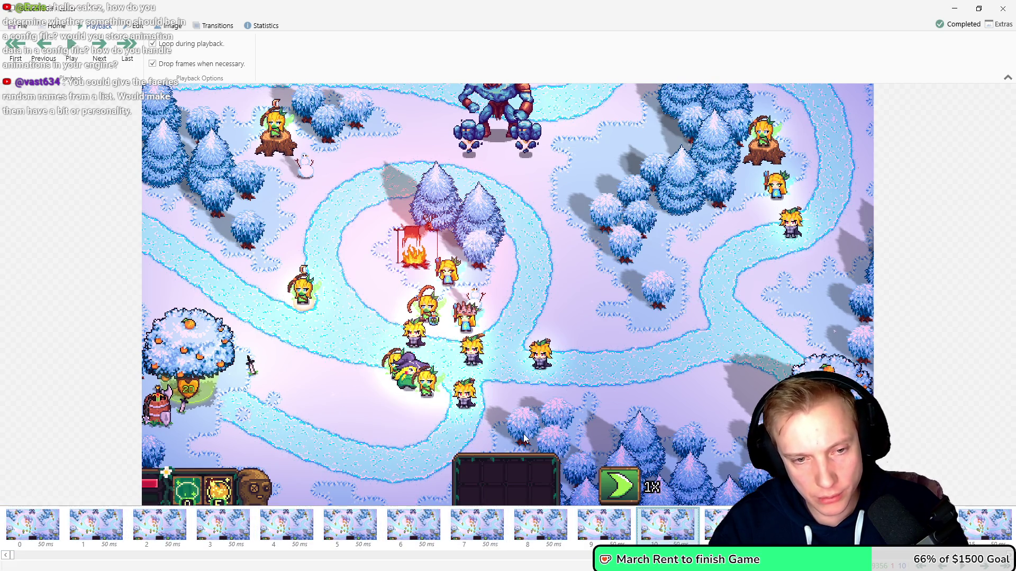
Undo the last change, preview the clip, and delete a run of 62 frames
{"action": "key", "text": "ctrl+z"}
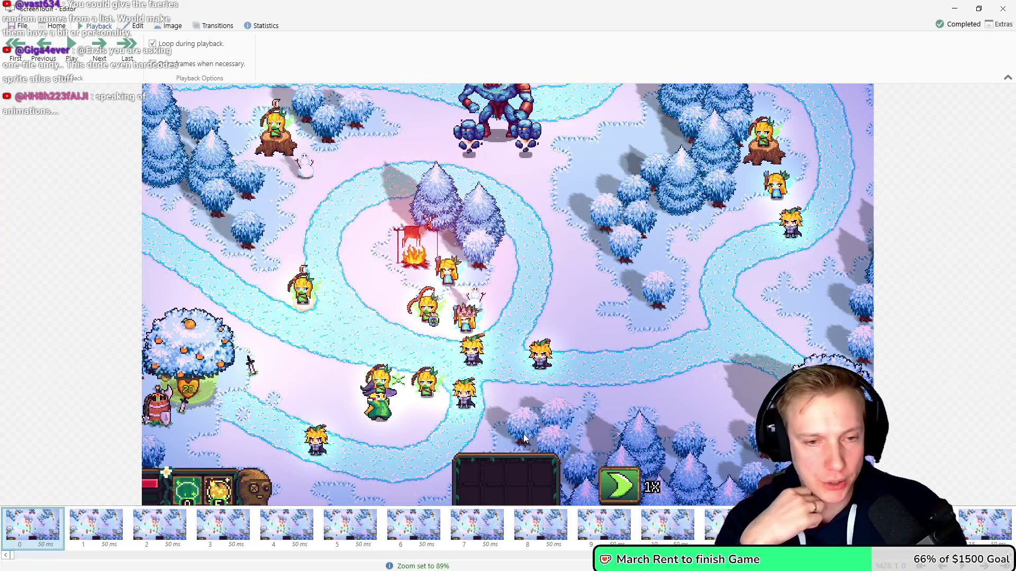
{"action": "key", "text": "space"}
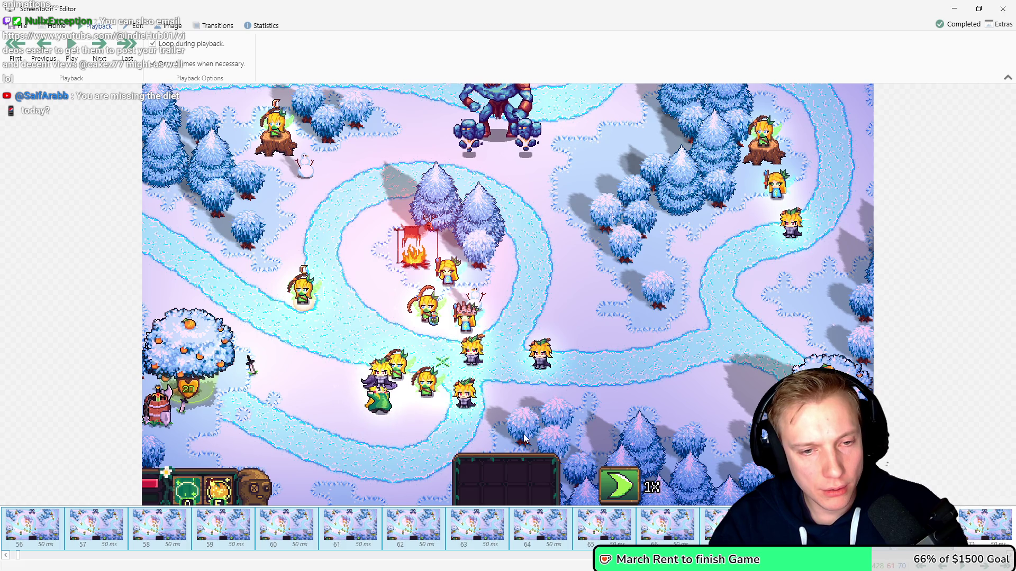
{"action": "key", "text": "Delete"}
{"action": "key", "text": "Return"}
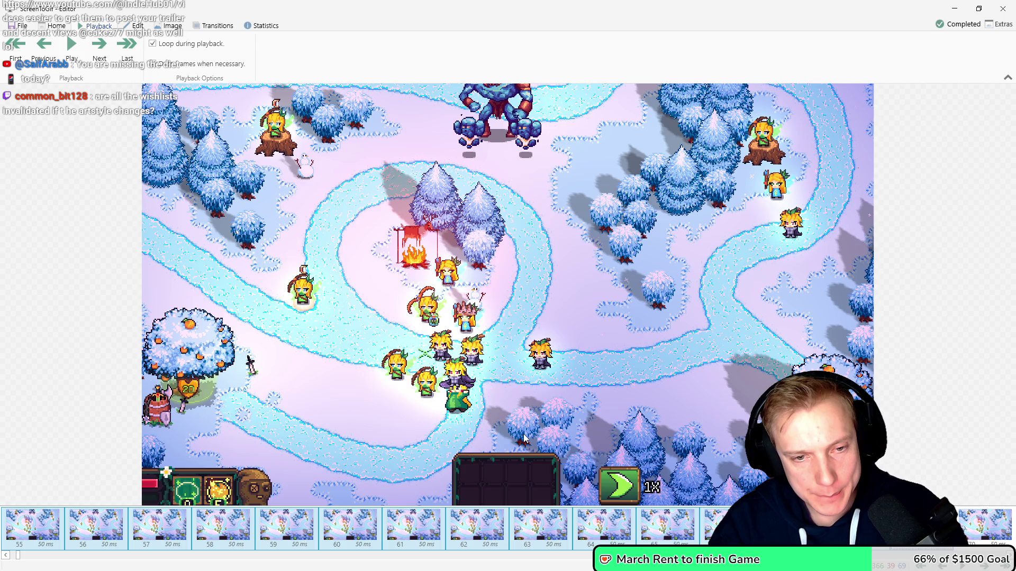
Delete further unwanted runs of 39, 55 and finally 187 frames
{"action": "key", "text": "Delete"}
{"action": "key", "text": "Escape"}
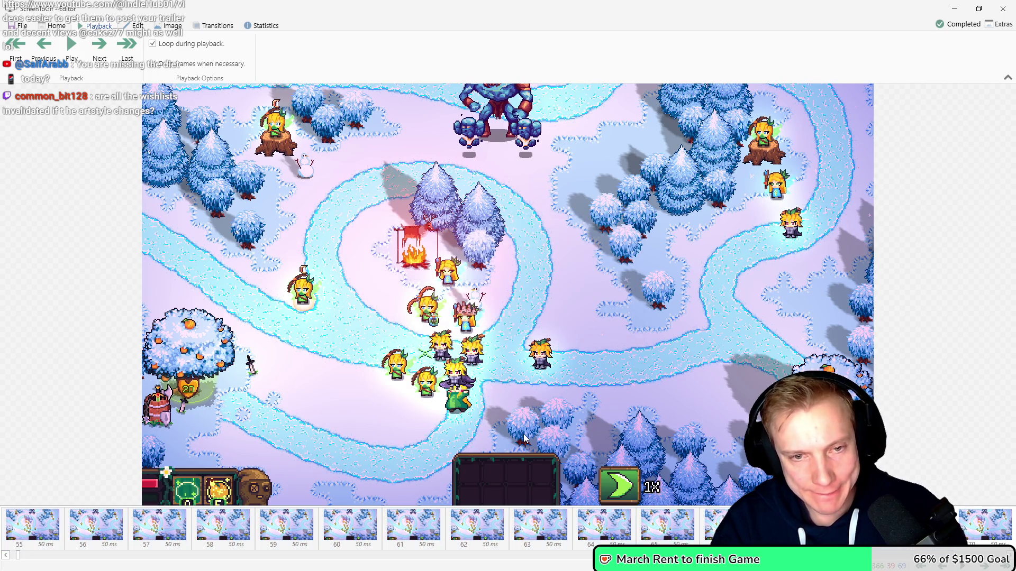
{"action": "key", "text": "Delete"}
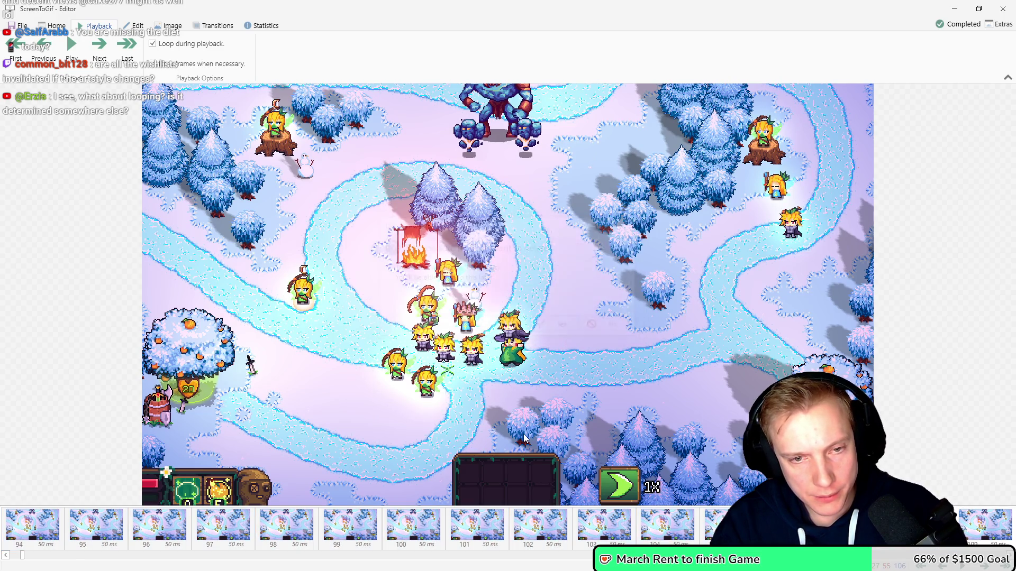
{"action": "key", "text": "Delete"}
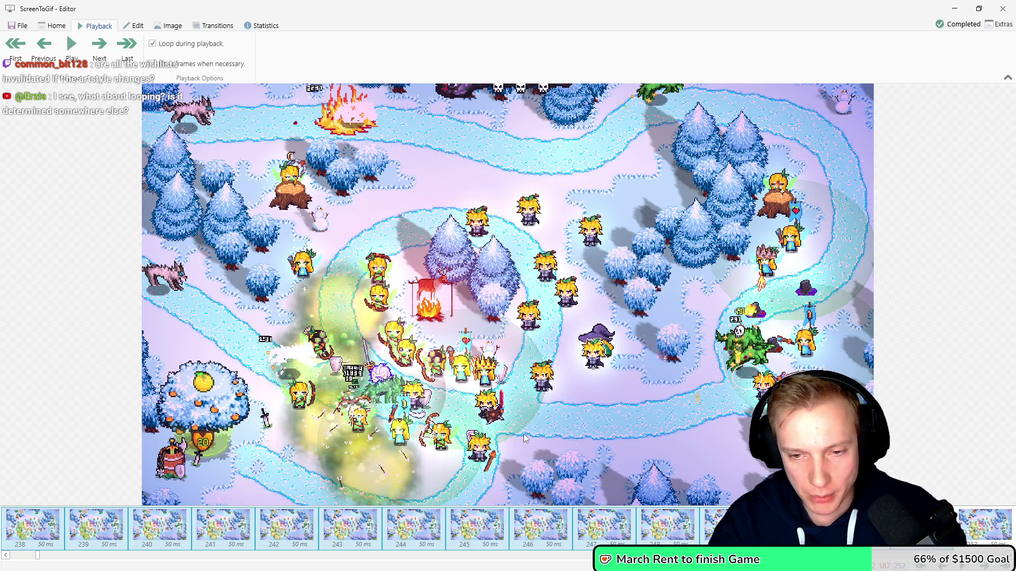
{"action": "key", "text": "Delete"}
{"action": "key", "text": "Escape"}
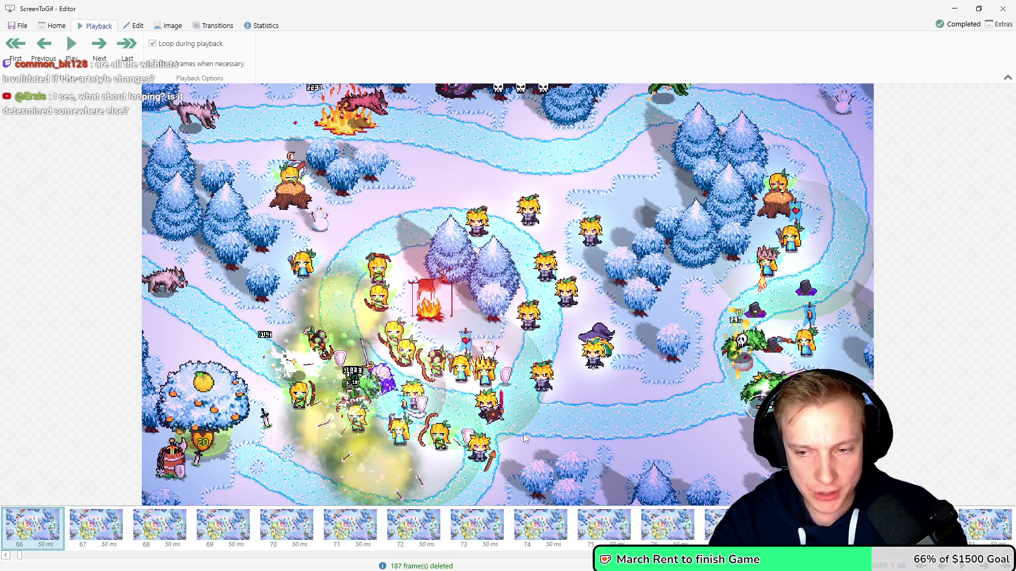
{"action": "key", "text": "Right"}
{"action": "key", "text": "Right"}
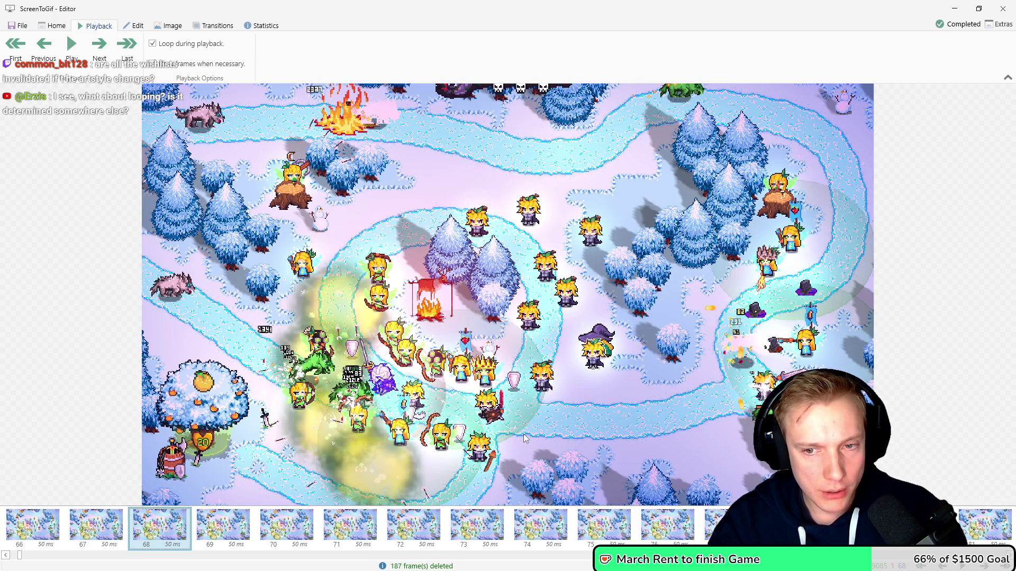
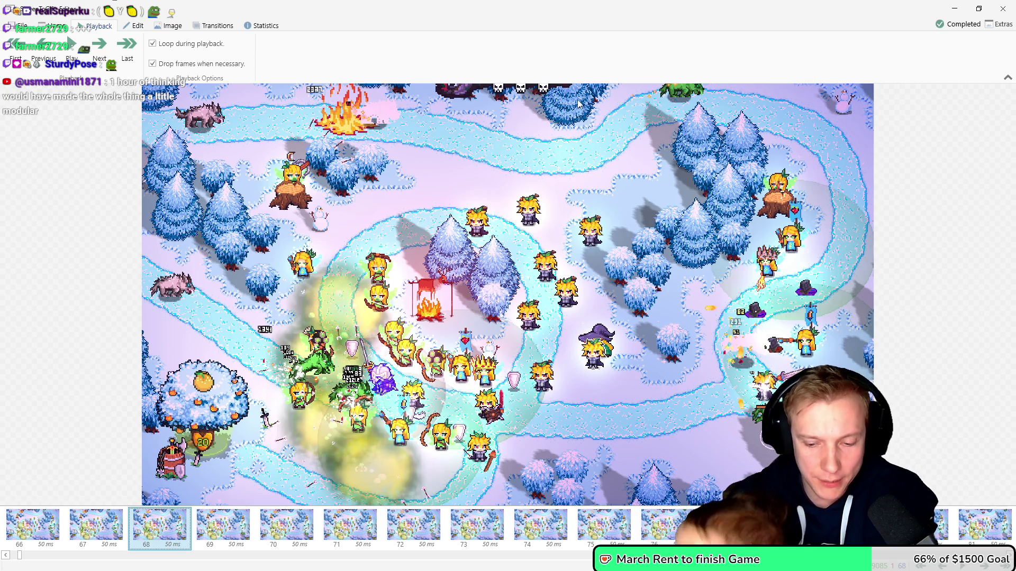
Play the gameplay clip and delete the 32 selected unwanted frames
{"action": "key", "text": "space"}
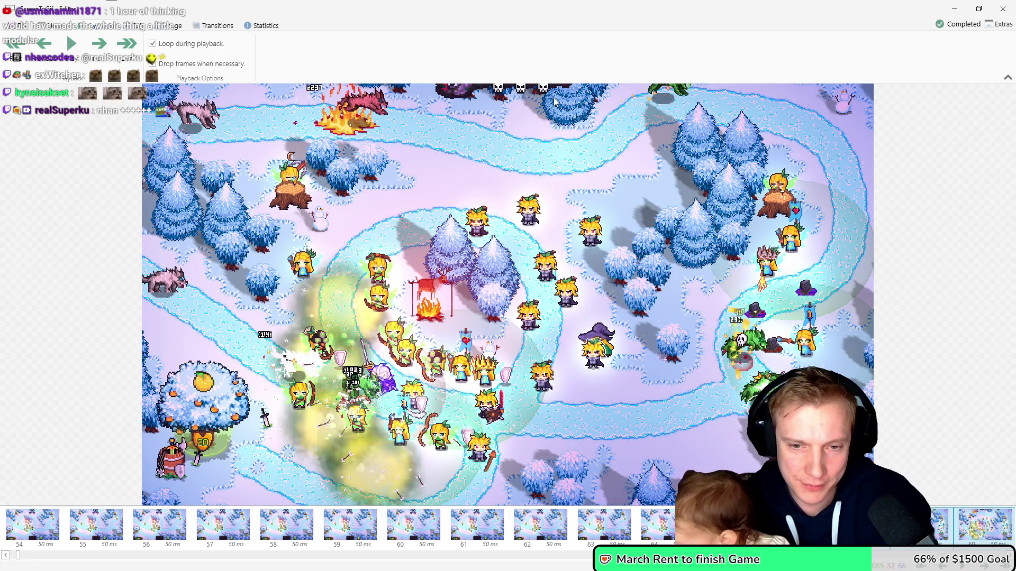
{"action": "key", "text": "Delete"}
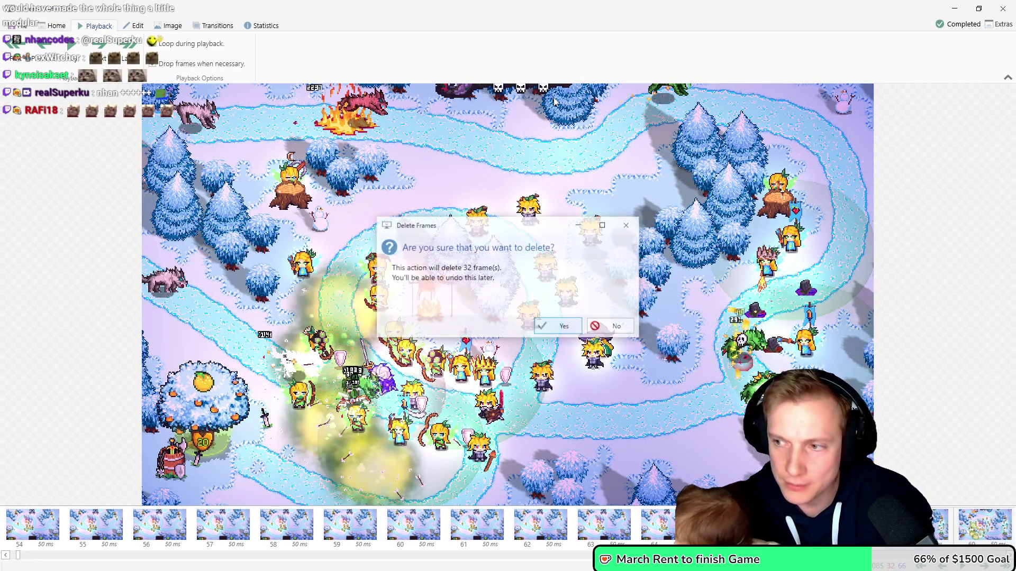
{"action": "key", "text": "Return"}
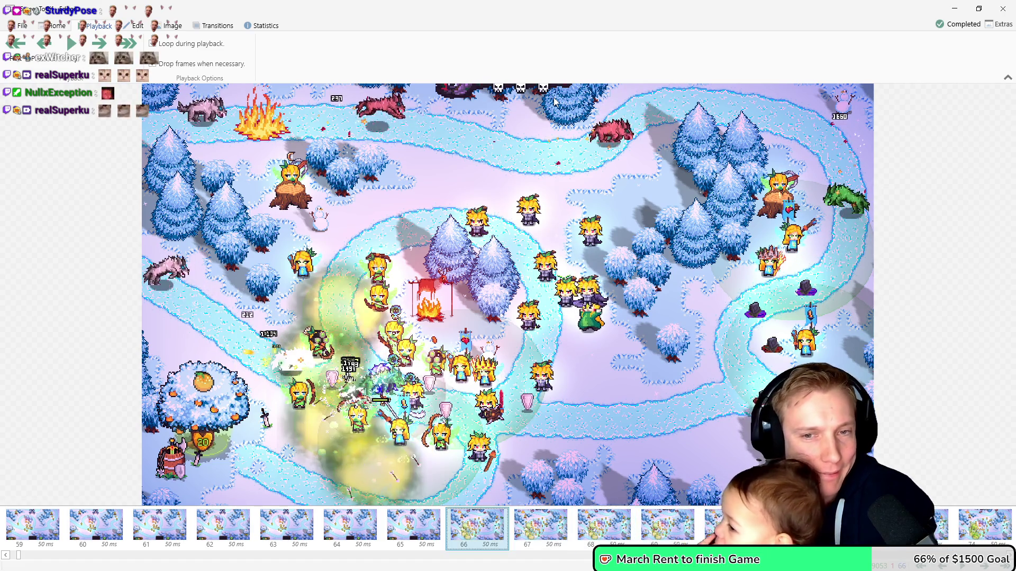
Delete two more unwanted runs of 68 and 39 frames from the clip
{"action": "key", "text": "space"}
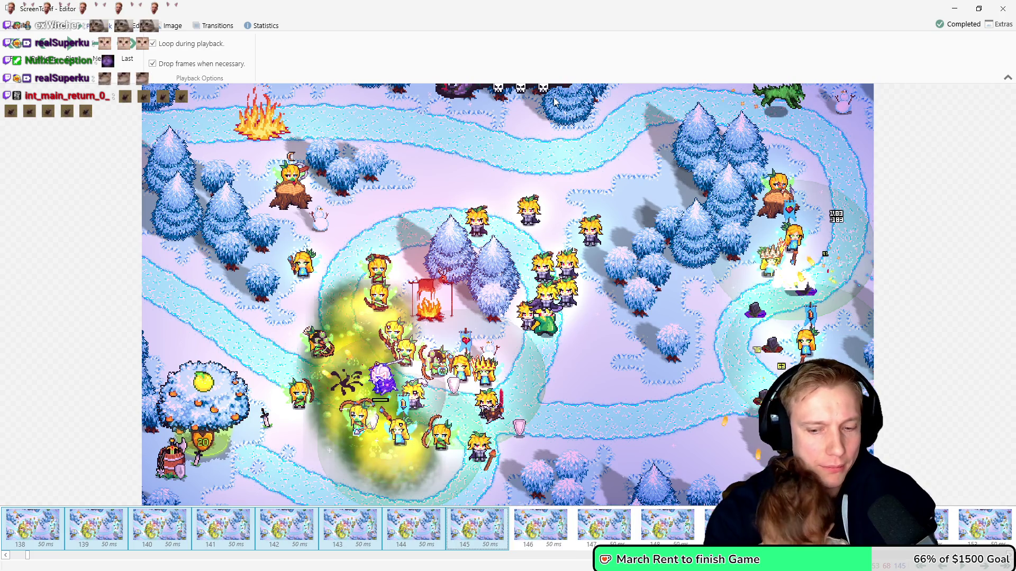
{"action": "key", "text": "Delete"}
{"action": "key", "text": "Return"}
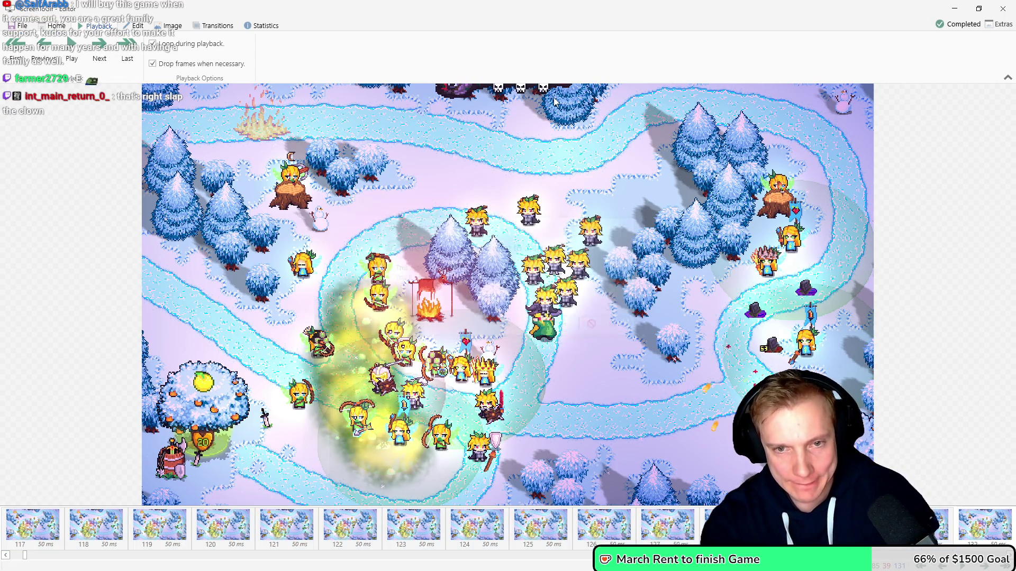
{"action": "key", "text": "Delete"}
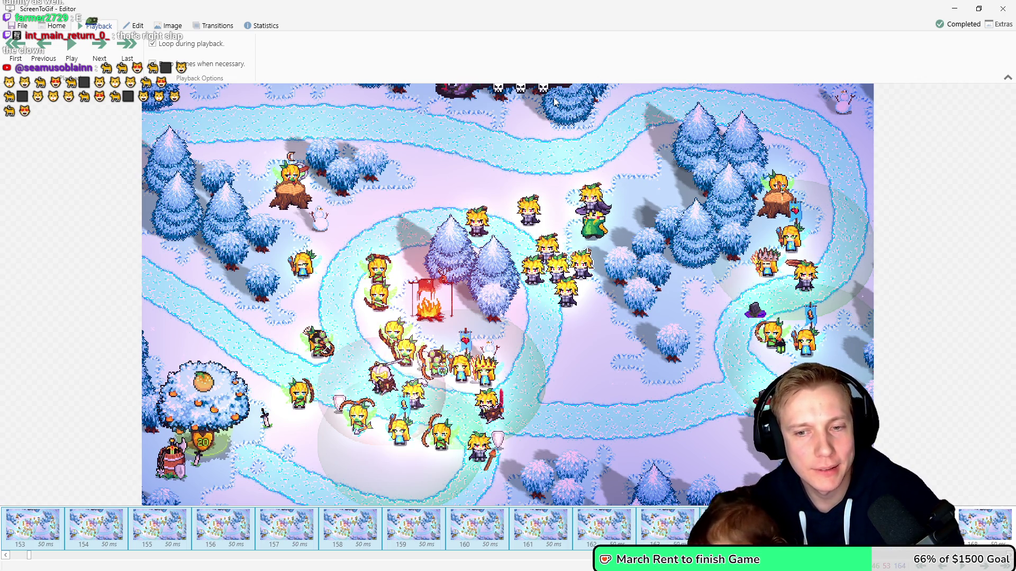
Delete the 53- and 55-frame runs, cancelling one stray prompt, then replay the trimmed clip
{"action": "key", "text": "Delete"}
{"action": "key", "text": "Return"}
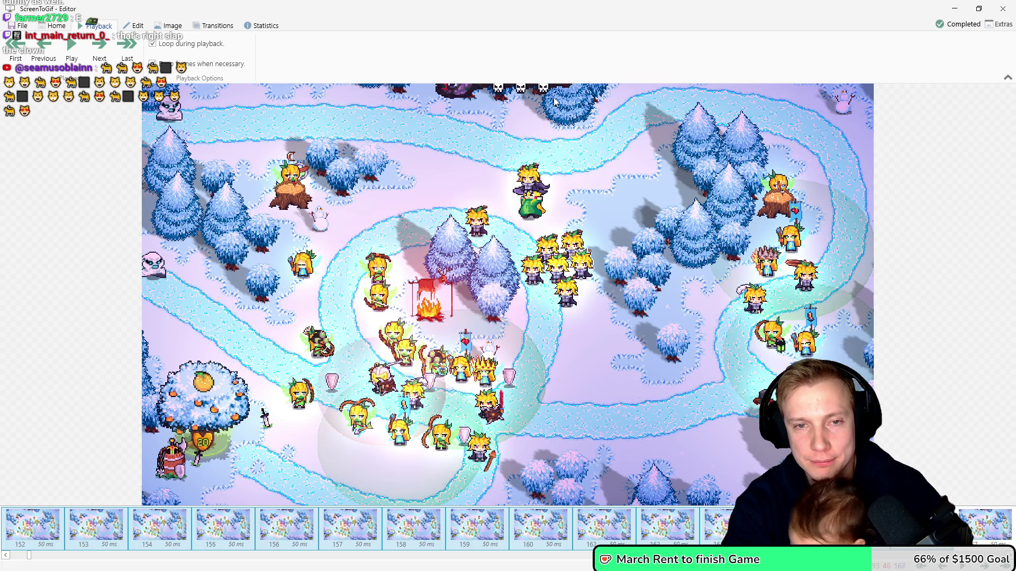
{"action": "key", "text": "Delete"}
{"action": "key", "text": "Escape"}
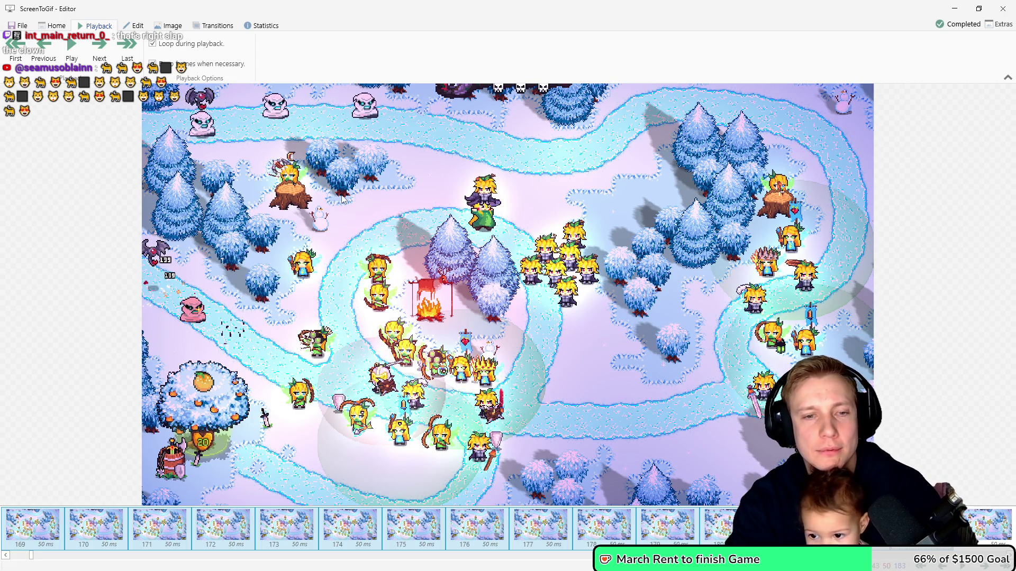
{"action": "key", "text": "Delete"}
{"action": "key", "text": "Return"}
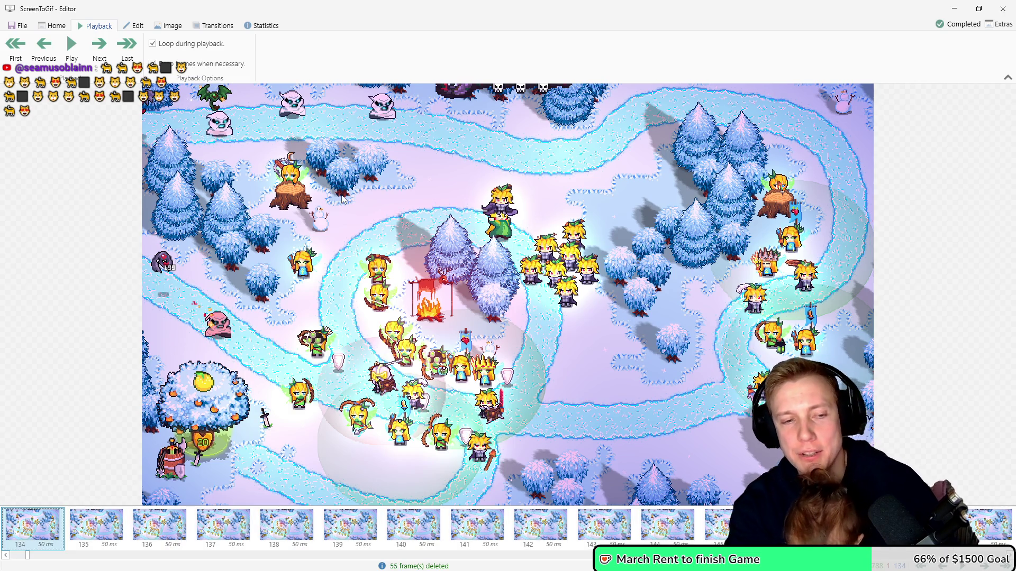
{"action": "key", "text": "space"}
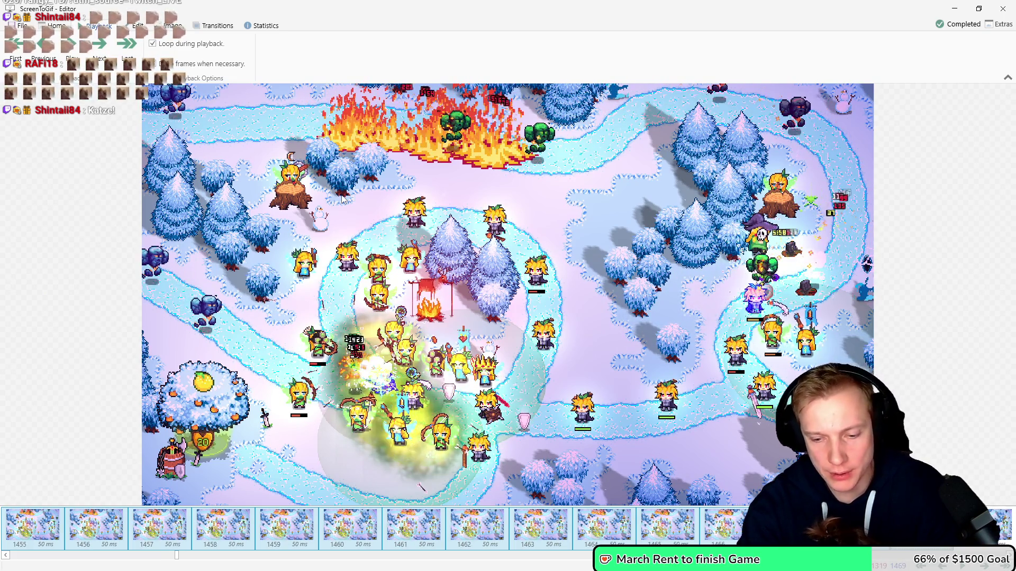
Delete the 1319-frame block and scroll the timeline to the later frames
{"action": "key", "text": "Delete"}
{"action": "key", "text": "Return"}
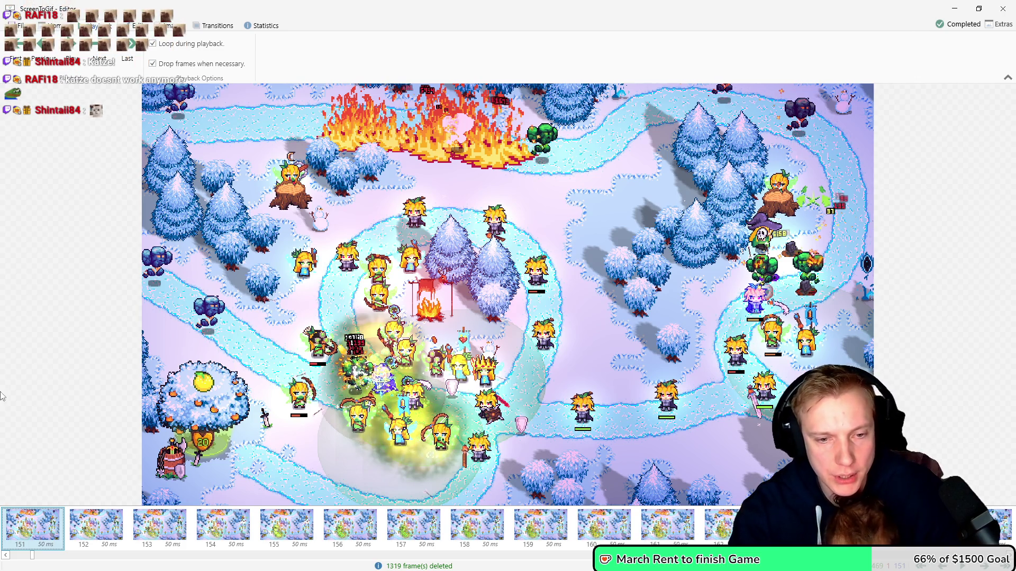
{"action": "left_click_drag", "start_coordinate": [37, 559], "coordinate": [49, 560]}
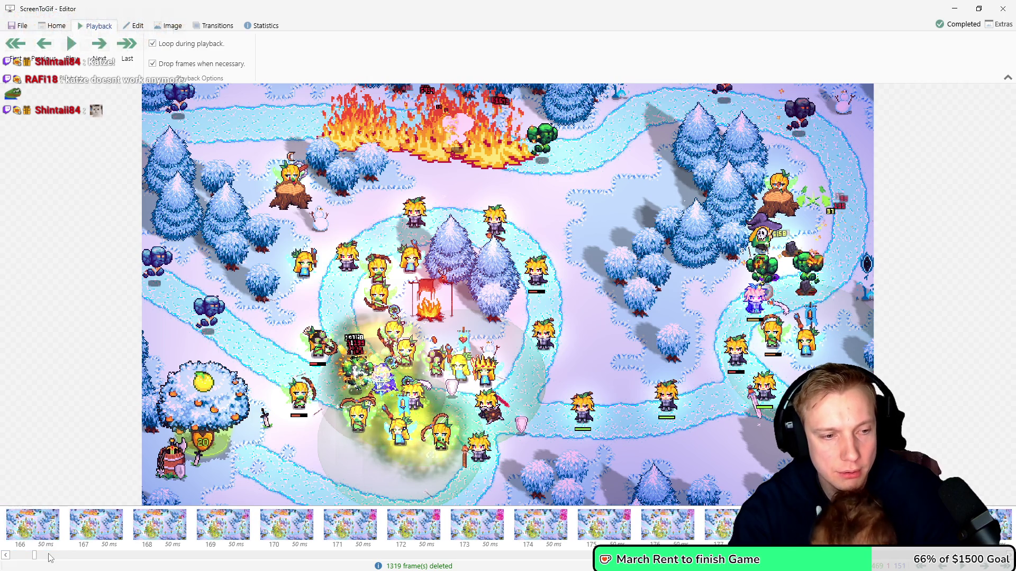
{"action": "scroll", "coordinate": [76, 558], "scroll_direction": "right", "scroll_amount": 10}
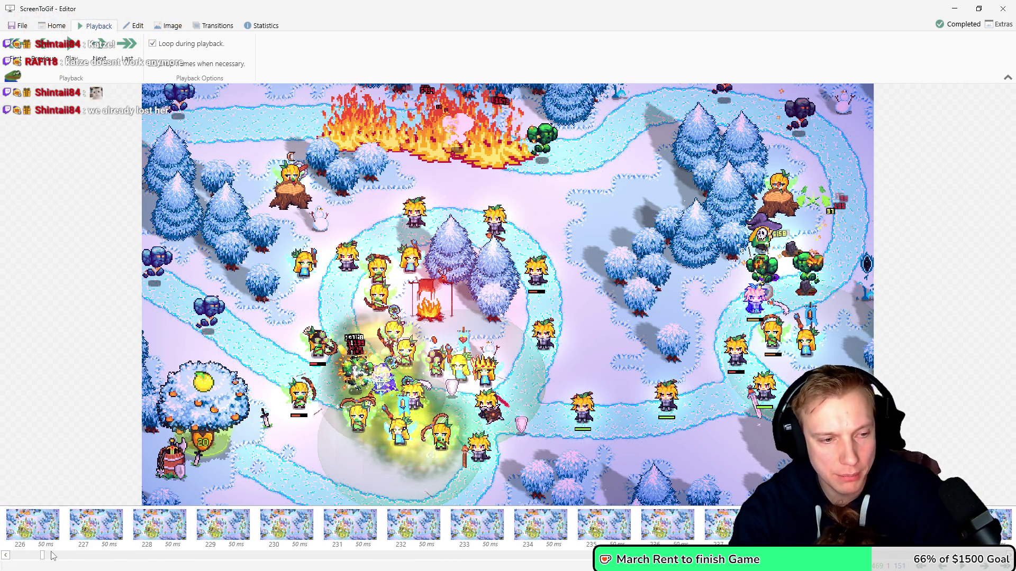
{"action": "left_click_drag", "start_coordinate": [52, 560], "coordinate": [206, 562]}
{"action": "left_click_drag", "start_coordinate": [279, 566], "coordinate": [368, 567]}
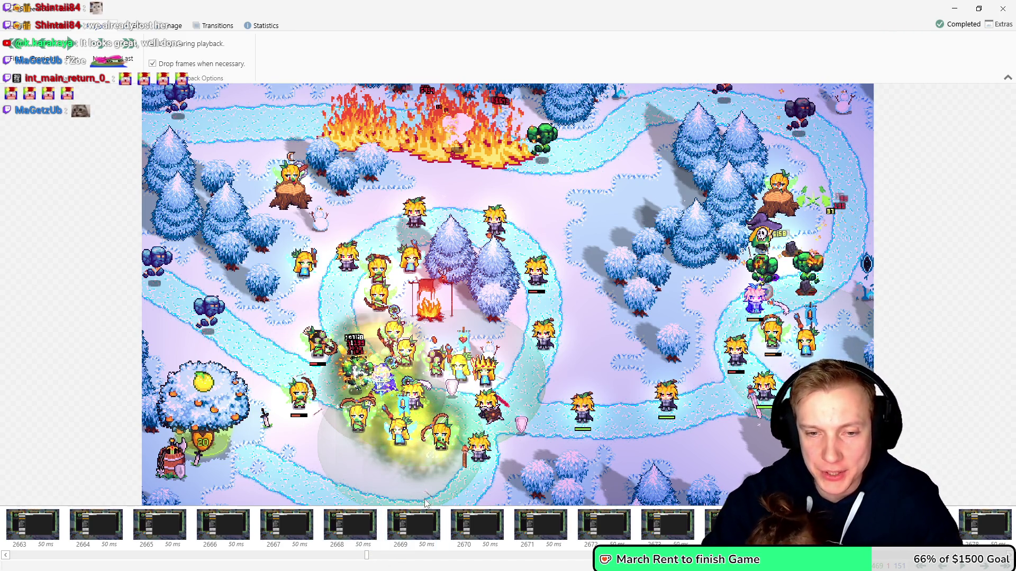
Select frames 151 through 3440 at the end of the timeline as the tail to cut
{"action": "mouse_move", "coordinate": [366, 556]}
{"action": "left_mouse_down"}
{"action": "mouse_move", "coordinate": [442, 556]}
{"action": "mouse_move", "coordinate": [472, 543]}
{"action": "left_mouse_up"}
{"action": "left_click", "coordinate": [476, 530]}
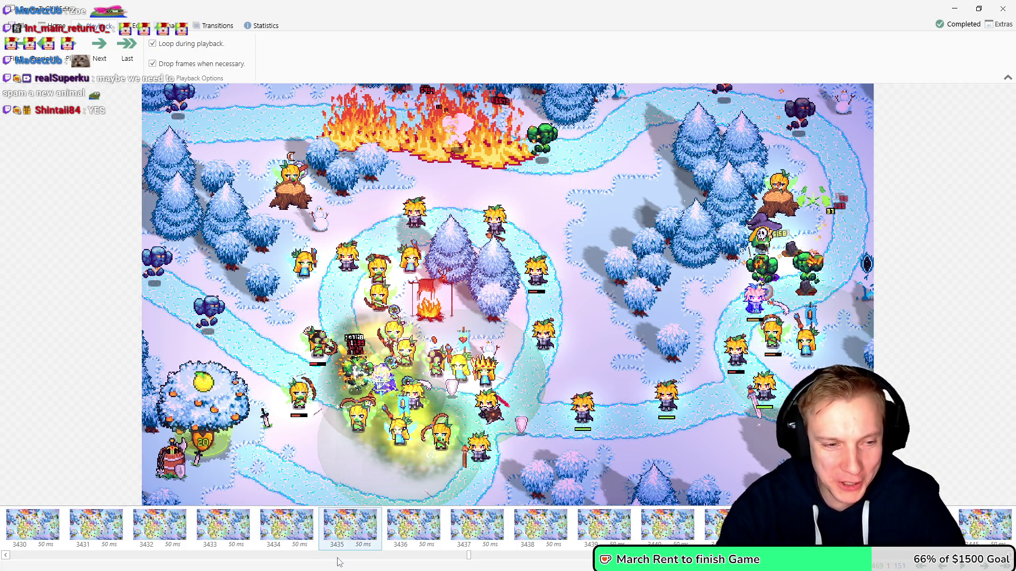
{"action": "left_click", "coordinate": [665, 526]}
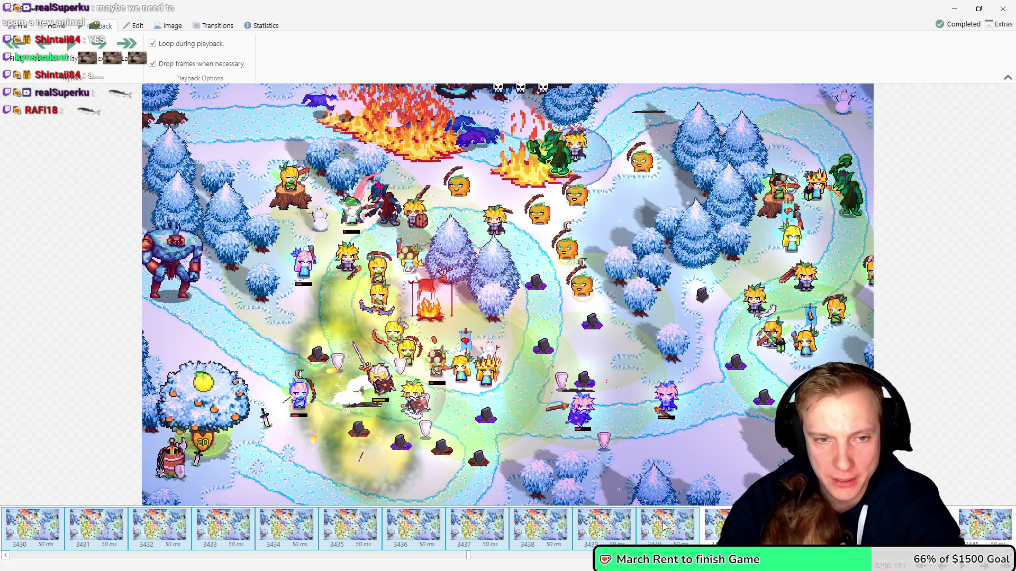
Delete the 3290 selected tail frames
{"action": "key", "text": "Delete"}
{"action": "left_click", "coordinate": [563, 327]}
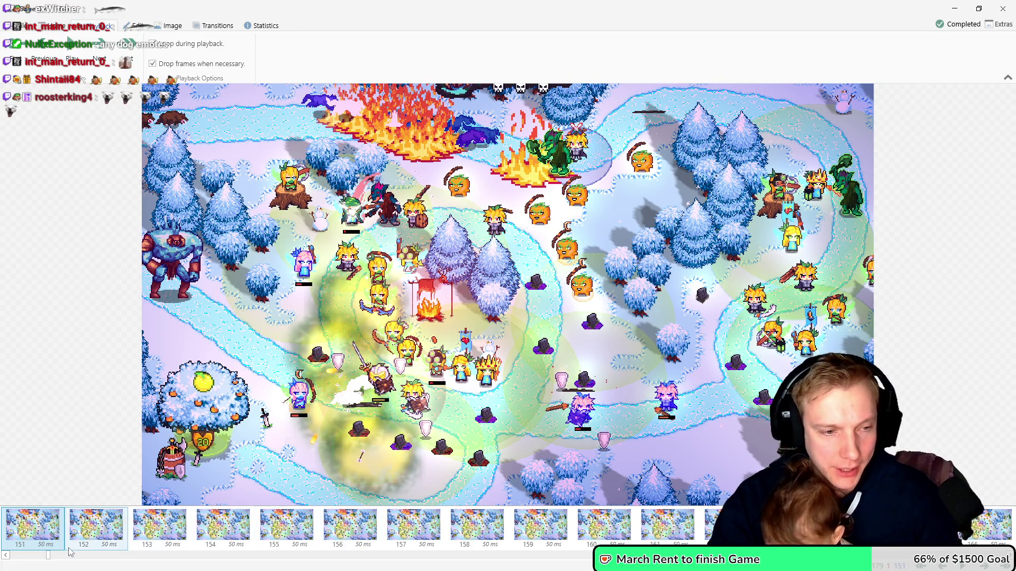
{"action": "scroll", "coordinate": [36, 532], "scroll_direction": "up", "scroll_amount": 1}
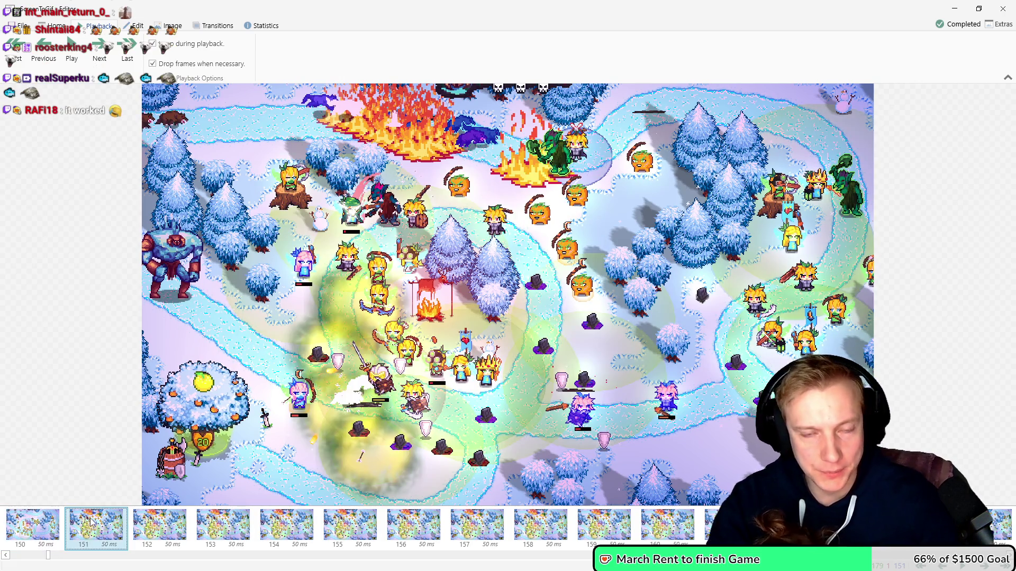
From frame 225, delete batches of earlier frames and step forward through the rest
{"action": "key", "text": "space"}
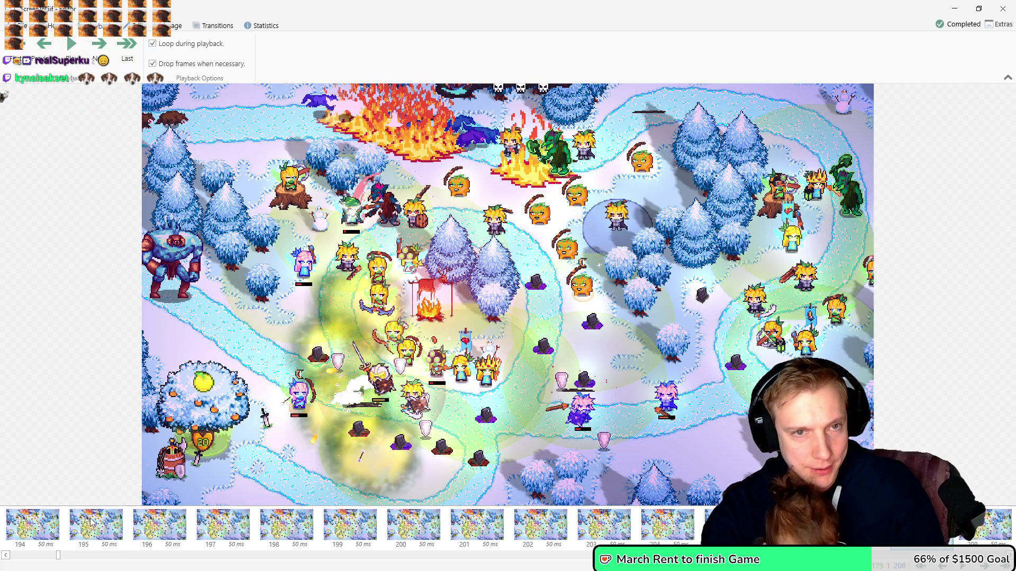
{"action": "left_click", "coordinate": [91, 522]}
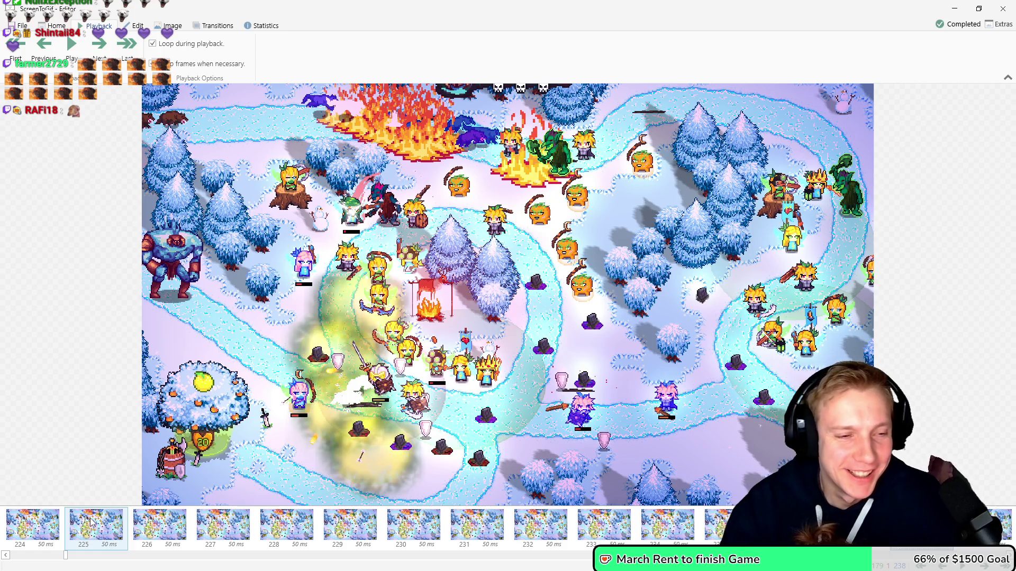
{"action": "key", "text": "Delete"}
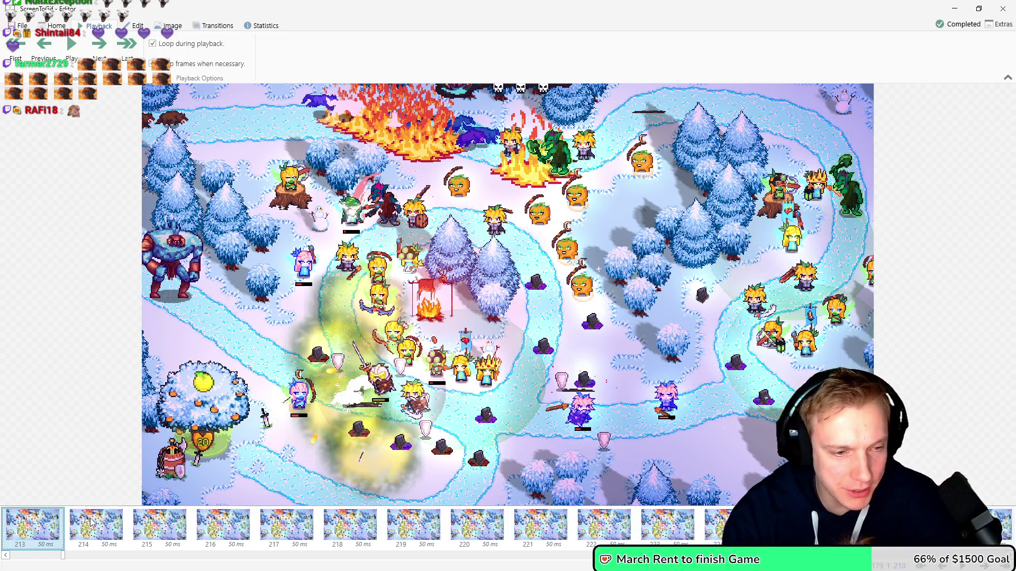
{"action": "key", "text": "Delete"}
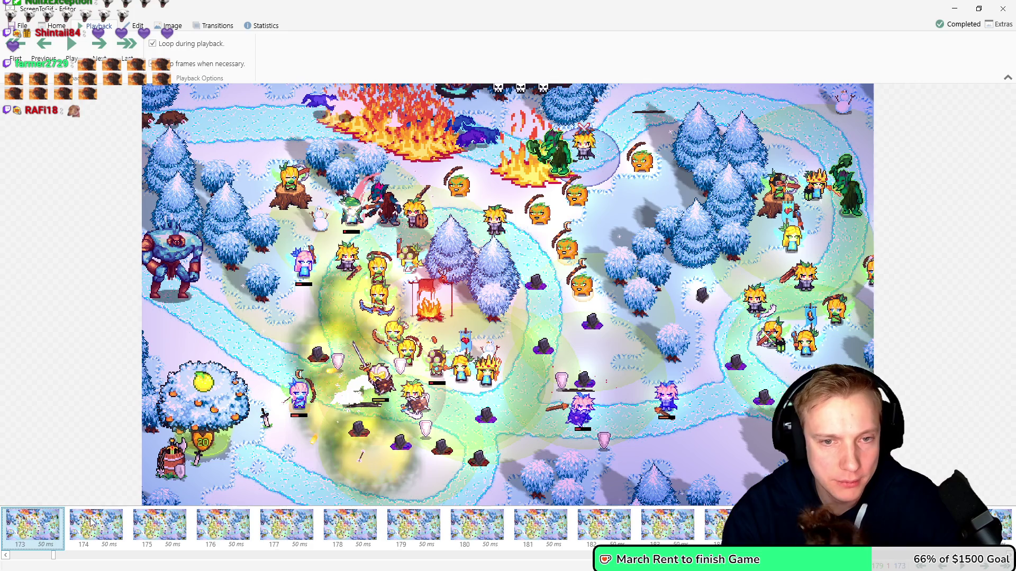
{"action": "key", "text": "Delete"}
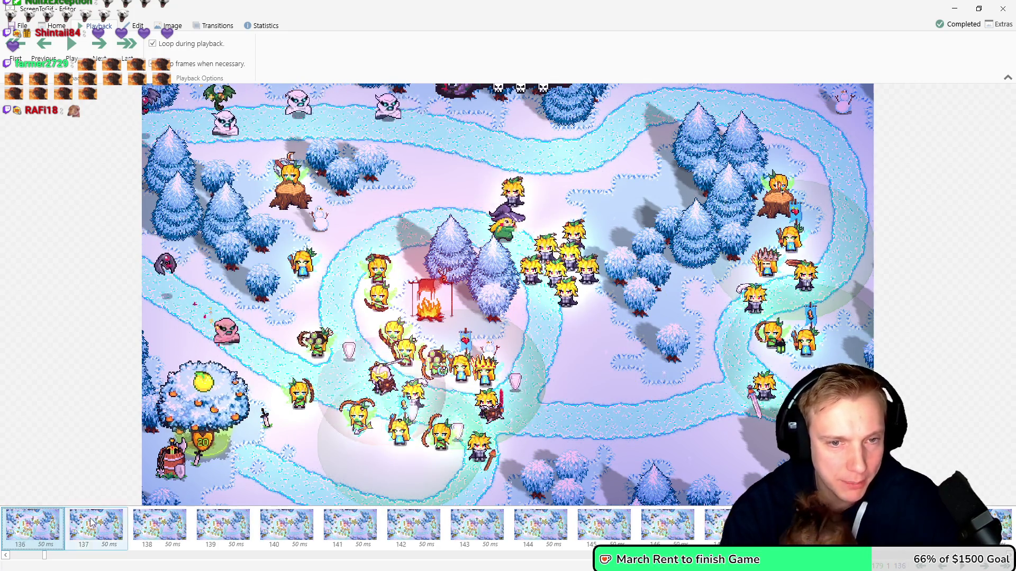
{"action": "key", "text": "Right"}
{"action": "key", "text": "Right"}
{"action": "key", "text": "Right"}
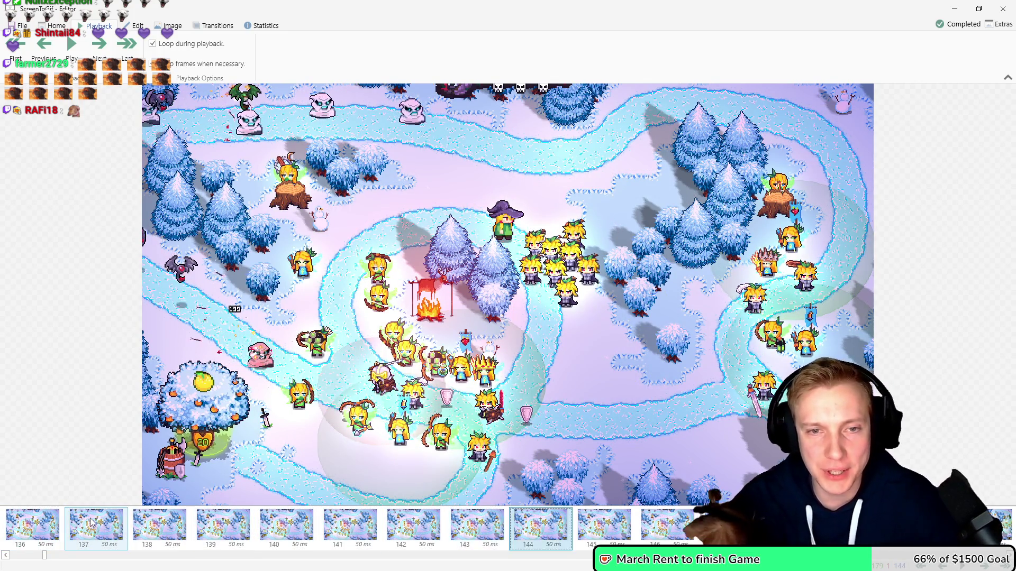
{"action": "key", "text": "Right"}
{"action": "key", "text": "Right"}
{"action": "key", "text": "Right"}
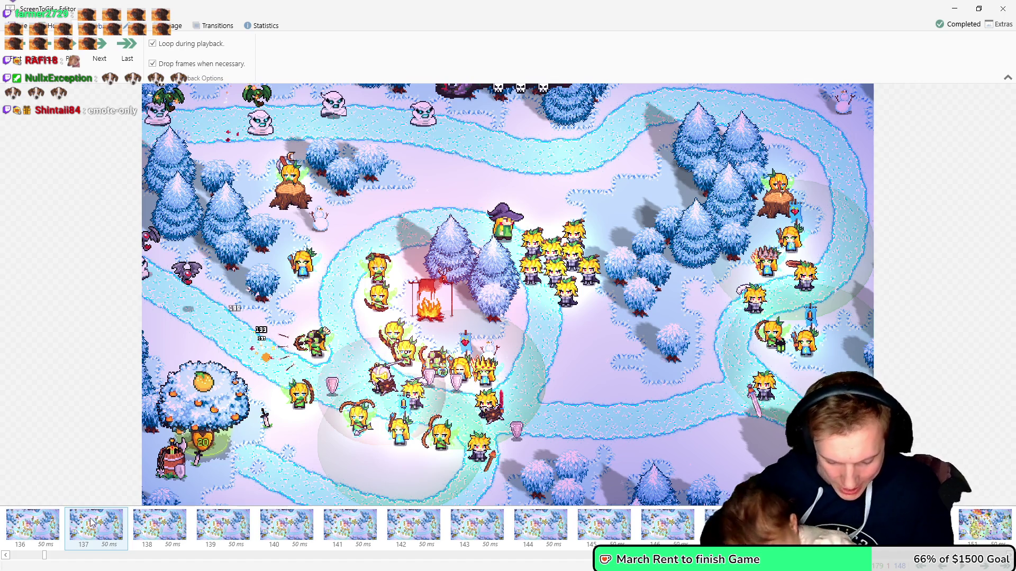
{"action": "scroll", "coordinate": [91, 523], "scroll_direction": "down", "scroll_amount": 15}
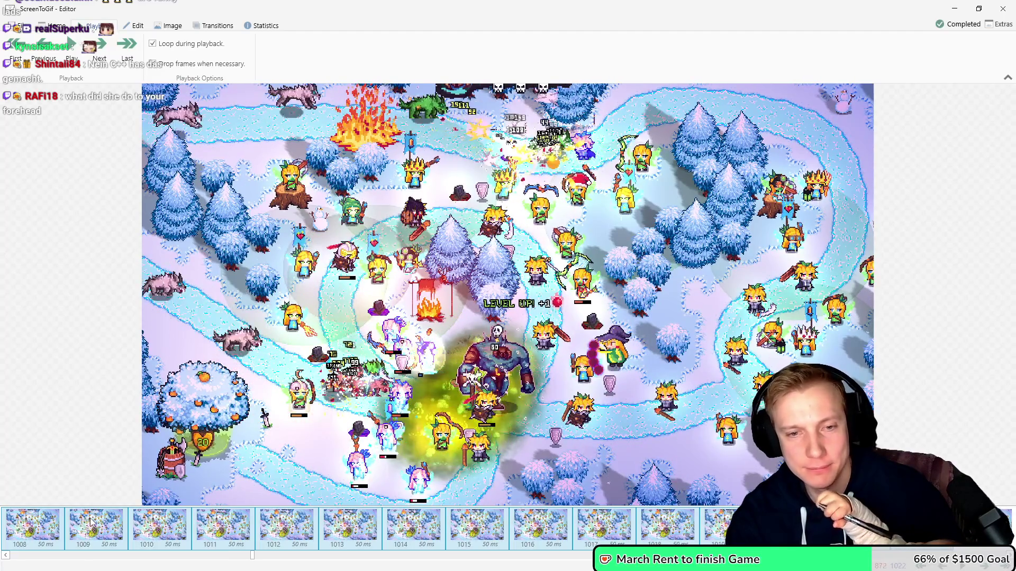
Scroll to around frame 1148, where the Teddy Bear, Dumbbell and Skull cards show
{"action": "scroll", "coordinate": [91, 523], "scroll_direction": "down", "scroll_amount": 5}
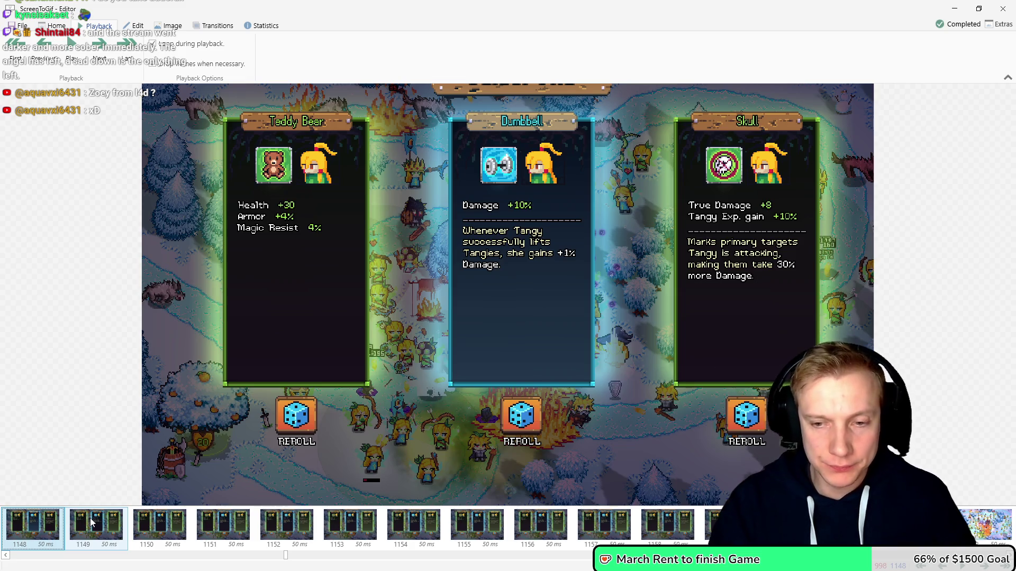
Settle on frame 1081 and delete the 931 frames before it
{"action": "key", "text": "Left"}
{"action": "key", "text": "Left"}
{"action": "key", "text": "Left"}
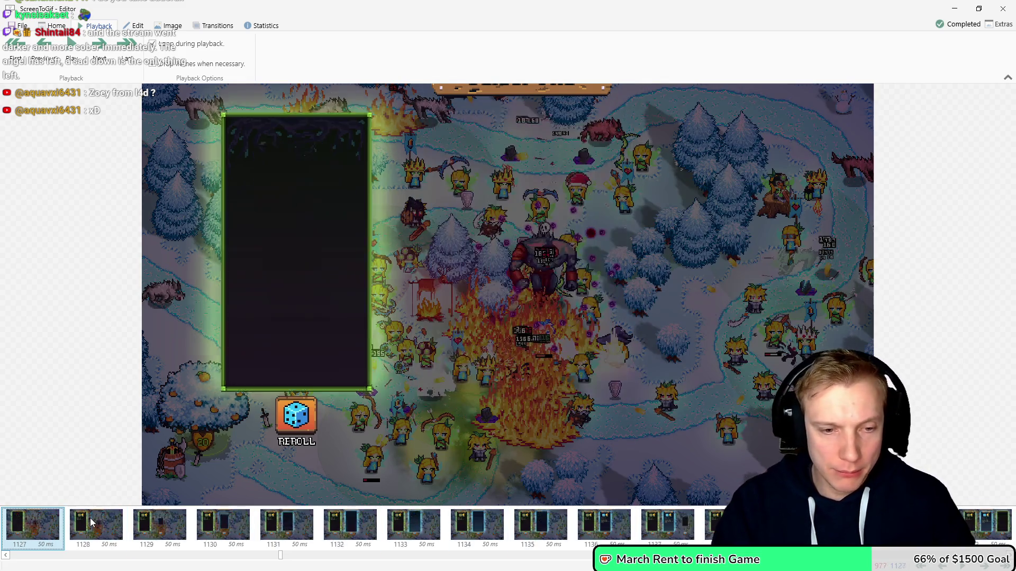
{"action": "key", "text": "Left"}
{"action": "key", "text": "Left"}
{"action": "key", "text": "Left"}
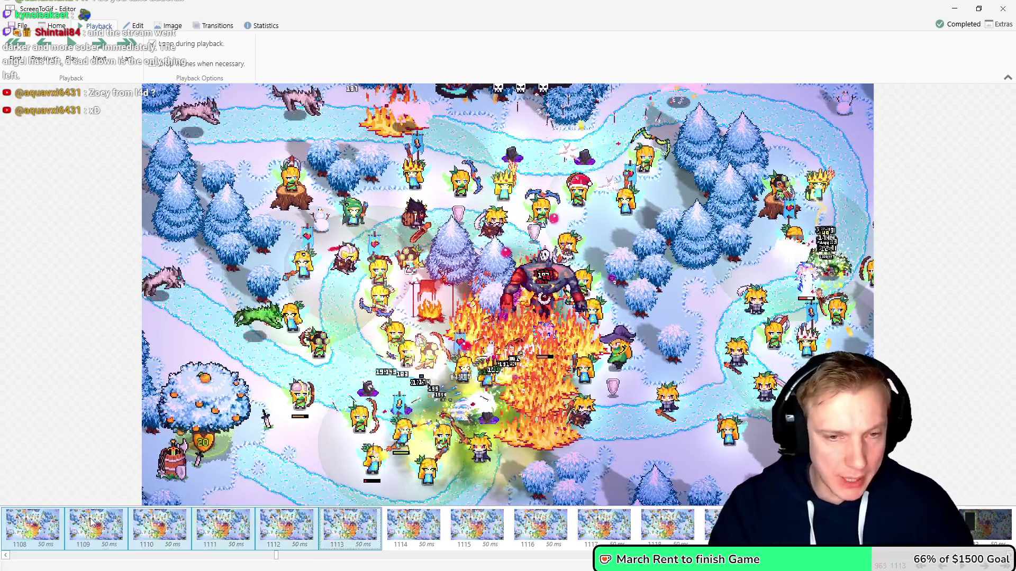
{"action": "key", "text": "Left"}
{"action": "key", "text": "Left"}
{"action": "key", "text": "Left"}
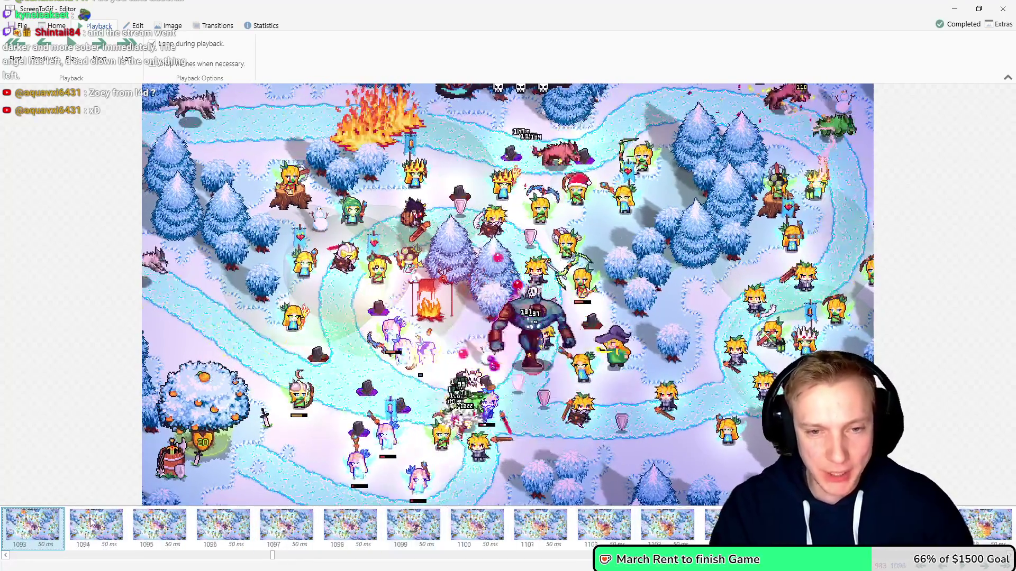
{"action": "key", "text": "Right"}
{"action": "key", "text": "Right"}
{"action": "key", "text": "Right"}
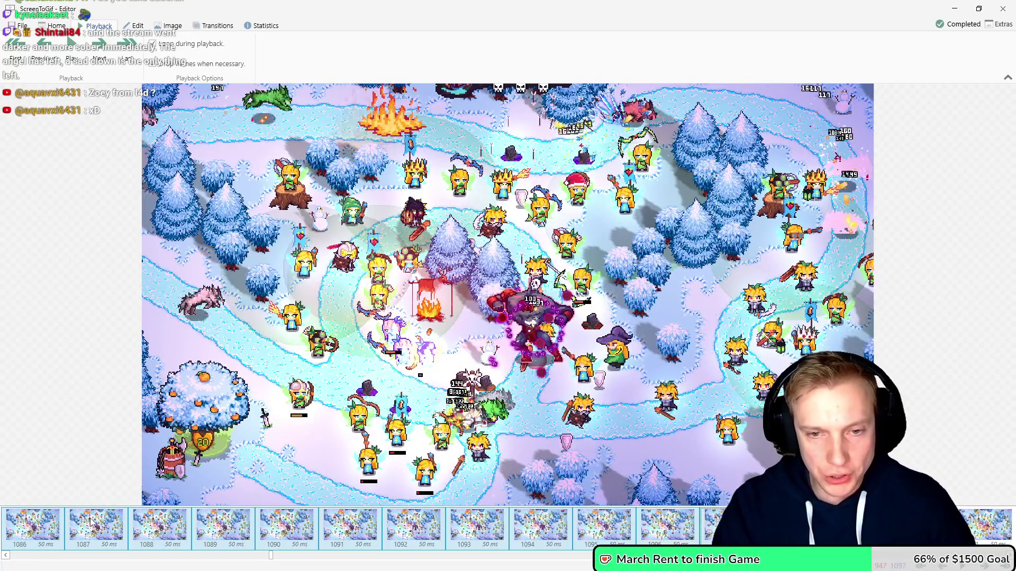
{"action": "key", "text": "Left"}
{"action": "key", "text": "Left"}
{"action": "key", "text": "Left"}
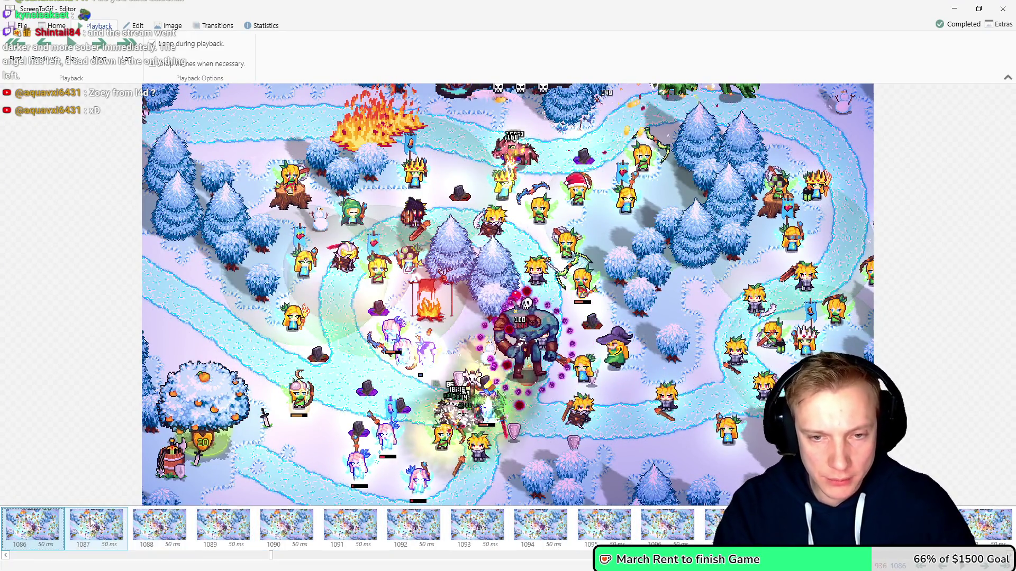
{"action": "key", "text": "Right"}
{"action": "key", "text": "Right"}
{"action": "key", "text": "Right"}
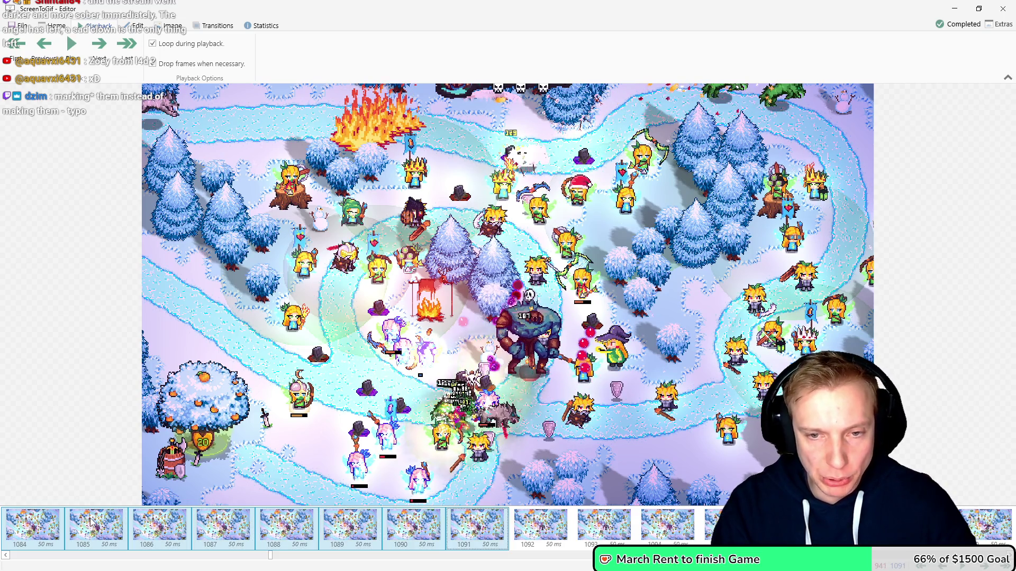
{"action": "key", "text": "Left"}
{"action": "key", "text": "Left"}
{"action": "key", "text": "Left"}
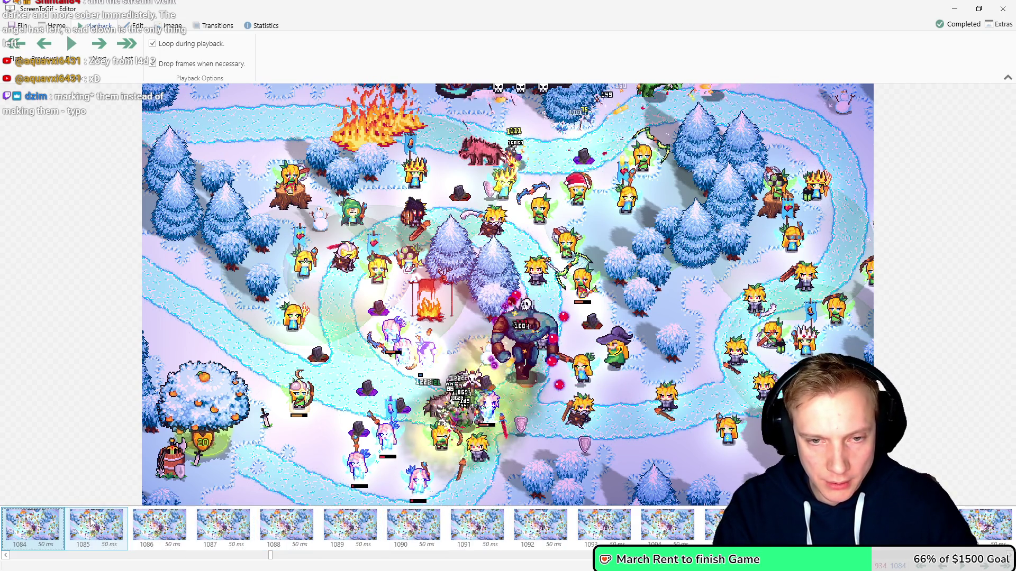
{"action": "key", "text": "Left"}
{"action": "key", "text": "Left"}
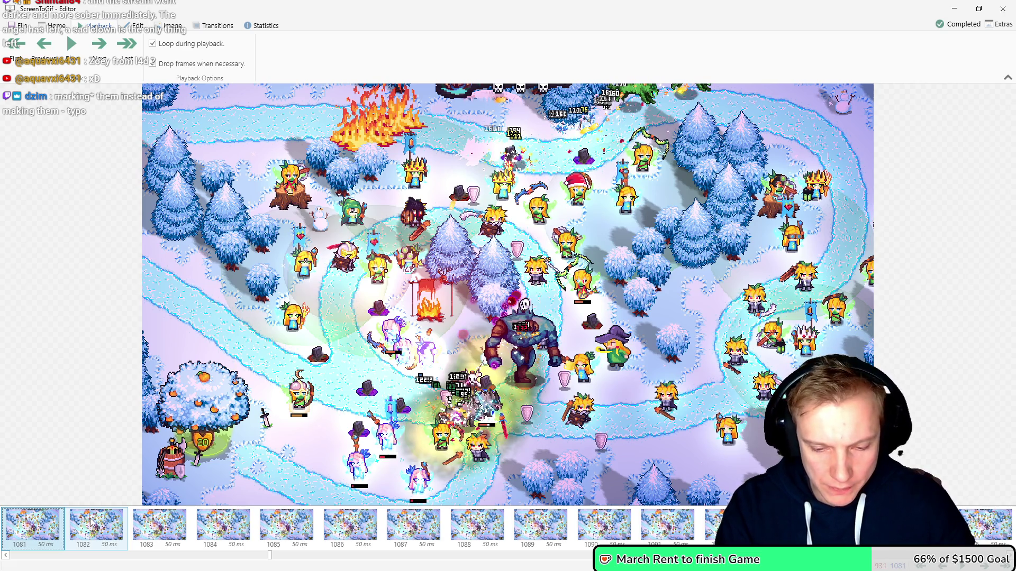
{"action": "key", "text": "Delete"}
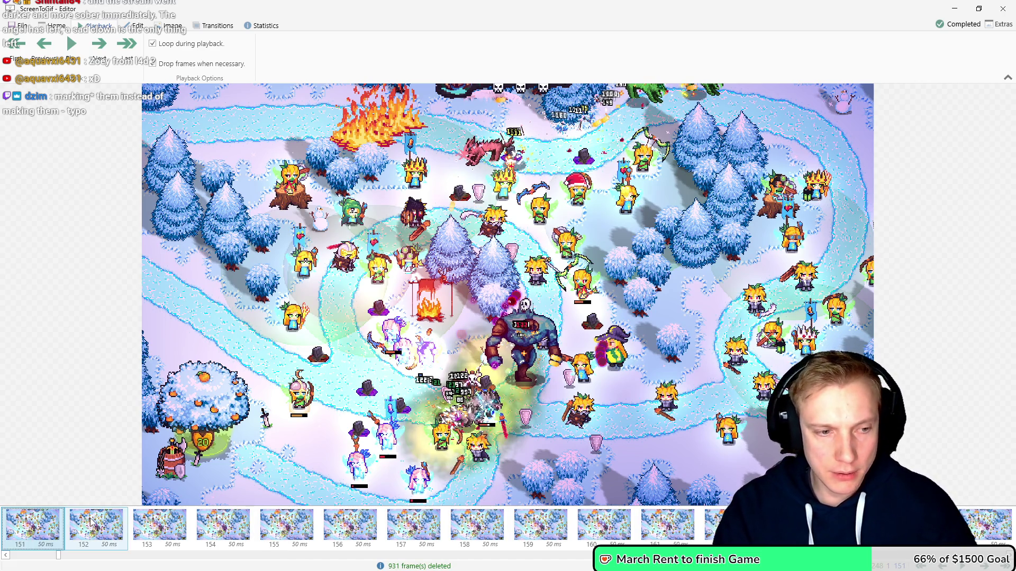
Confirm the 931-frame deletion, play the clip and view card-screen frames 203 and 208
{"action": "key", "text": "Left"}
{"action": "key", "text": "space"}
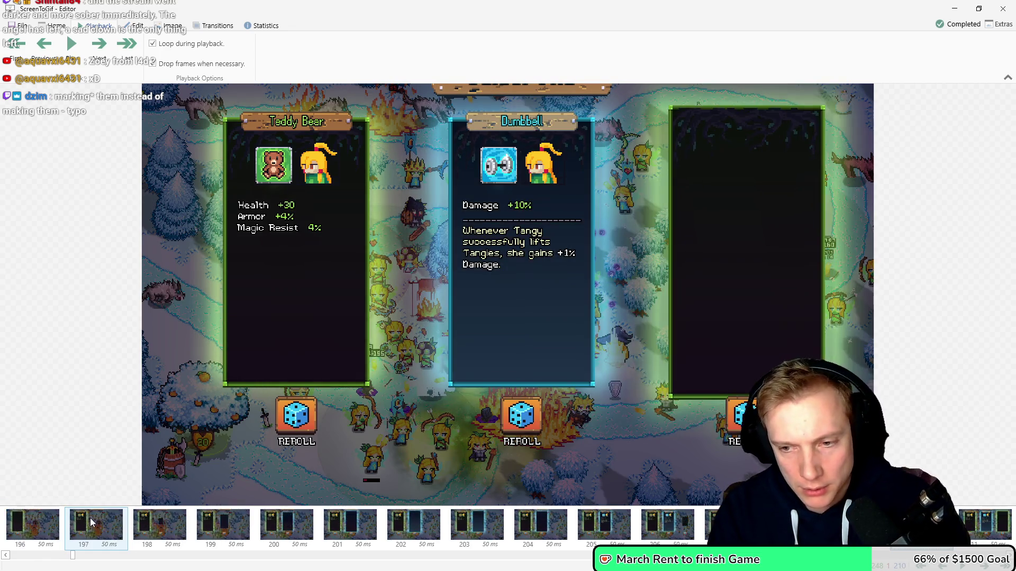
{"action": "left_click", "coordinate": [91, 522]}
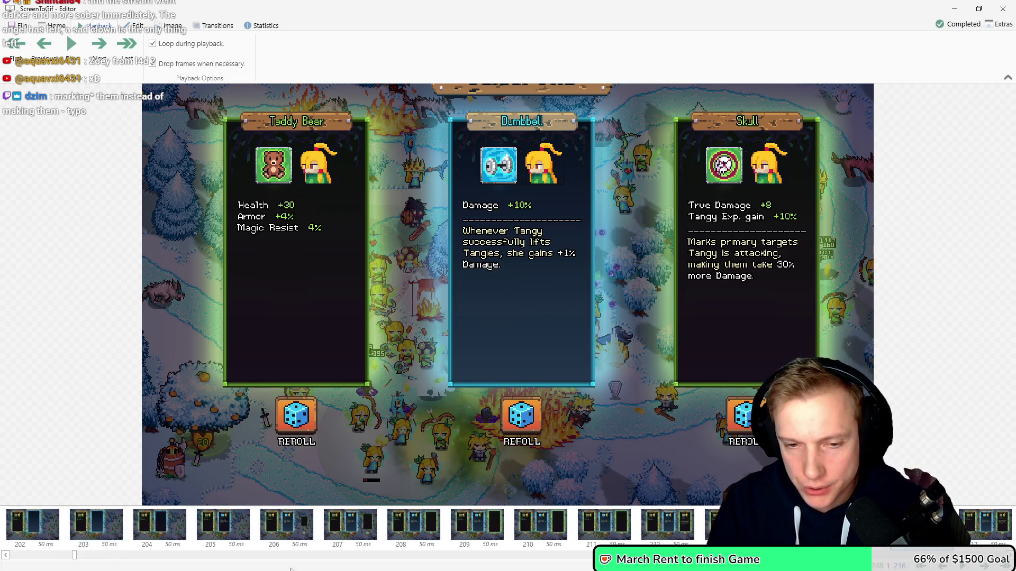
{"action": "left_click", "coordinate": [442, 529]}
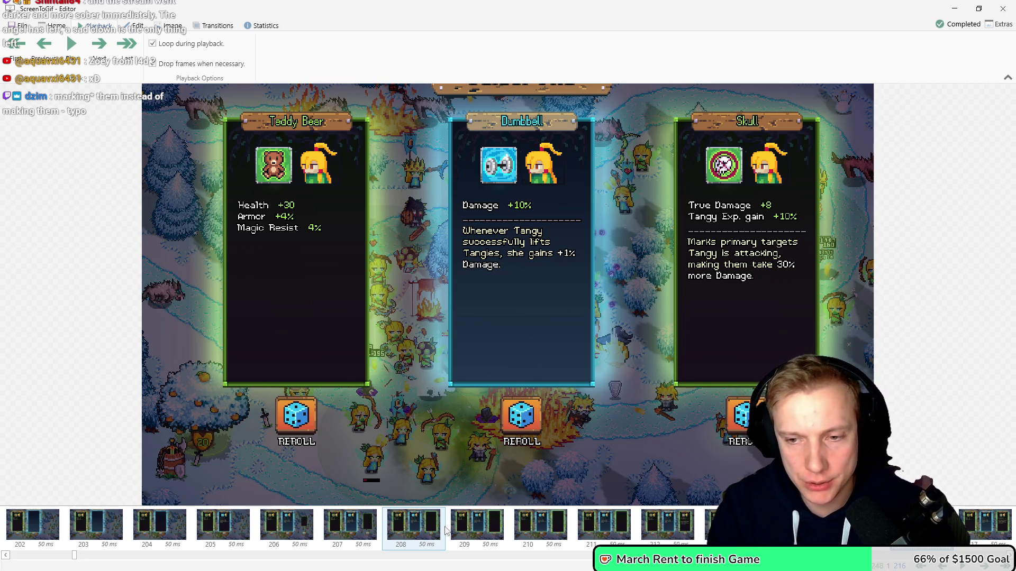
Select frames 232–235, where gameplay resumes after the card screen
{"action": "key", "text": "Right"}
{"action": "key", "text": "Right"}
{"action": "key", "text": "Right"}
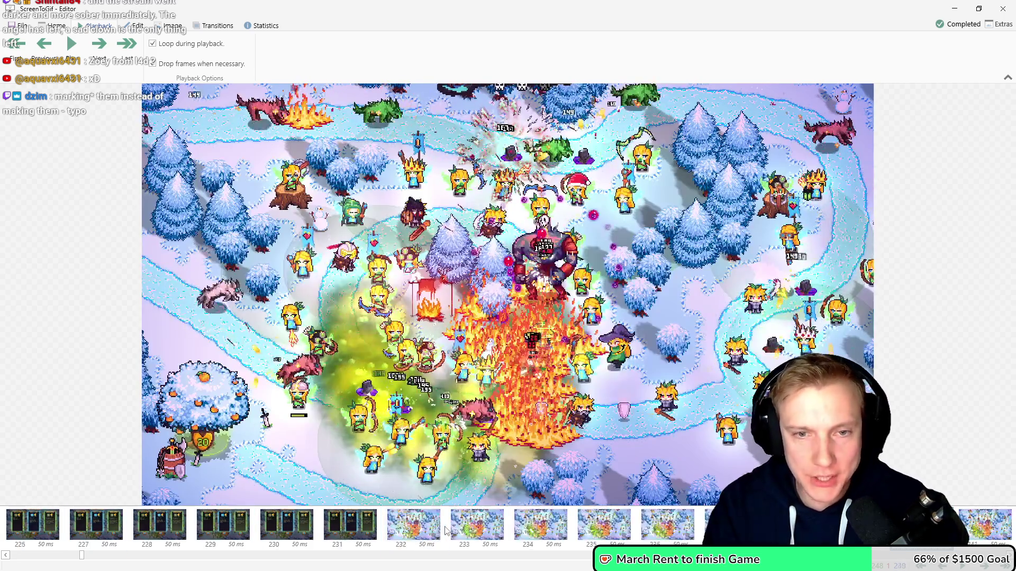
{"action": "key", "text": "Right"}
{"action": "key", "text": "Right"}
{"action": "key", "text": "Right"}
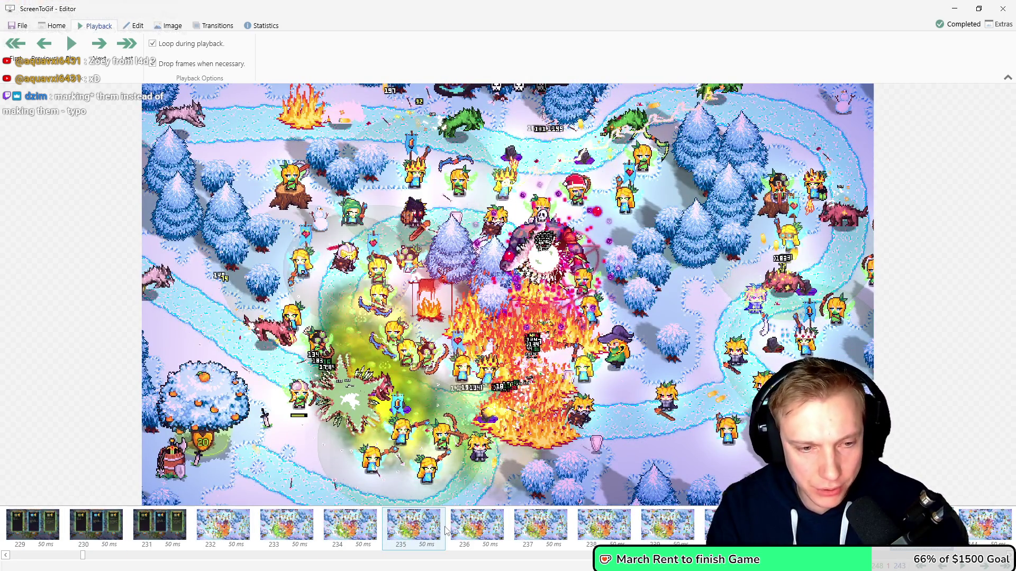
{"action": "key", "text": "Right"}
{"action": "key", "text": "Right"}
{"action": "key", "text": "Right"}
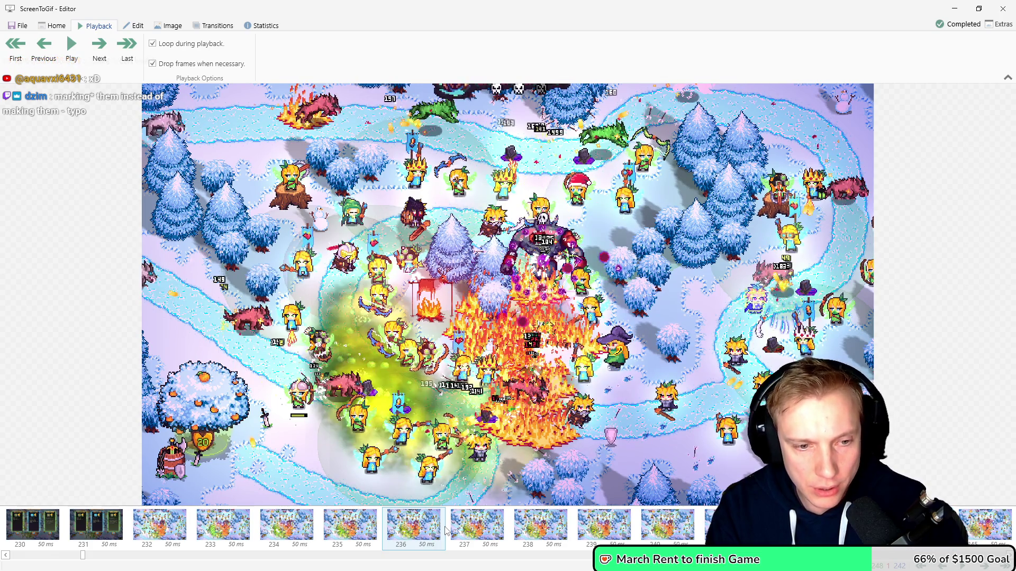
{"action": "key", "text": "Left"}
{"action": "key", "text": "Left"}
{"action": "key", "text": "Left"}
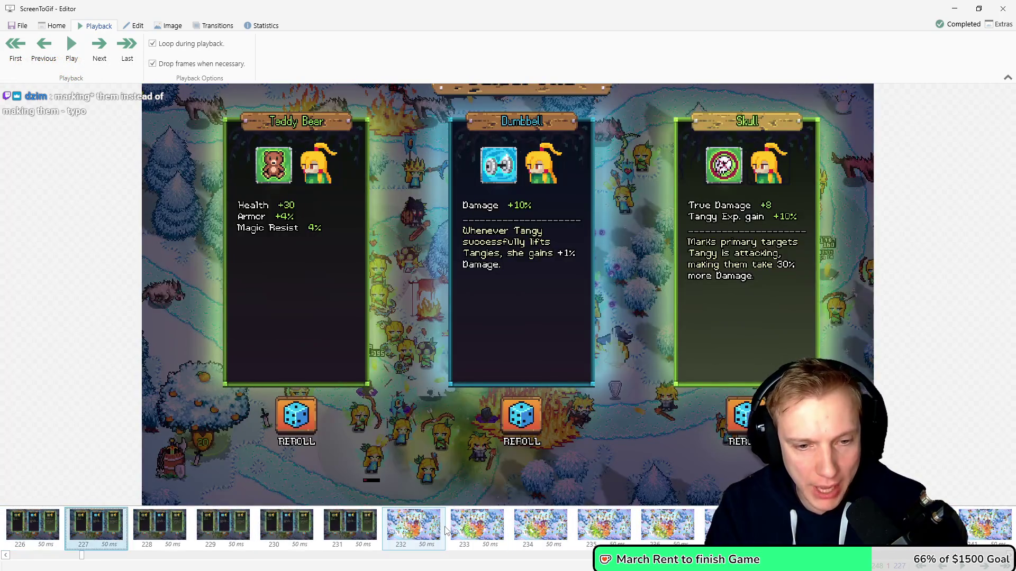
{"action": "key", "text": "Right"}
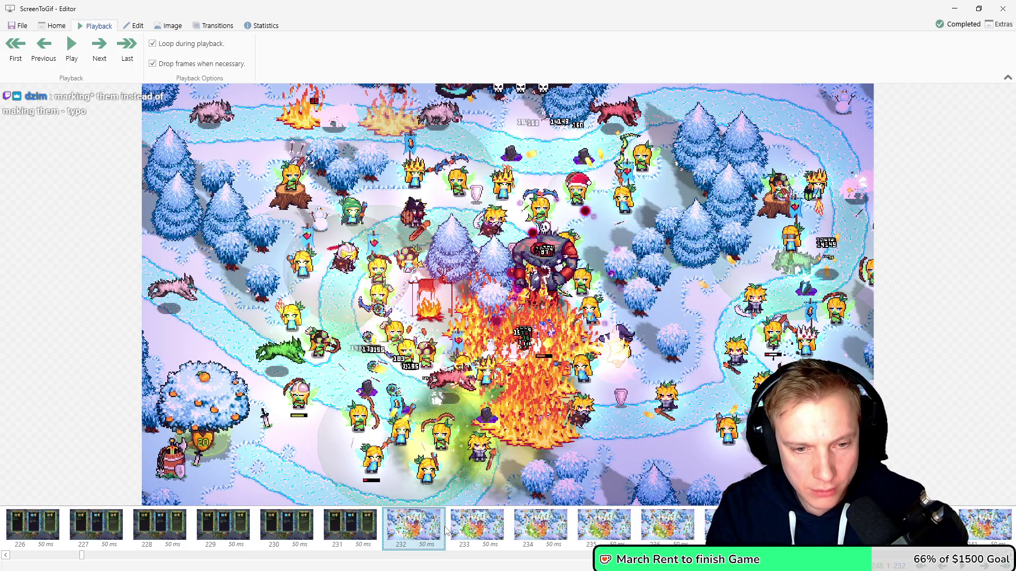
{"action": "key", "text": "shift+Right"}
{"action": "key", "text": "shift+Right"}
{"action": "key", "text": "shift+Right"}
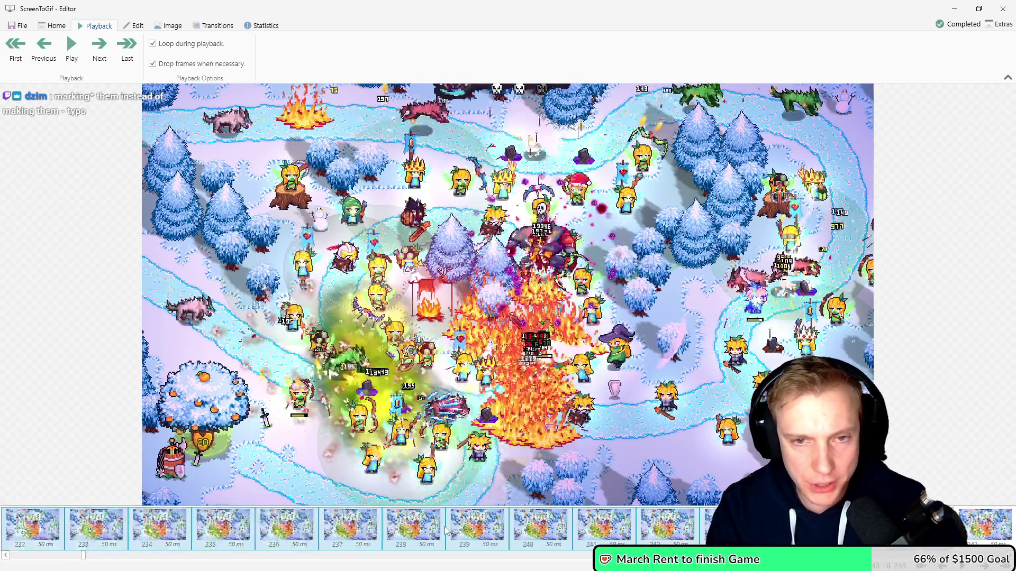
{"action": "key", "text": "shift+Left"}
{"action": "key", "text": "shift+Left"}
{"action": "key", "text": "shift+Left"}
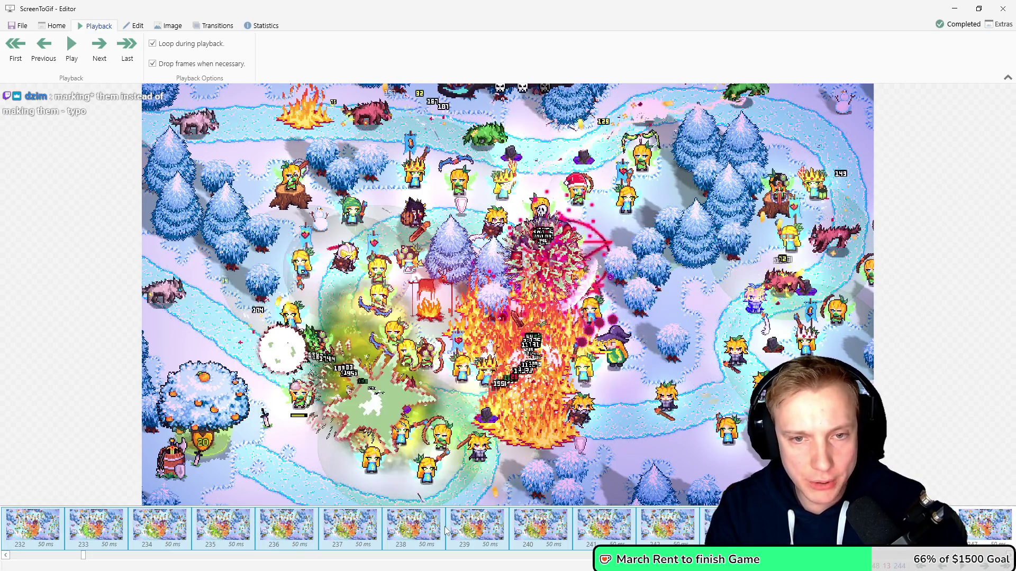
{"action": "key", "text": "shift+Left"}
{"action": "key", "text": "shift+Left"}
{"action": "key", "text": "shift+Left"}
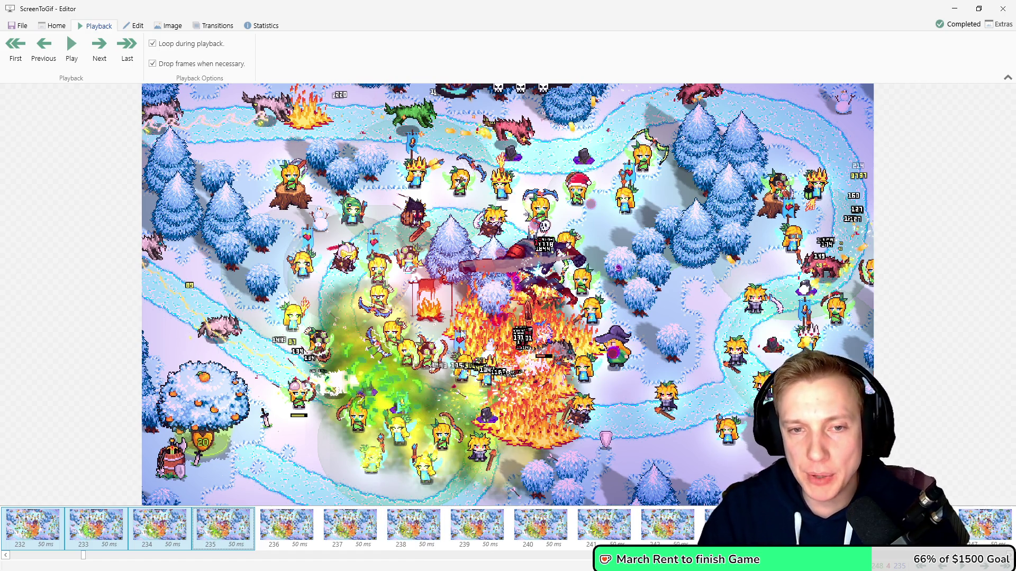
{"action": "right_click", "coordinate": [549, 214]}
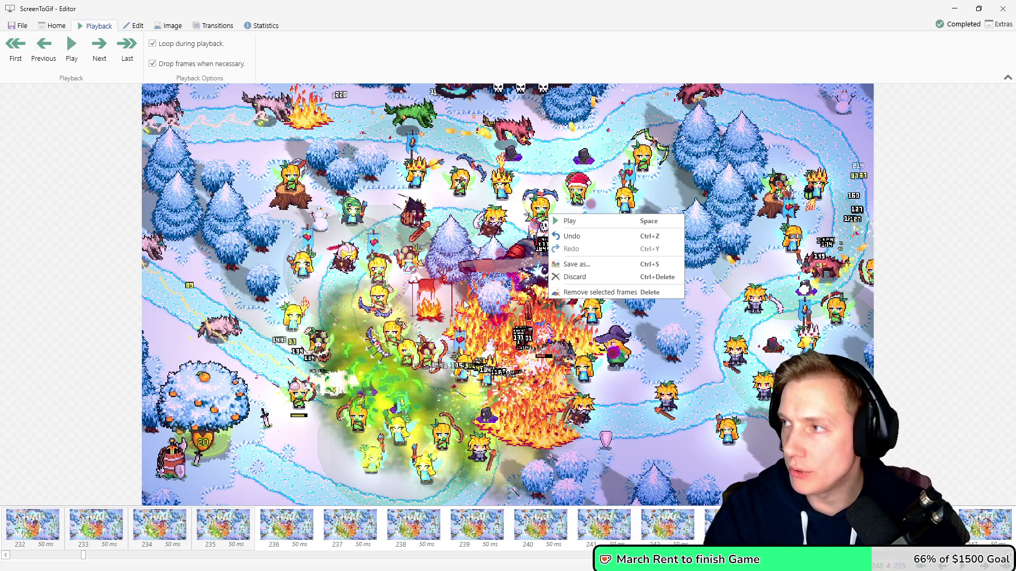
{"action": "key", "text": "Escape"}
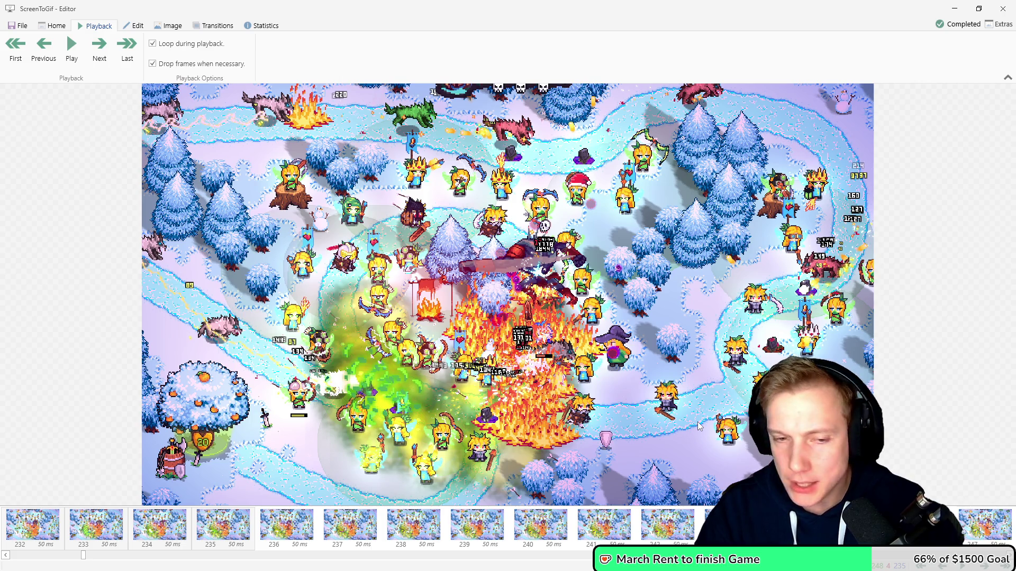
{"action": "left_click", "coordinate": [97, 537]}
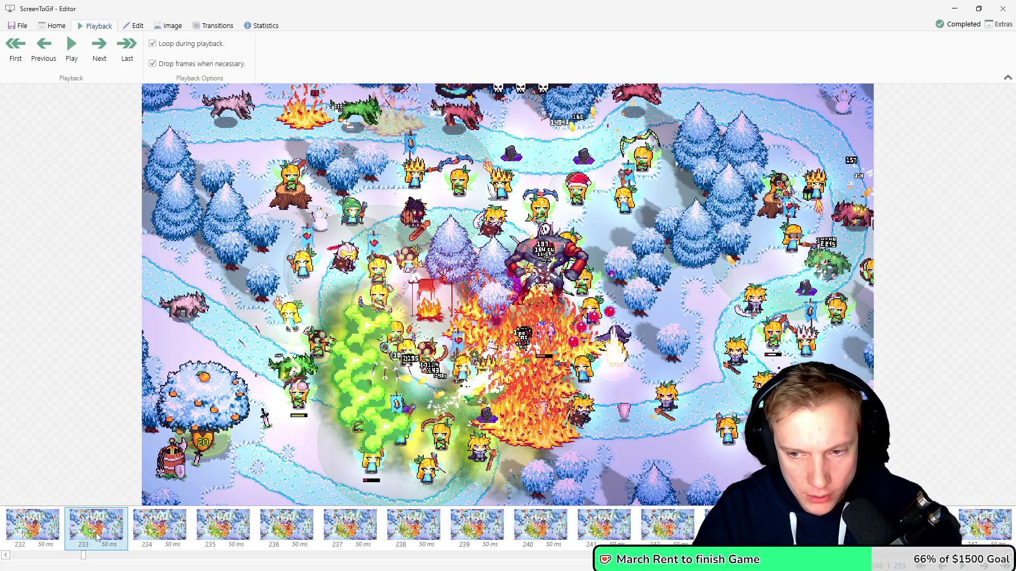
Play the clip forward from frame 237 to the Options screen at frame 451
{"action": "left_click", "coordinate": [349, 527]}
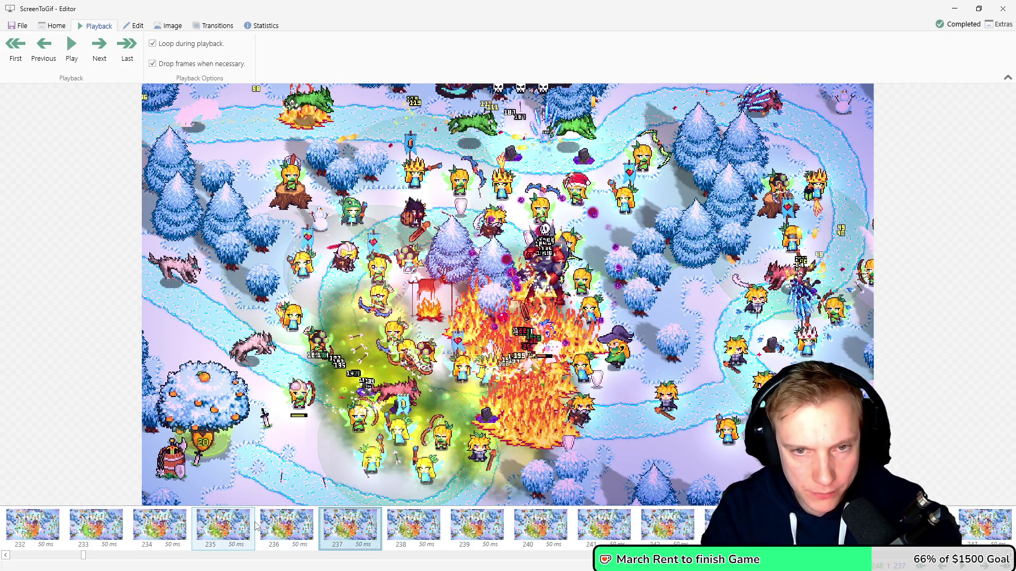
{"action": "key", "text": "space"}
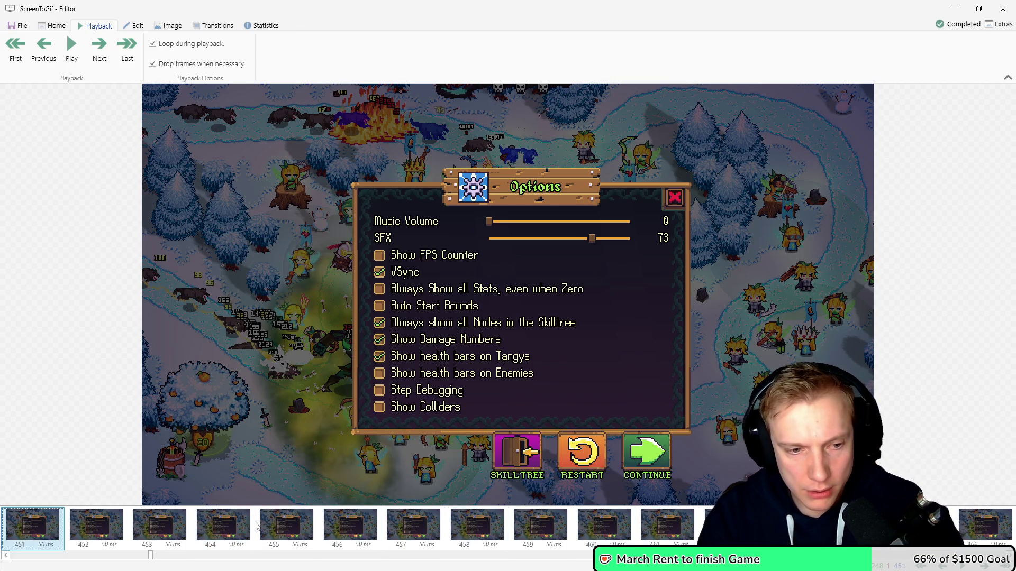
Step back to frame 297, then forward through the frames until the game's Options menu appears
{"action": "key", "text": "Left"}
{"action": "key", "text": "Left"}
{"action": "key", "text": "Left"}
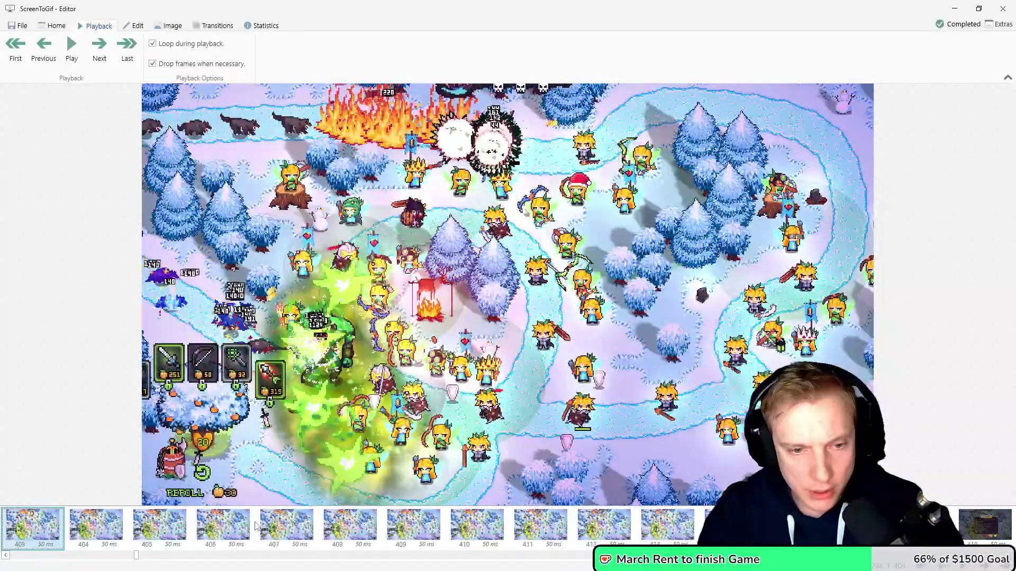
{"action": "key", "text": "Left"}
{"action": "key", "text": "Left"}
{"action": "key", "text": "Left"}
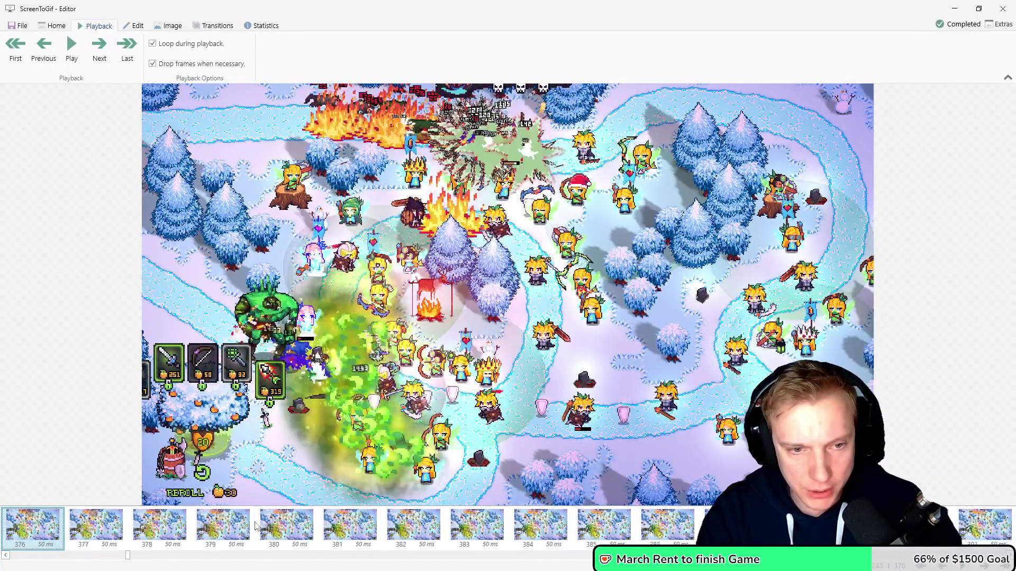
{"action": "key", "text": "Left"}
{"action": "key", "text": "Left"}
{"action": "key", "text": "Left"}
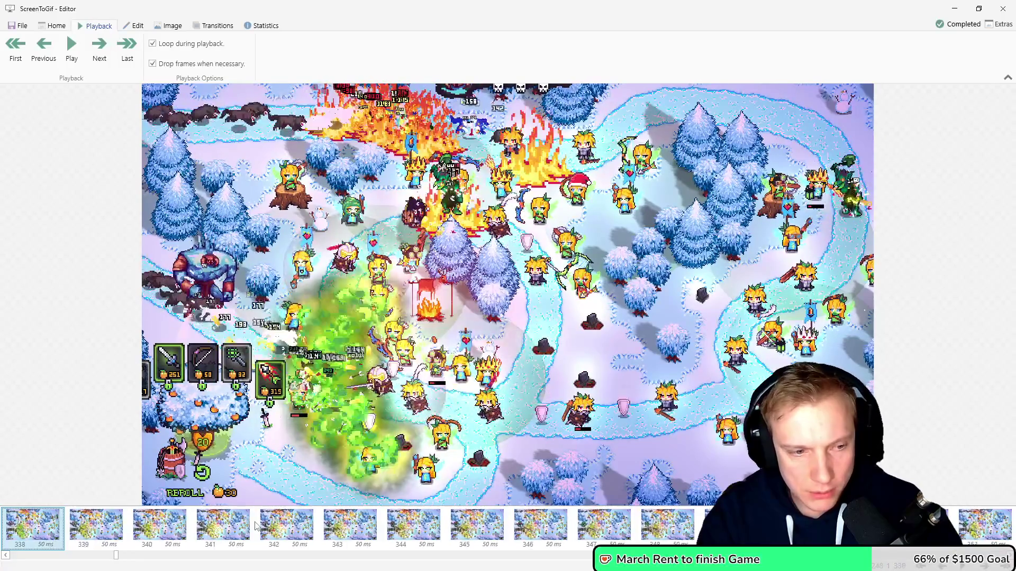
{"action": "key", "text": "Left"}
{"action": "key", "text": "Left"}
{"action": "key", "text": "Left"}
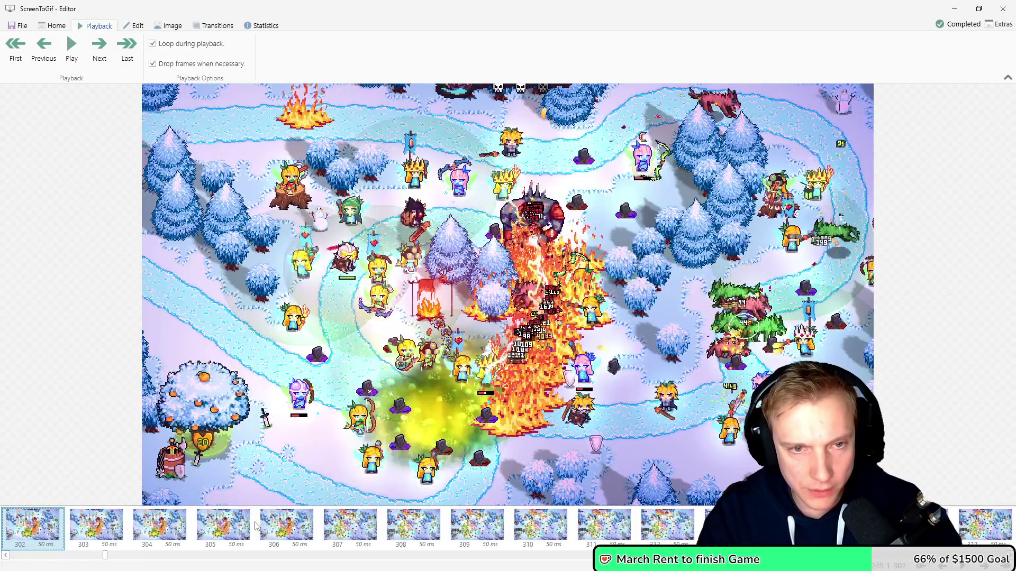
{"action": "key", "text": "Right"}
{"action": "key", "text": "Right"}
{"action": "key", "text": "Right"}
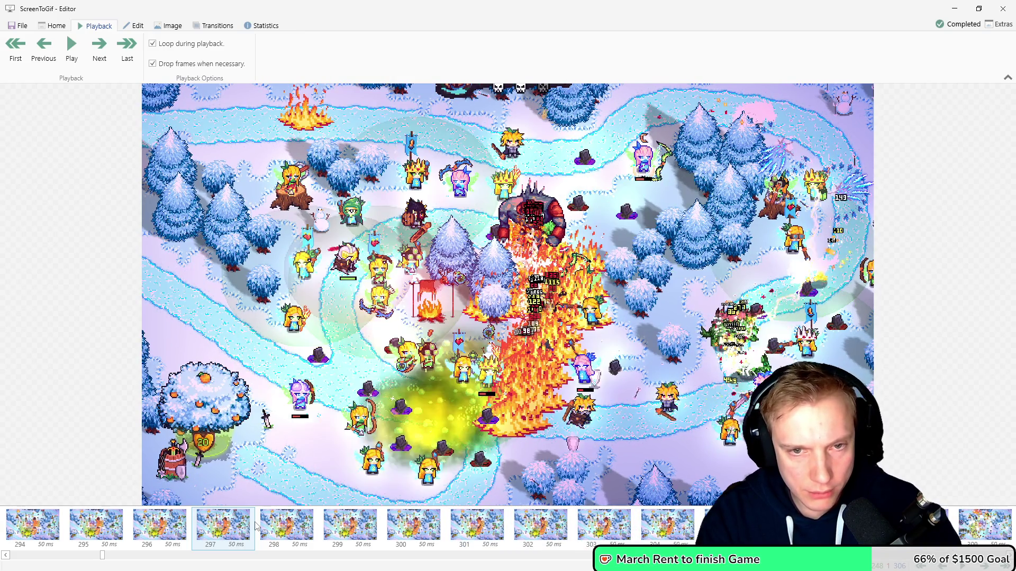
{"action": "key", "text": "Right"}
{"action": "key", "text": "Right"}
{"action": "key", "text": "Right"}
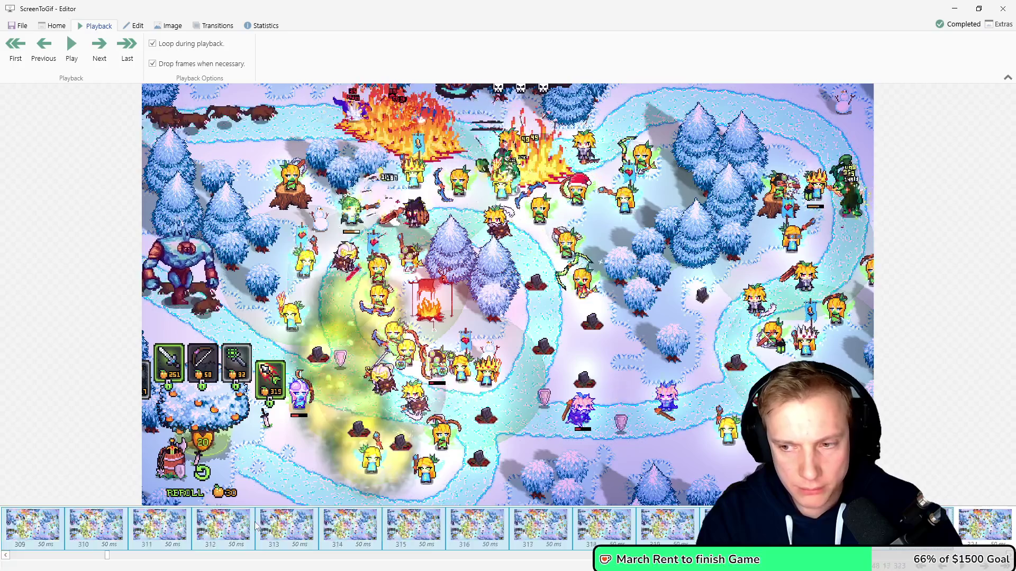
{"action": "key", "text": "Right"}
{"action": "key", "text": "Right"}
{"action": "key", "text": "Right"}
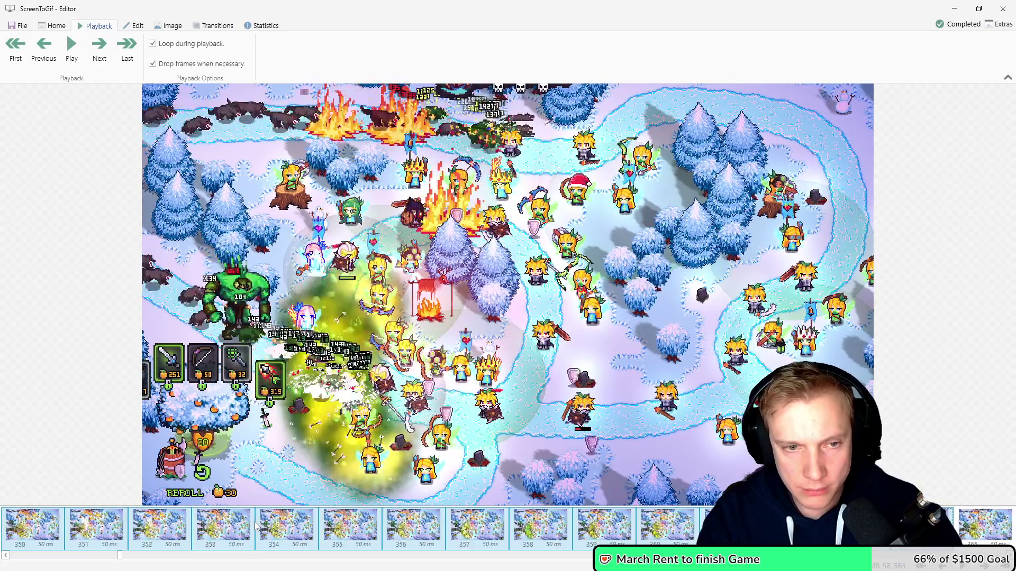
{"action": "key", "text": "Right"}
{"action": "key", "text": "Right"}
{"action": "key", "text": "Right"}
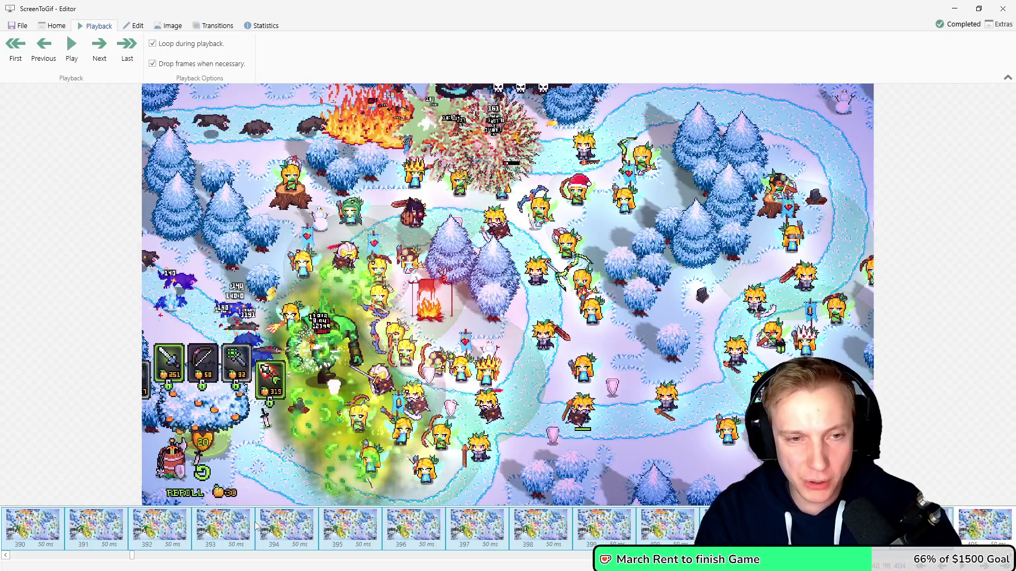
{"action": "key", "text": "Right"}
{"action": "key", "text": "Right"}
{"action": "key", "text": "Right"}
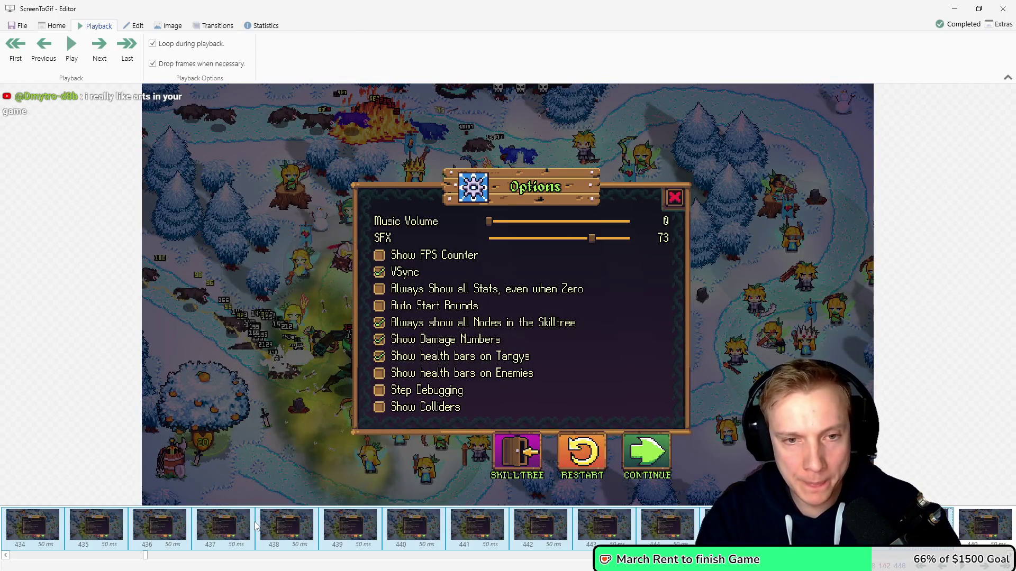
{"action": "key", "text": "Right"}
{"action": "key", "text": "Right"}
{"action": "key", "text": "Right"}
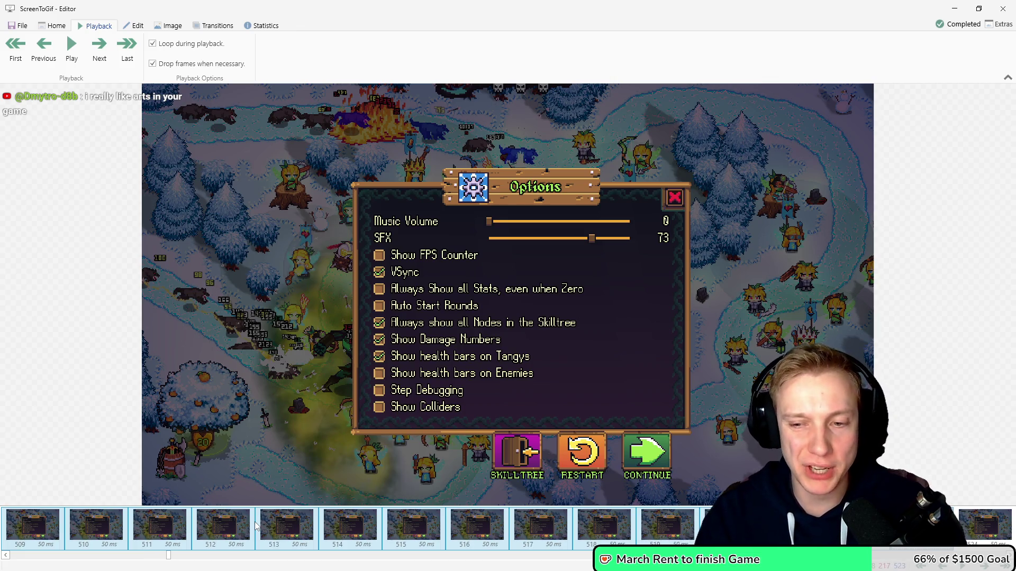
{"action": "key", "text": "Right"}
{"action": "key", "text": "Right"}
{"action": "key", "text": "Right"}
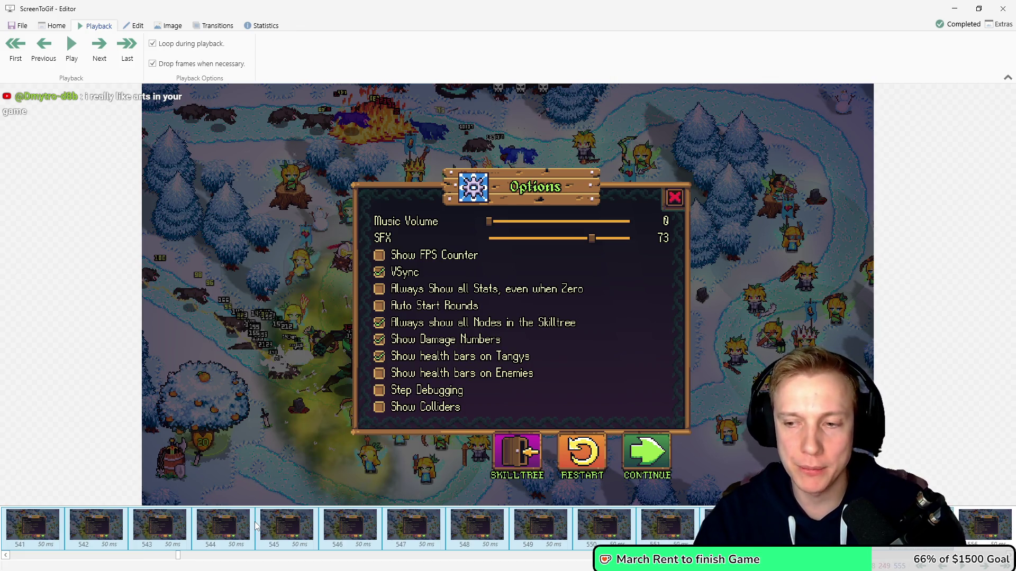
{"action": "key", "text": "Right"}
{"action": "key", "text": "Right"}
{"action": "key", "text": "Right"}
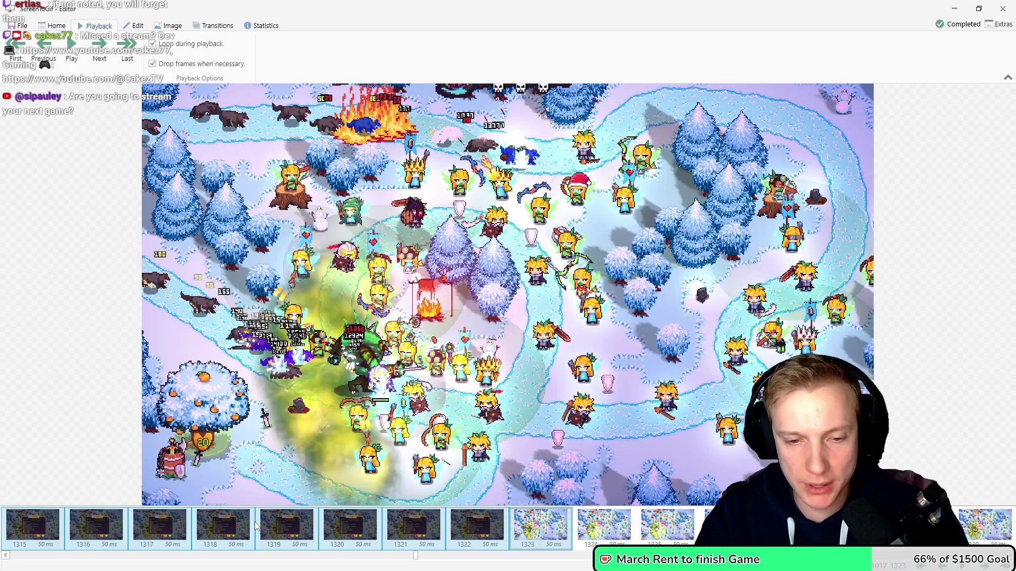
Delete the 1017 selected paused-menu frames and confirm
{"action": "key", "text": "Delete"}
{"action": "key", "text": "Escape"}
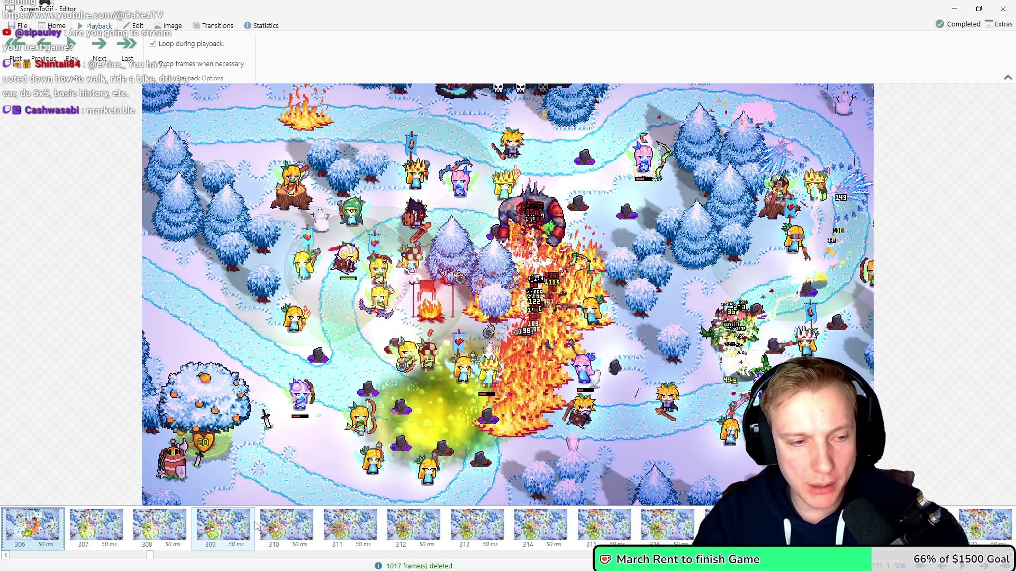
Select the frames from 307 through about frame 1680 and delete them
{"action": "key", "text": "Left"}
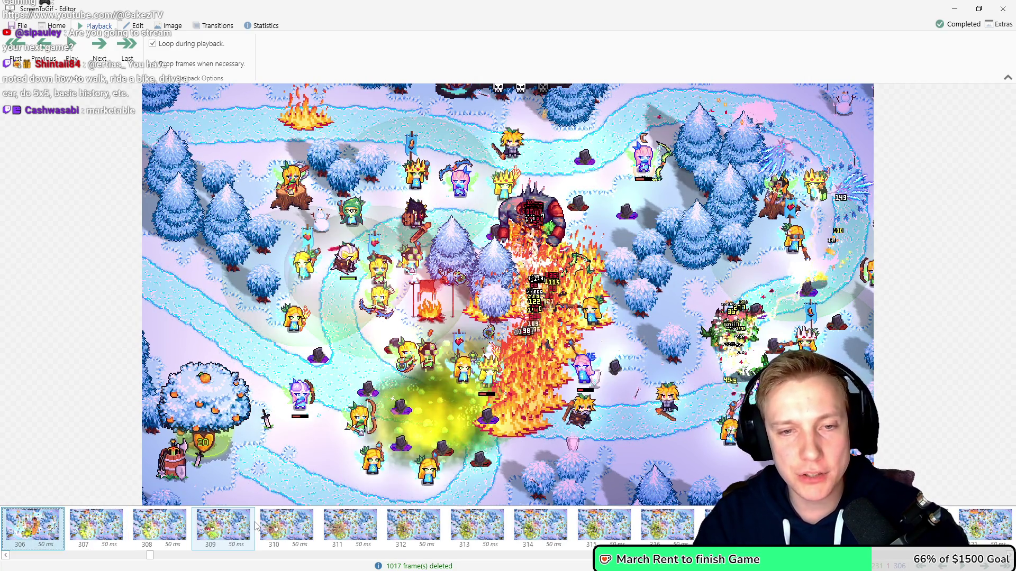
{"action": "key", "text": "Right"}
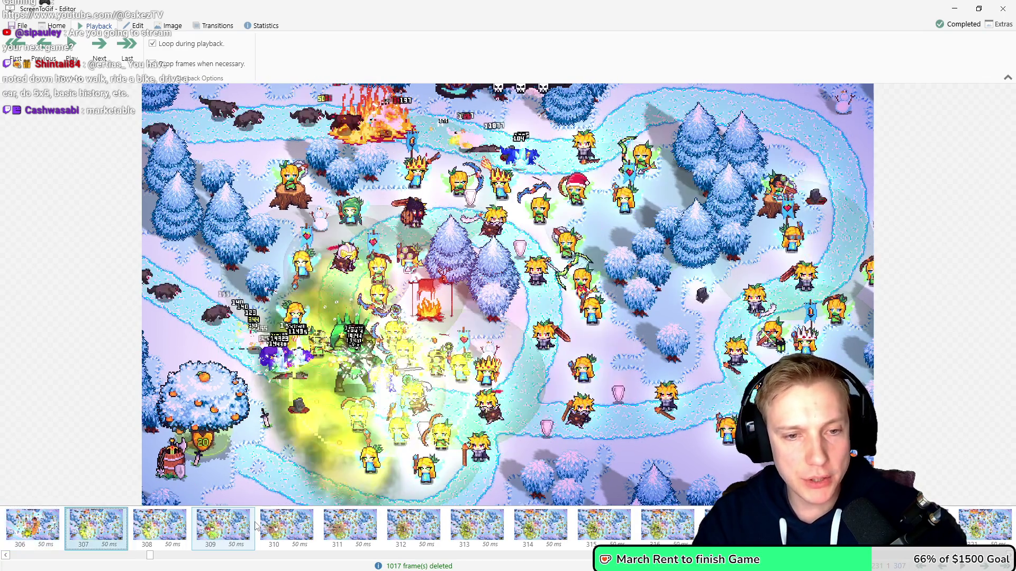
{"action": "key", "text": "shift+Right"}
{"action": "key", "text": "shift+Right"}
{"action": "key", "text": "shift+Right"}
{"action": "key", "text": "shift+Right"}
{"action": "key", "text": "shift+Right"}
{"action": "key", "text": "shift+Right"}
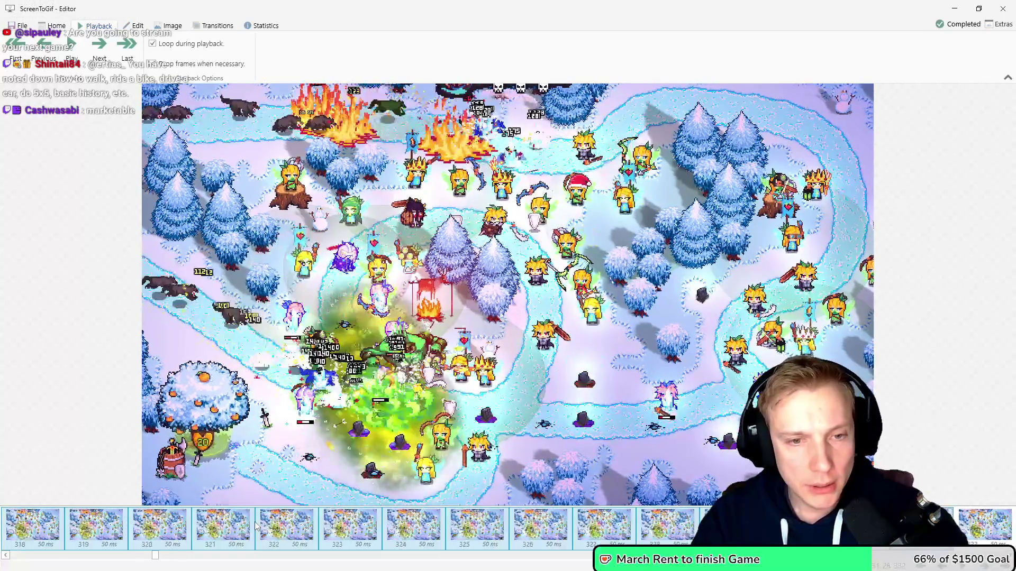
{"action": "key", "text": "shift+Right"}
{"action": "key", "text": "shift+Right"}
{"action": "key", "text": "shift+Right"}
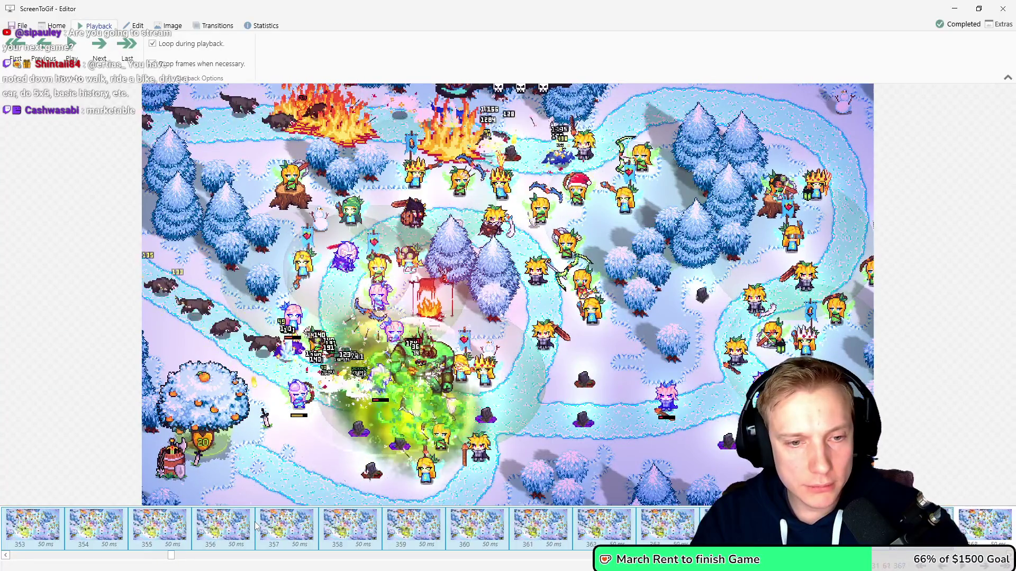
{"action": "key", "text": "shift+Right"}
{"action": "key", "text": "shift+Right"}
{"action": "key", "text": "shift+Right"}
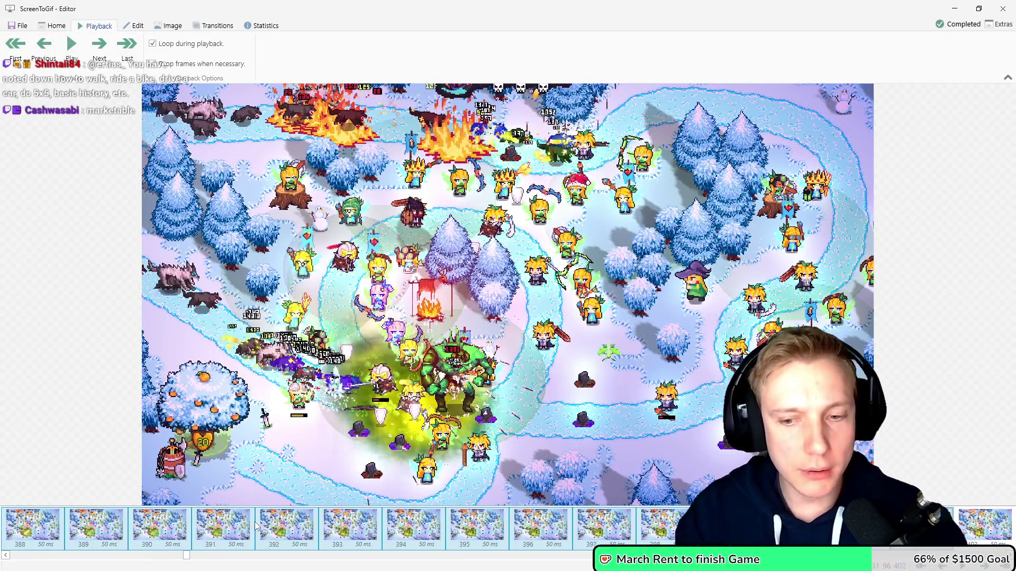
{"action": "key", "text": "shift+Right"}
{"action": "key", "text": "shift+Right"}
{"action": "key", "text": "shift+Right"}
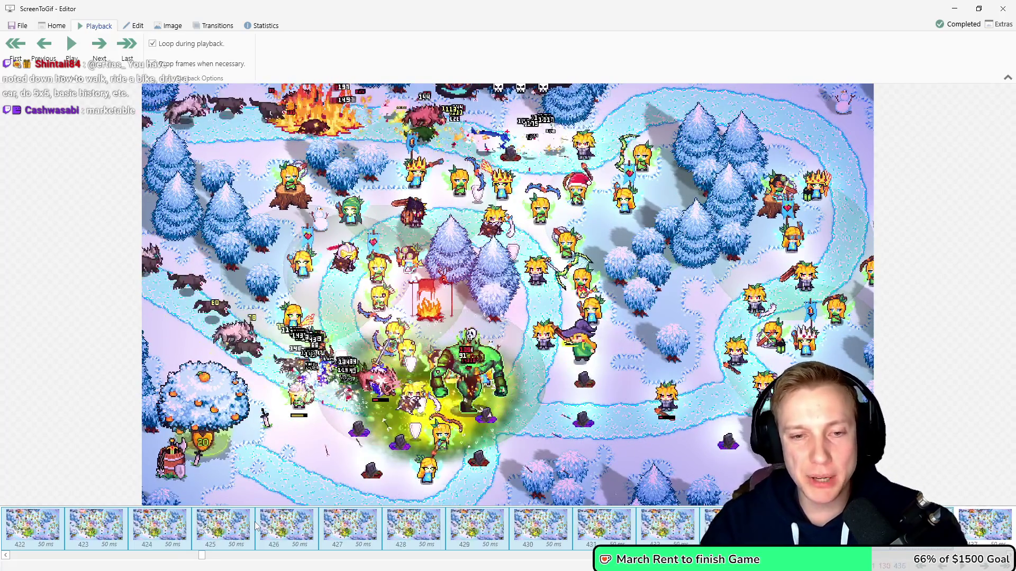
{"action": "key", "text": "shift+Right"}
{"action": "key", "text": "shift+Right"}
{"action": "key", "text": "shift+Right"}
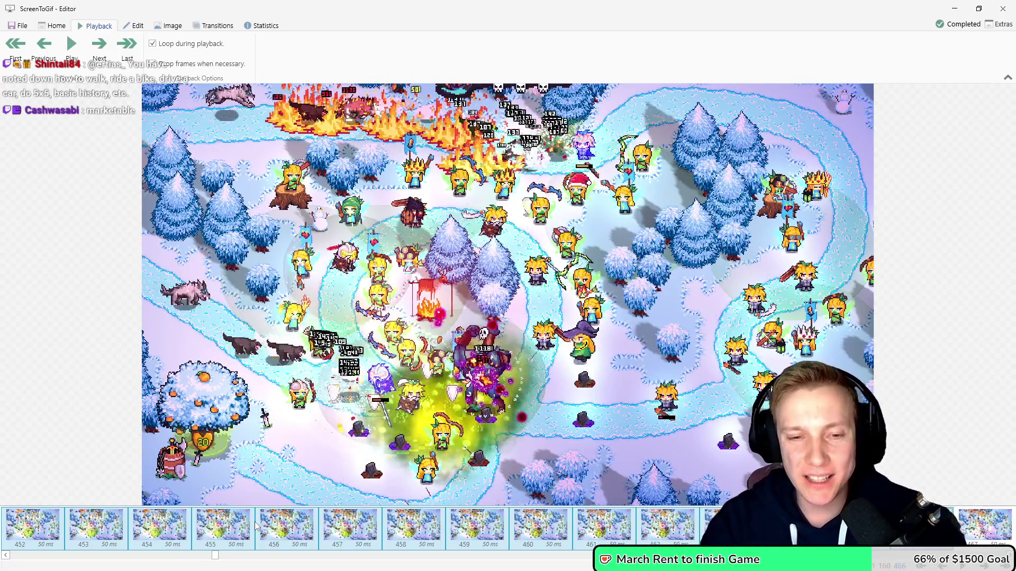
{"action": "key", "text": "shift+Right"}
{"action": "key", "text": "shift+Right"}
{"action": "key", "text": "shift+Right"}
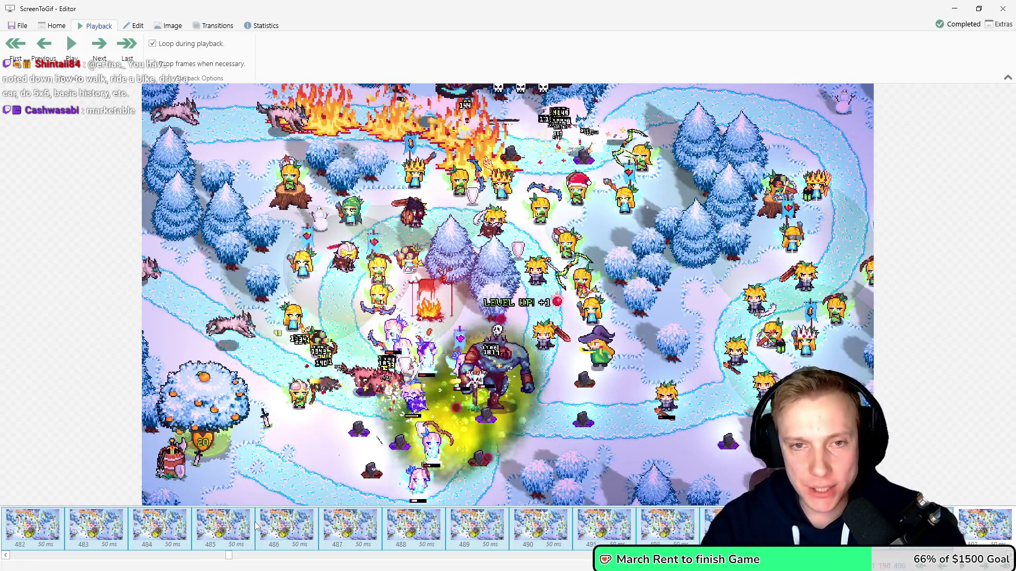
{"action": "key", "text": "shift+Right"}
{"action": "key", "text": "shift+Right"}
{"action": "key", "text": "shift+Right"}
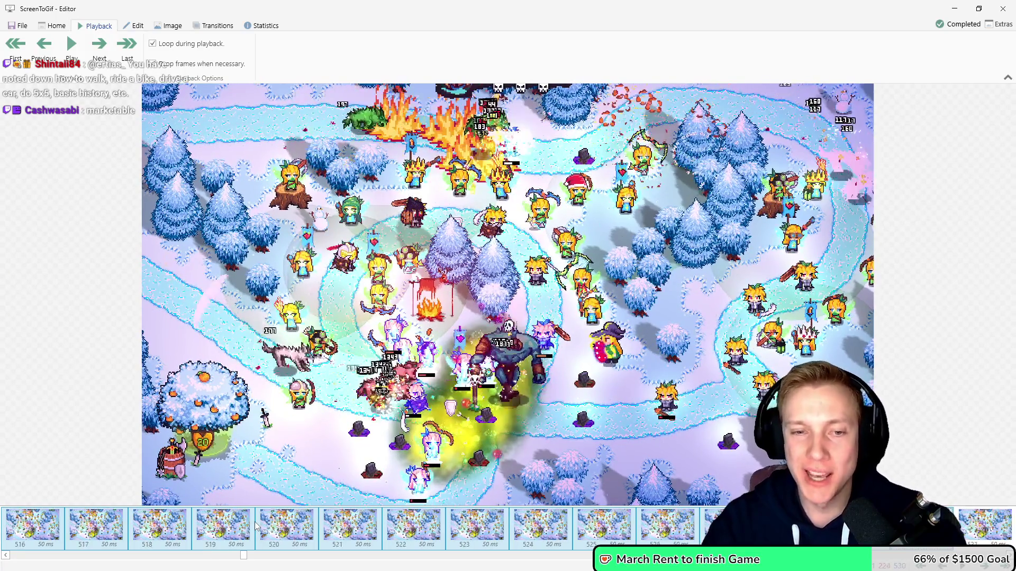
{"action": "key", "text": "shift+Right"}
{"action": "key", "text": "shift+Right"}
{"action": "key", "text": "shift+Right"}
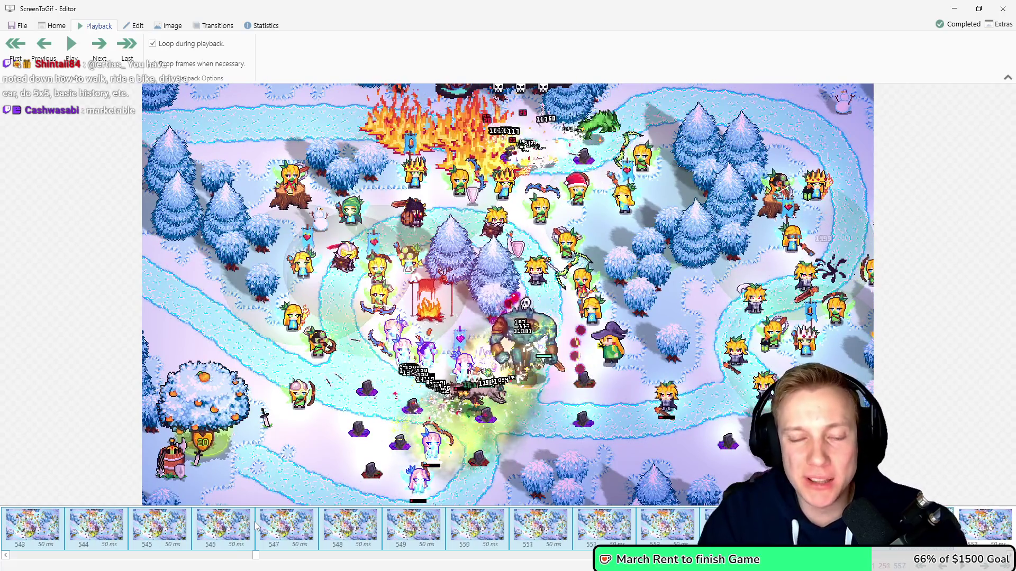
{"action": "key", "text": "shift+Right"}
{"action": "key", "text": "shift+Right"}
{"action": "key", "text": "shift+Right"}
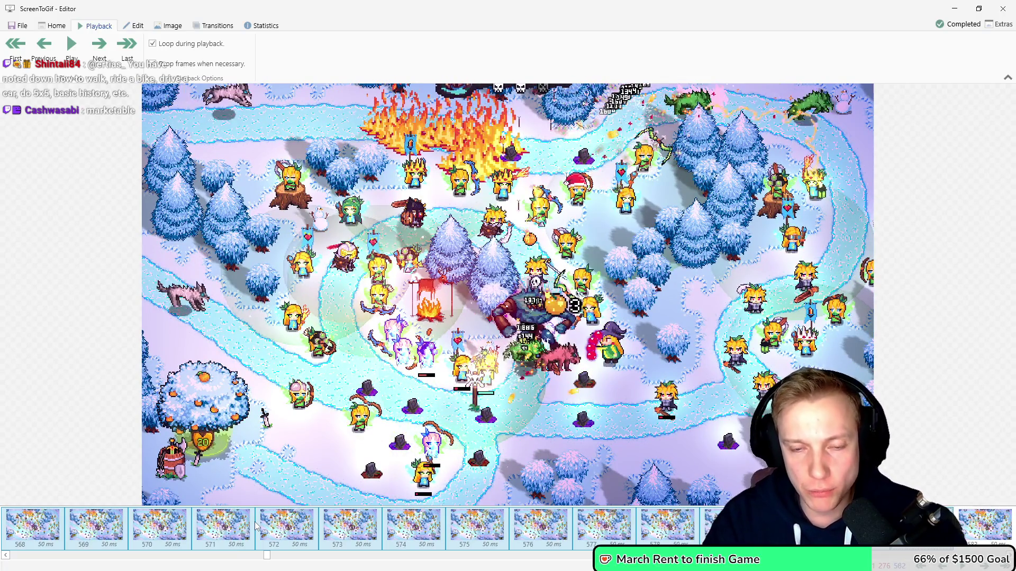
{"action": "key", "text": "shift+Right"}
{"action": "key", "text": "shift+Right"}
{"action": "key", "text": "shift+Right"}
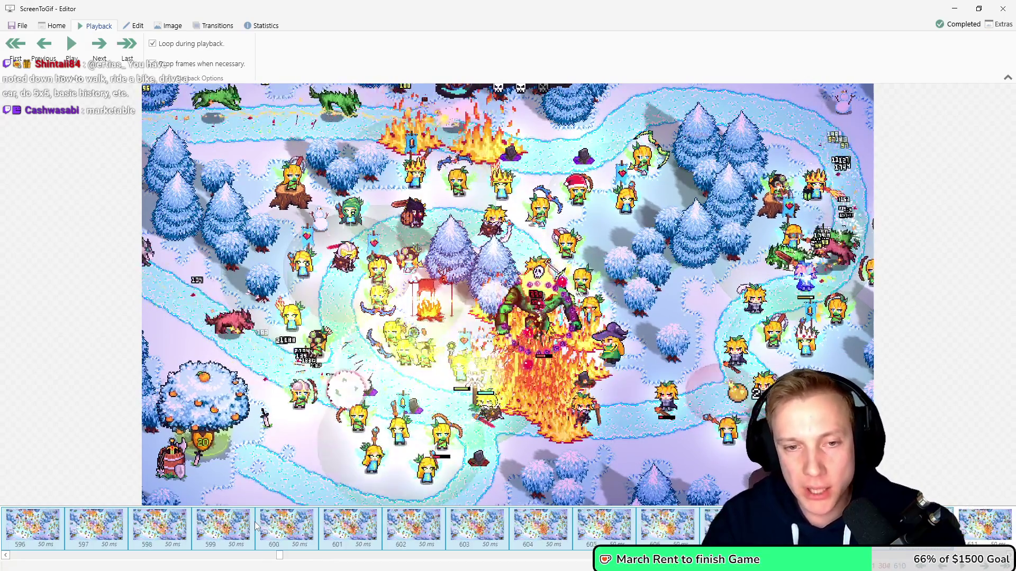
{"action": "key", "text": "shift+Right"}
{"action": "key", "text": "shift+Right"}
{"action": "key", "text": "shift+Right"}
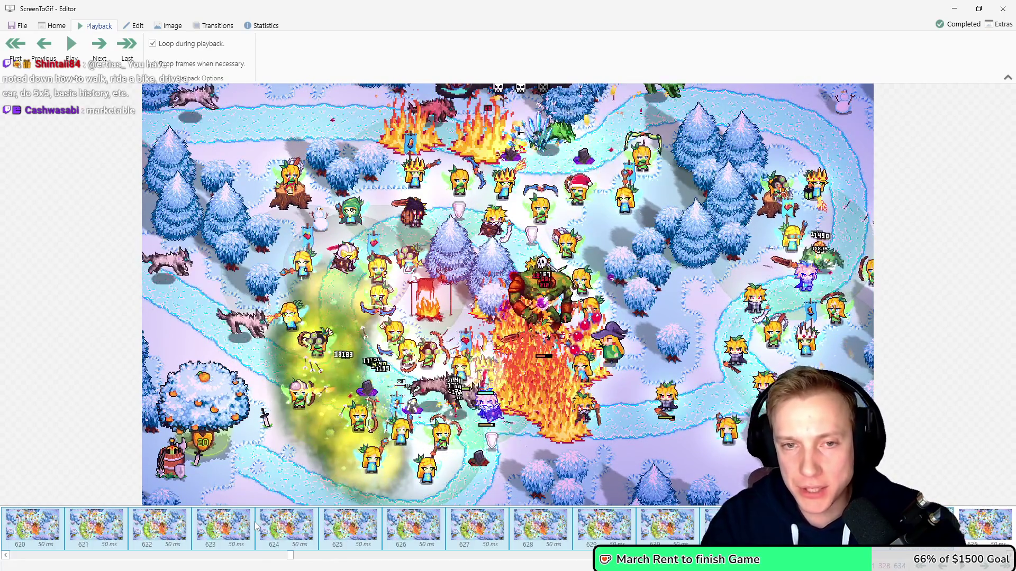
{"action": "key", "text": "shift+Right"}
{"action": "key", "text": "shift+Right"}
{"action": "key", "text": "shift+Right"}
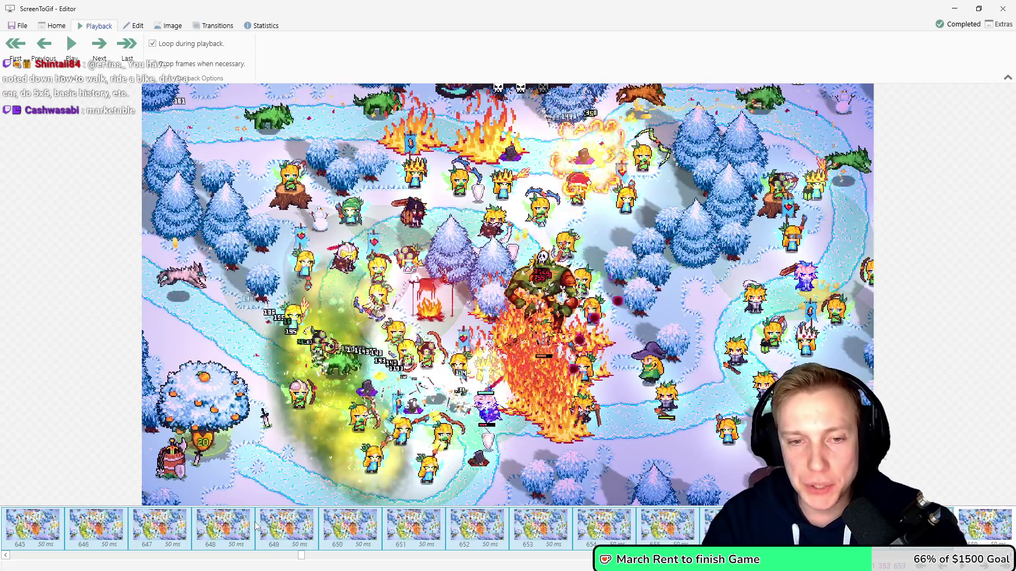
{"action": "key", "text": "shift+Right"}
{"action": "key", "text": "shift+Right"}
{"action": "key", "text": "shift+Right"}
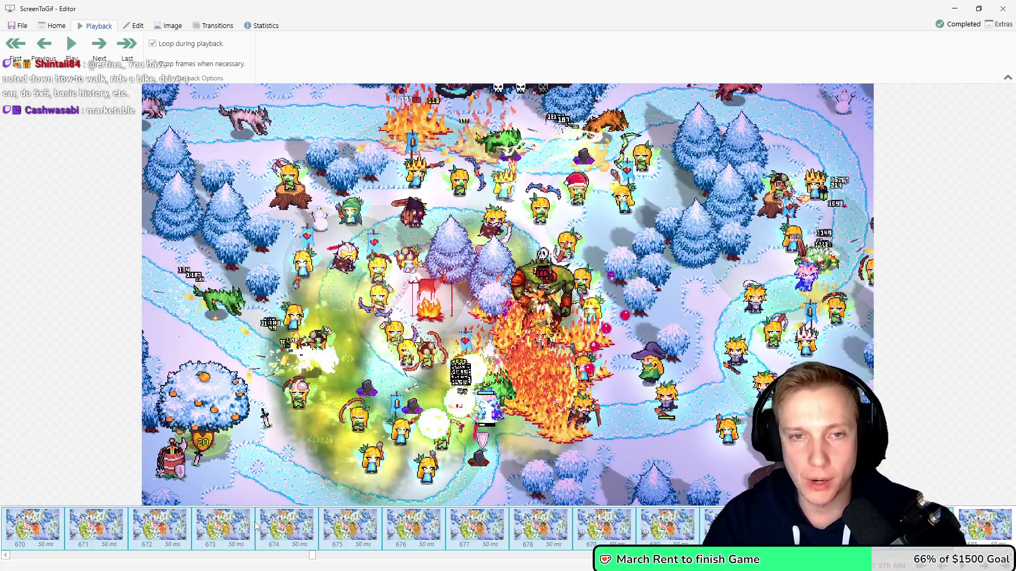
{"action": "key", "text": "shift+Right"}
{"action": "key", "text": "shift+Right"}
{"action": "key", "text": "shift+Right"}
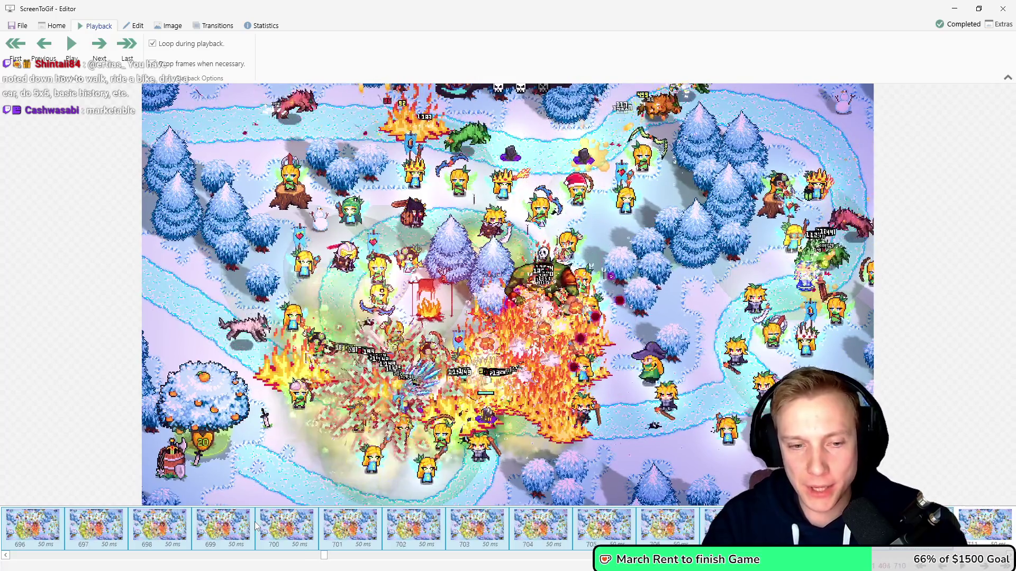
{"action": "key", "text": "shift+Right"}
{"action": "key", "text": "shift+Right"}
{"action": "key", "text": "shift+Right"}
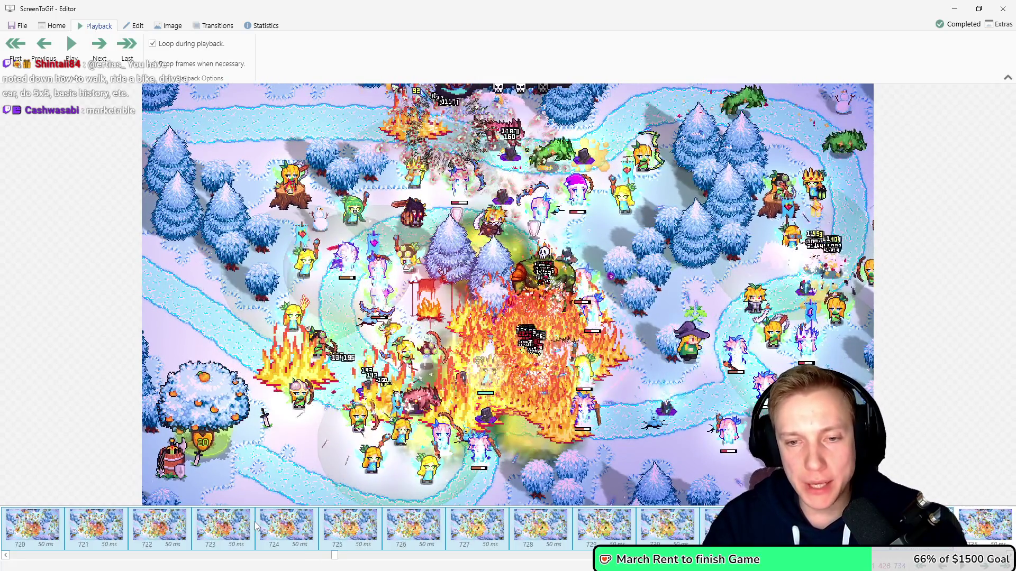
{"action": "key", "text": "shift+Right"}
{"action": "key", "text": "shift+Right"}
{"action": "key", "text": "shift+Right"}
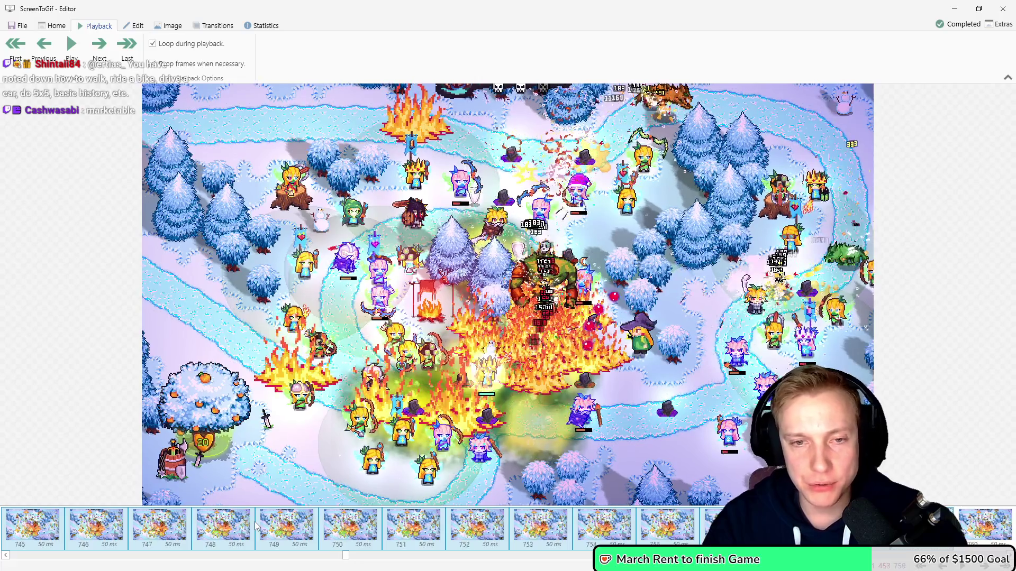
{"action": "key", "text": "shift+Right"}
{"action": "key", "text": "shift+Right"}
{"action": "key", "text": "shift+Right"}
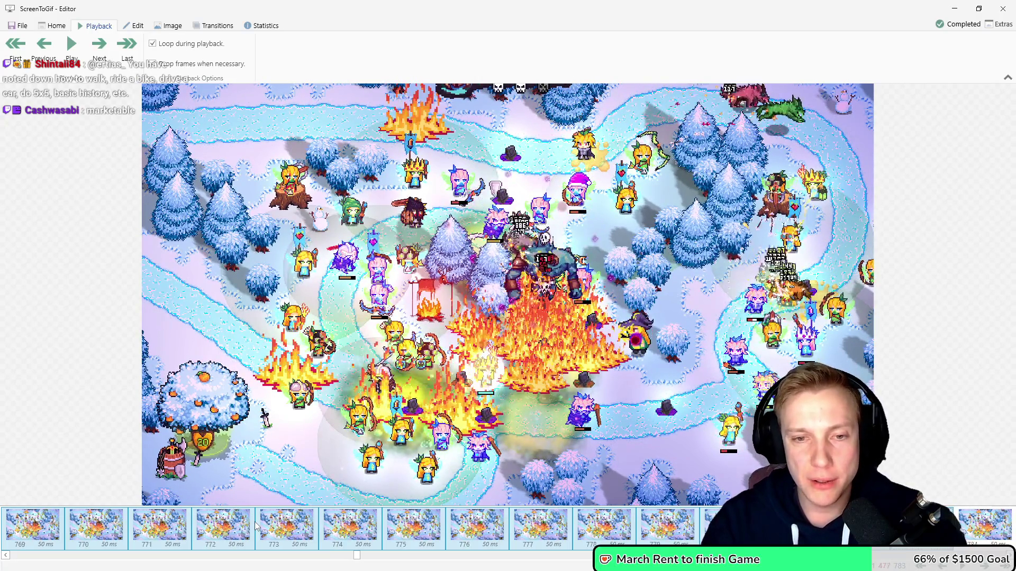
{"action": "key", "text": "shift+Right"}
{"action": "key", "text": "shift+Right"}
{"action": "key", "text": "shift+Right"}
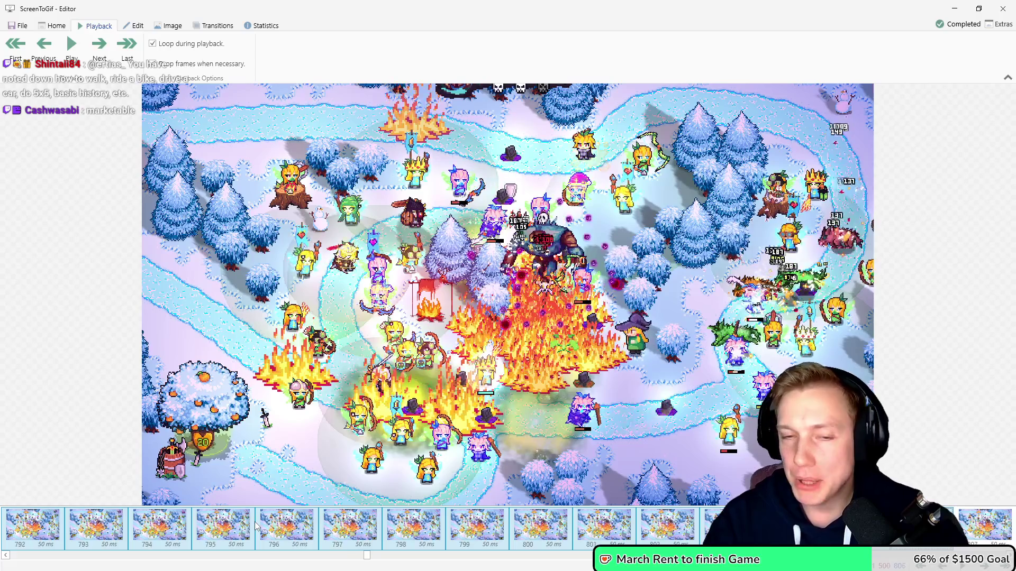
{"action": "key", "text": "shift+Right"}
{"action": "key", "text": "shift+Right"}
{"action": "key", "text": "shift+Right"}
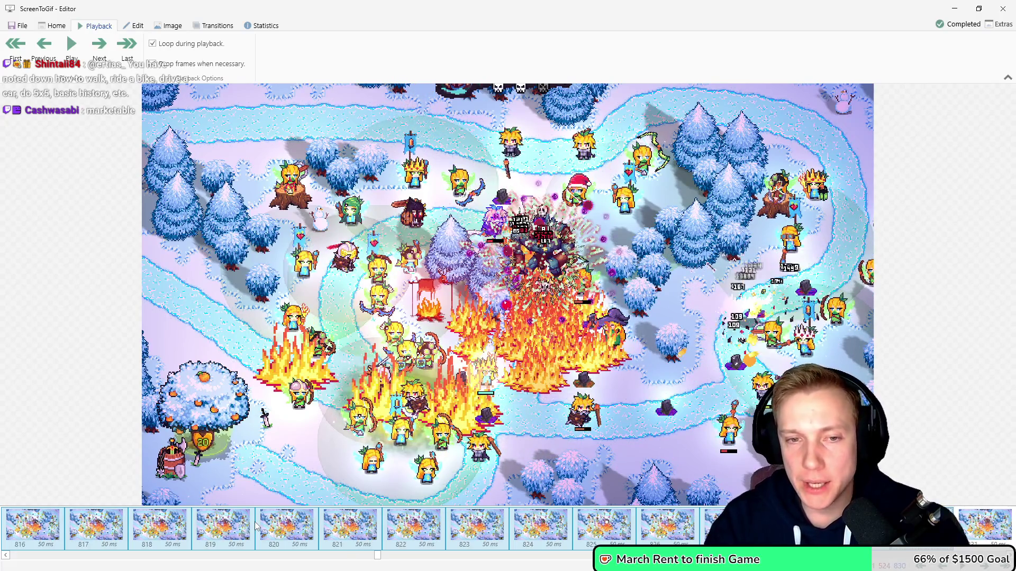
{"action": "key", "text": "shift+Right"}
{"action": "key", "text": "shift+Right"}
{"action": "key", "text": "shift+Right"}
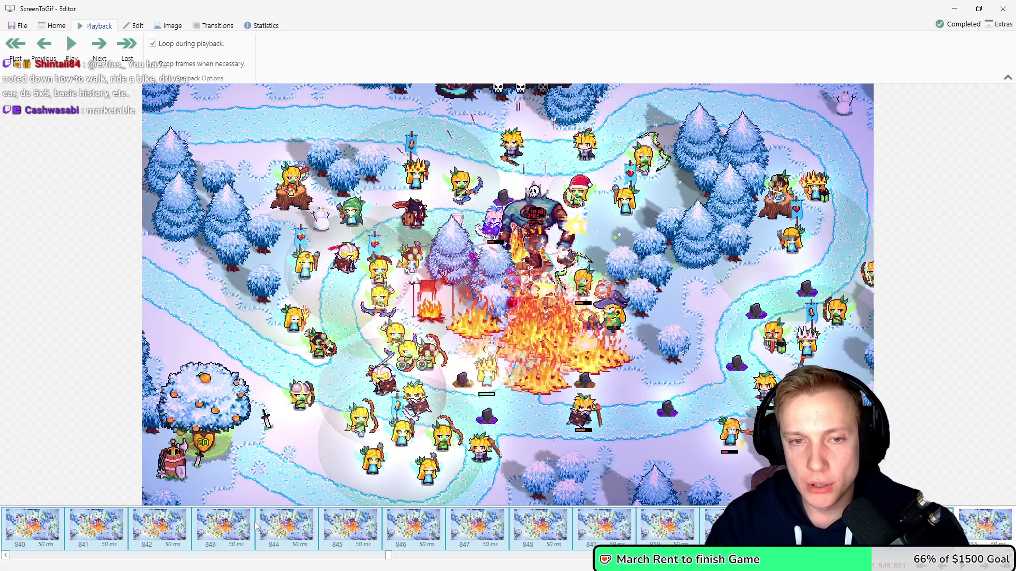
{"action": "key", "text": "shift+Right"}
{"action": "key", "text": "shift+Right"}
{"action": "key", "text": "shift+Right"}
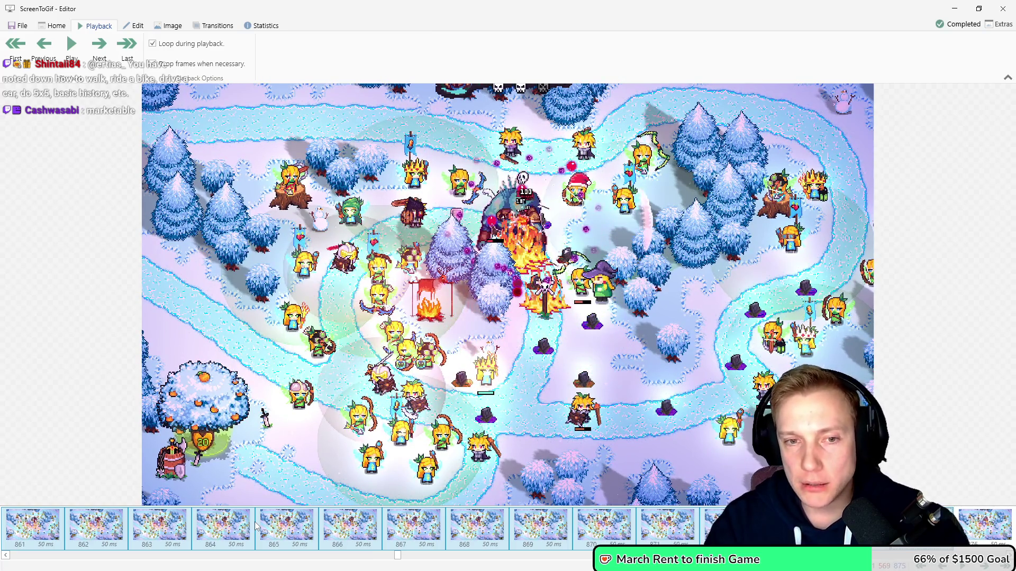
{"action": "key", "text": "shift+Right"}
{"action": "key", "text": "shift+Right"}
{"action": "key", "text": "shift+Right"}
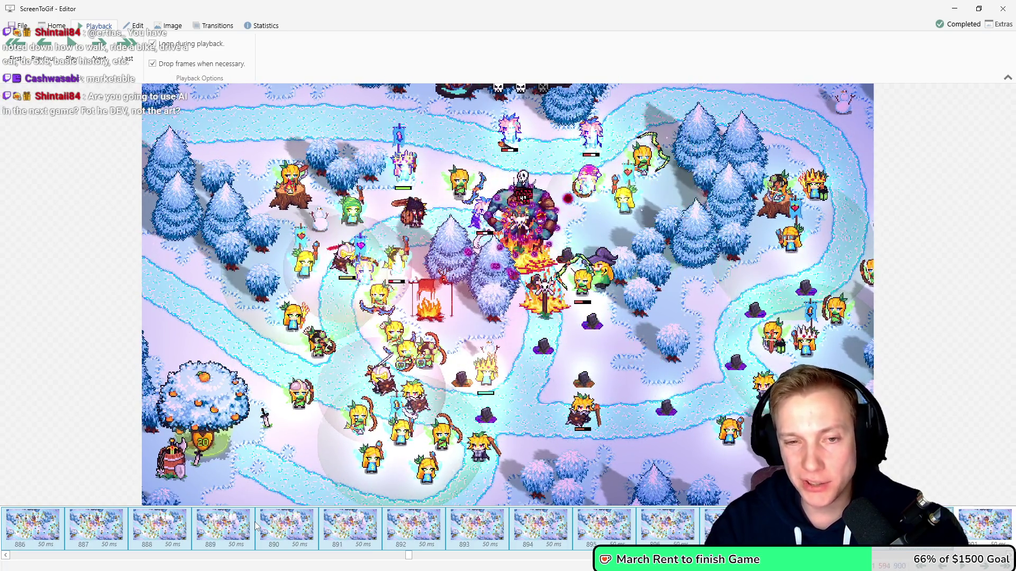
{"action": "key", "text": "shift+Right"}
{"action": "key", "text": "shift+Right"}
{"action": "key", "text": "shift+Right"}
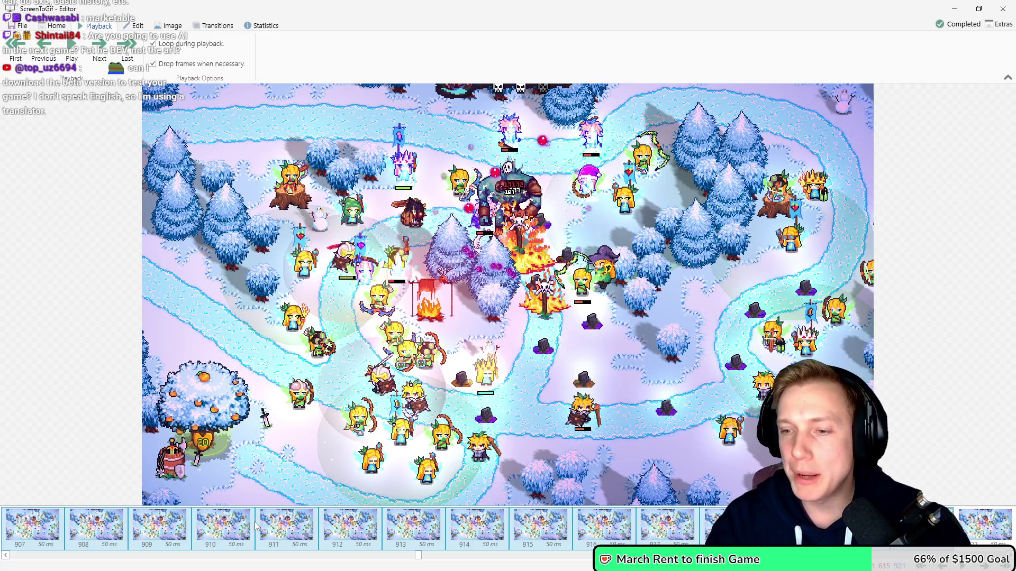
{"action": "key", "text": "shift+Right"}
{"action": "key", "text": "shift+Right"}
{"action": "key", "text": "shift+Right"}
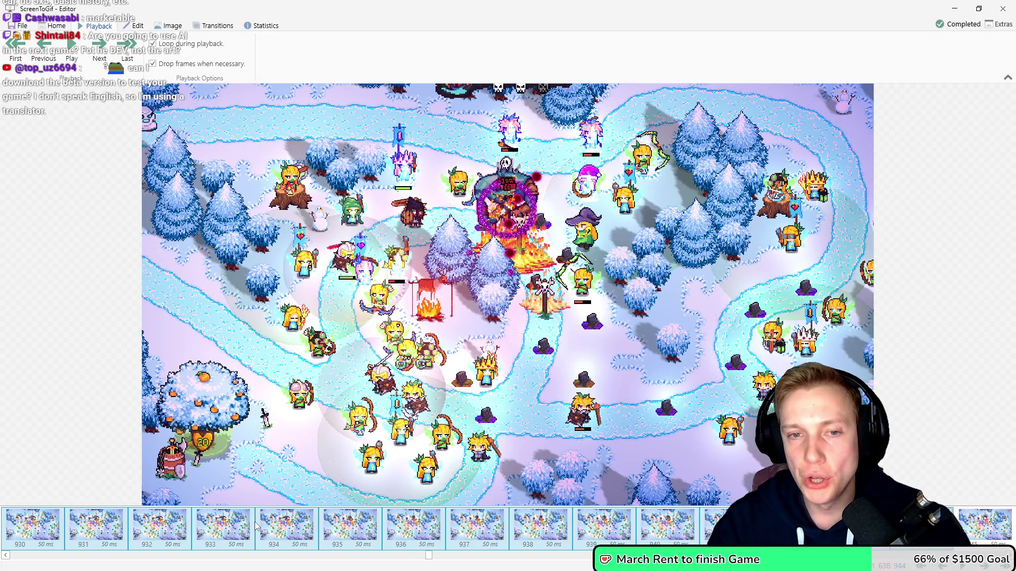
{"action": "key", "text": "shift+Right"}
{"action": "key", "text": "shift+Right"}
{"action": "key", "text": "shift+Right"}
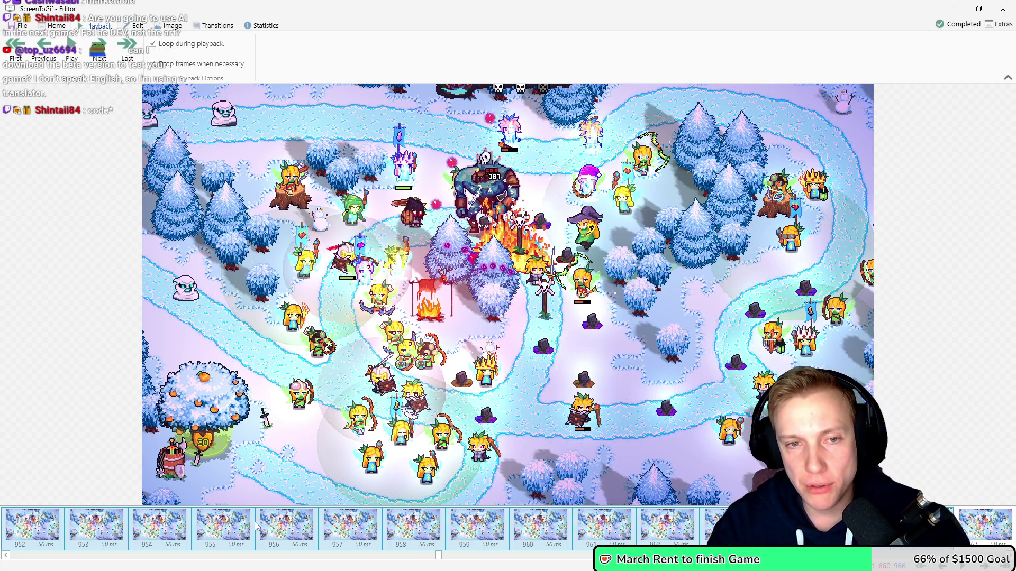
{"action": "key", "text": "shift+Right"}
{"action": "key", "text": "shift+Right"}
{"action": "key", "text": "shift+Right"}
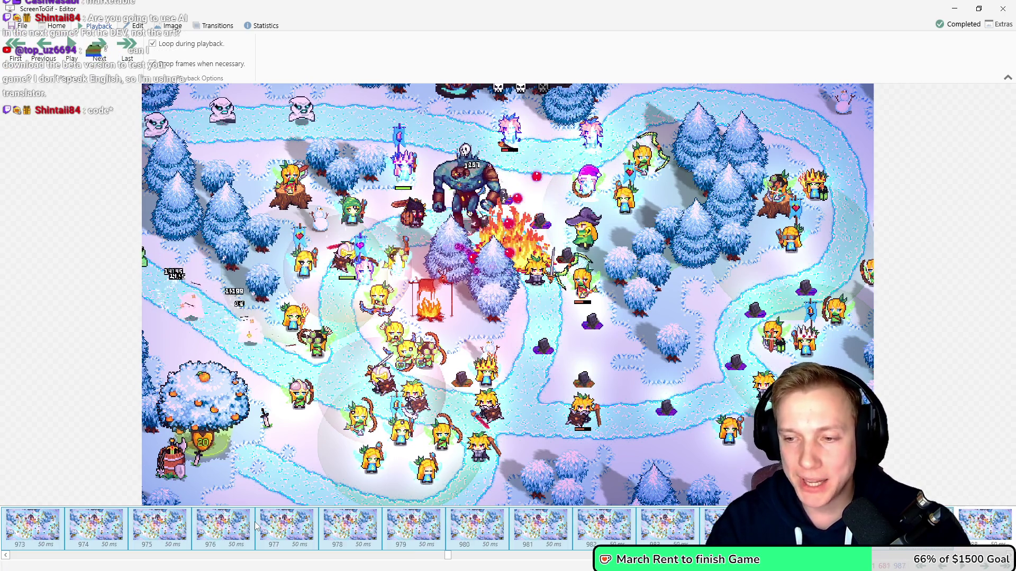
{"action": "key", "text": "shift+Right"}
{"action": "key", "text": "shift+Right"}
{"action": "key", "text": "shift+Right"}
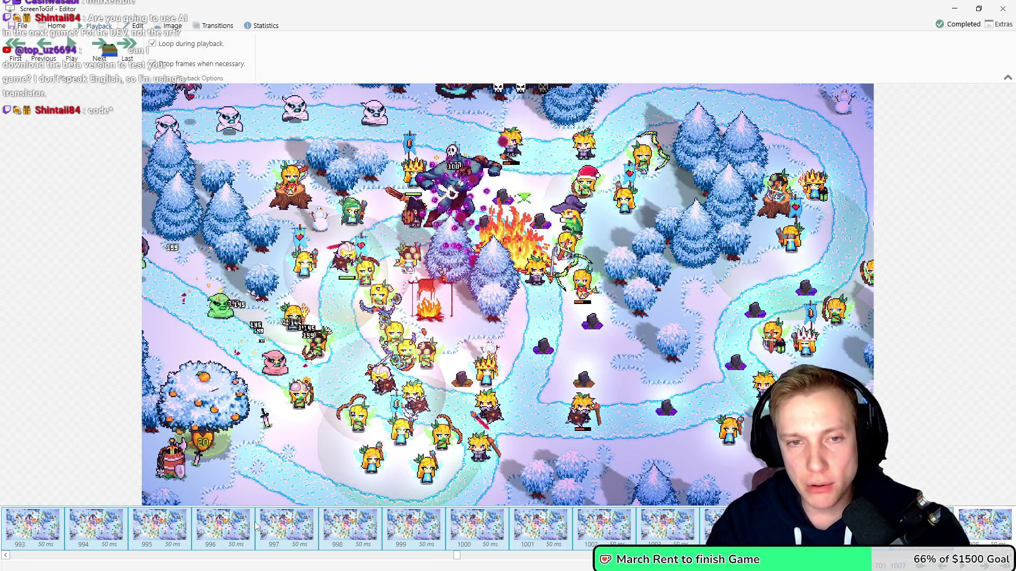
{"action": "key", "text": "shift+Right"}
{"action": "key", "text": "shift+Right"}
{"action": "key", "text": "shift+Right"}
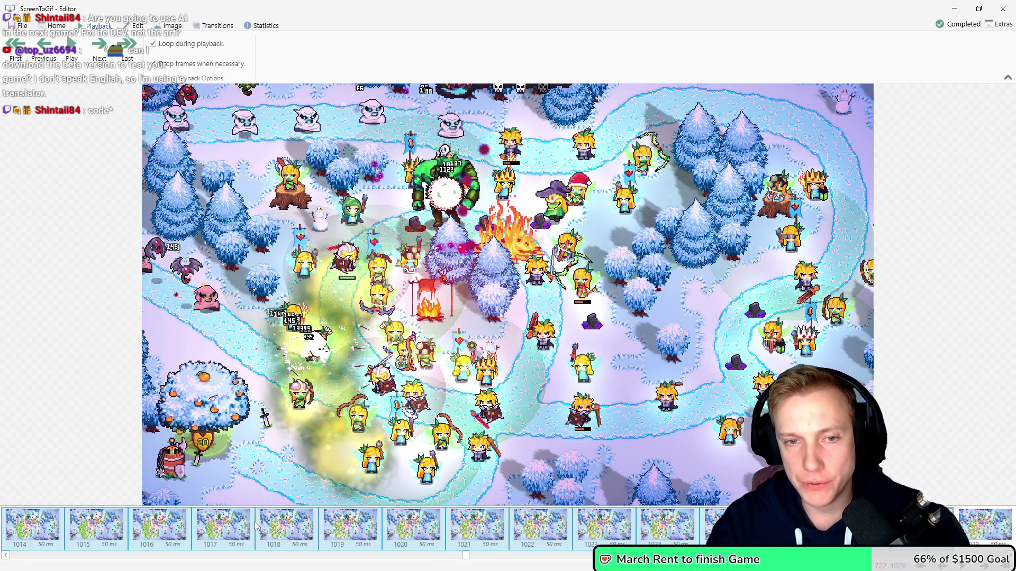
{"action": "key", "text": "shift+Right"}
{"action": "key", "text": "shift+Right"}
{"action": "key", "text": "shift+Right"}
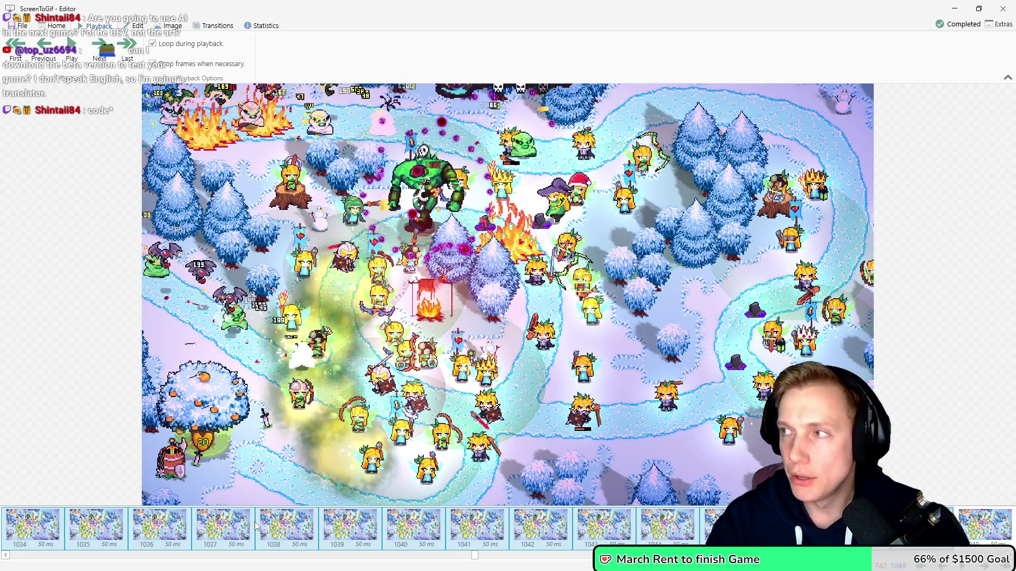
{"action": "key", "text": "shift+Right"}
{"action": "key", "text": "shift+Right"}
{"action": "key", "text": "shift+Right"}
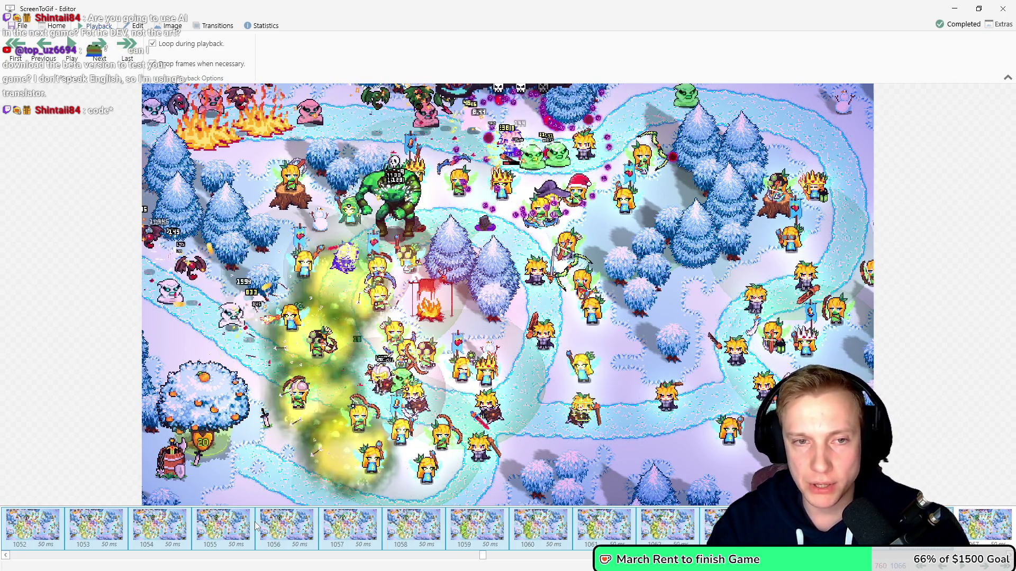
{"action": "key", "text": "shift+Right"}
{"action": "key", "text": "shift+Right"}
{"action": "key", "text": "shift+Right"}
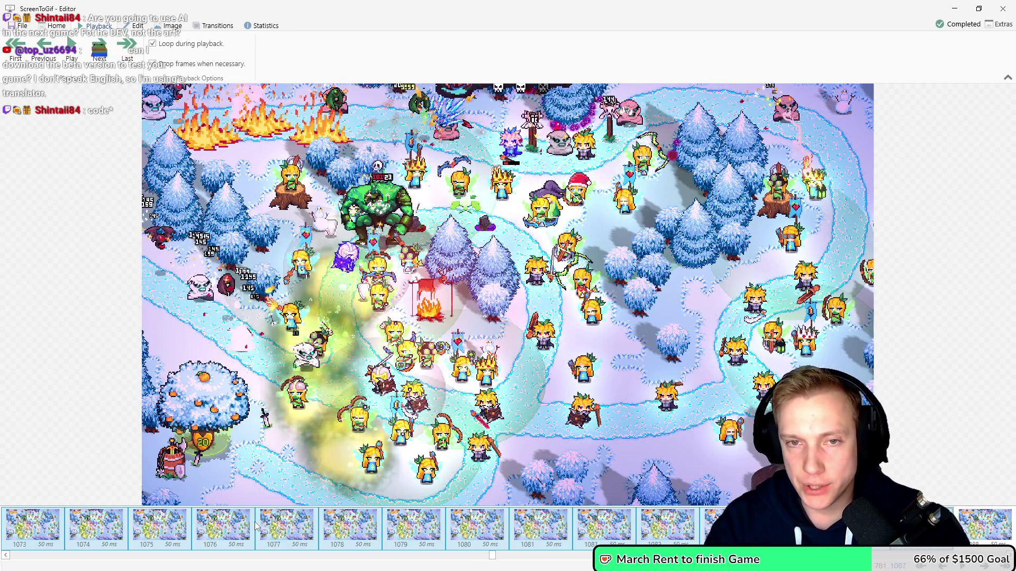
{"action": "key", "text": "shift+Right"}
{"action": "key", "text": "shift+Right"}
{"action": "key", "text": "shift+Right"}
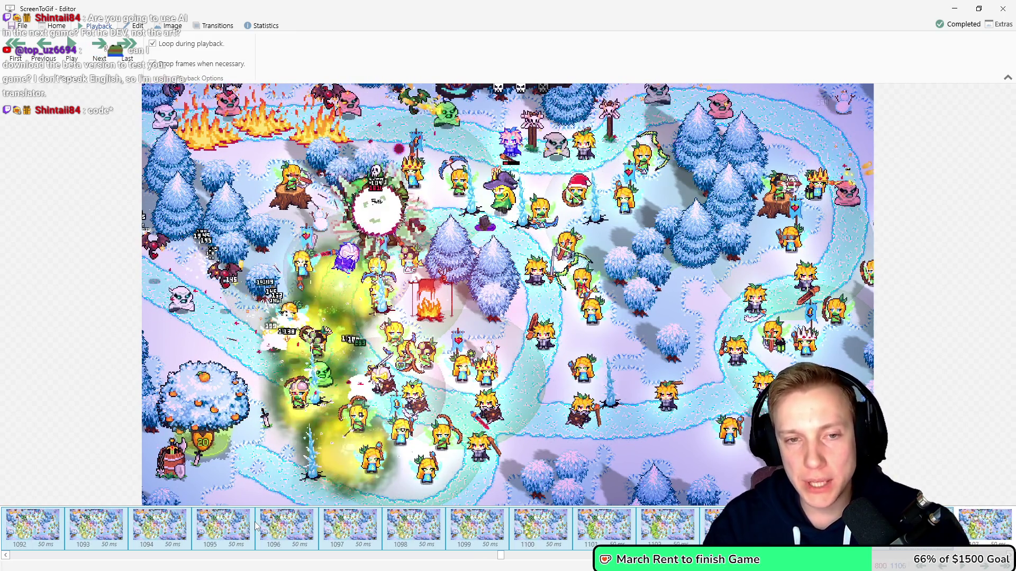
{"action": "key", "text": "shift+Right"}
{"action": "key", "text": "shift+Right"}
{"action": "key", "text": "shift+Right"}
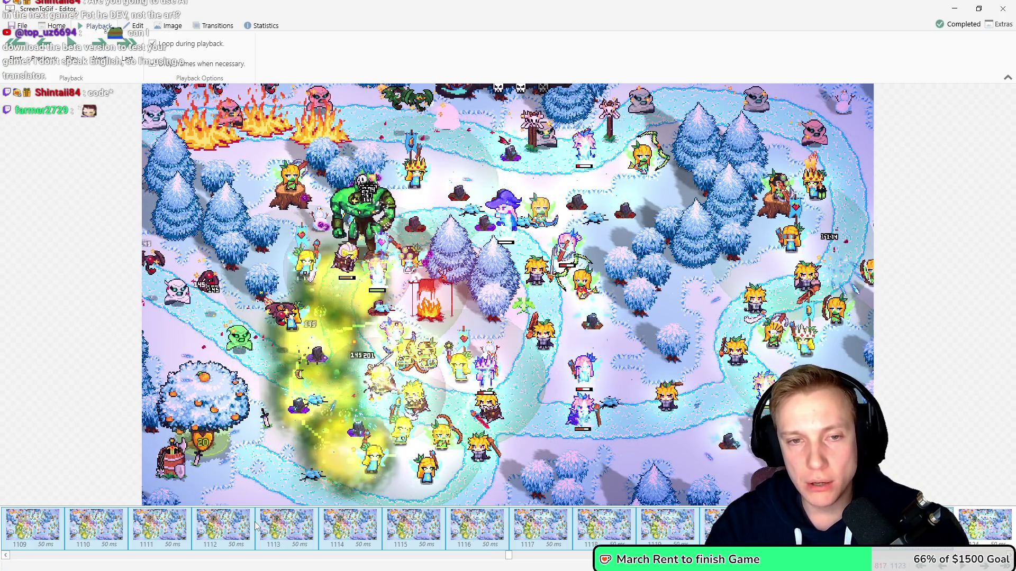
{"action": "key", "text": "shift+Right"}
{"action": "key", "text": "shift+Right"}
{"action": "key", "text": "shift+Right"}
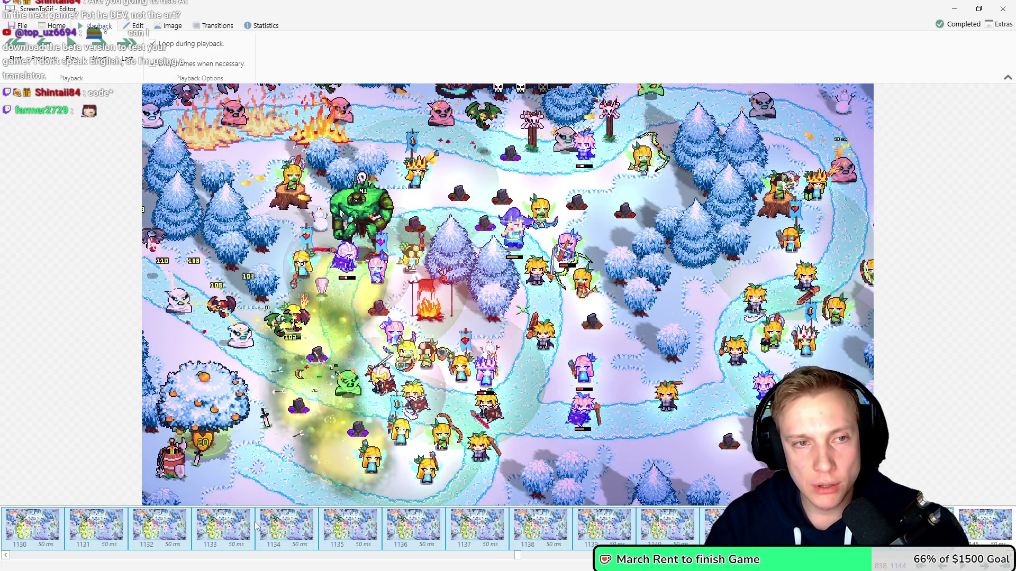
{"action": "key", "text": "shift+Right"}
{"action": "key", "text": "shift+Right"}
{"action": "key", "text": "shift+Right"}
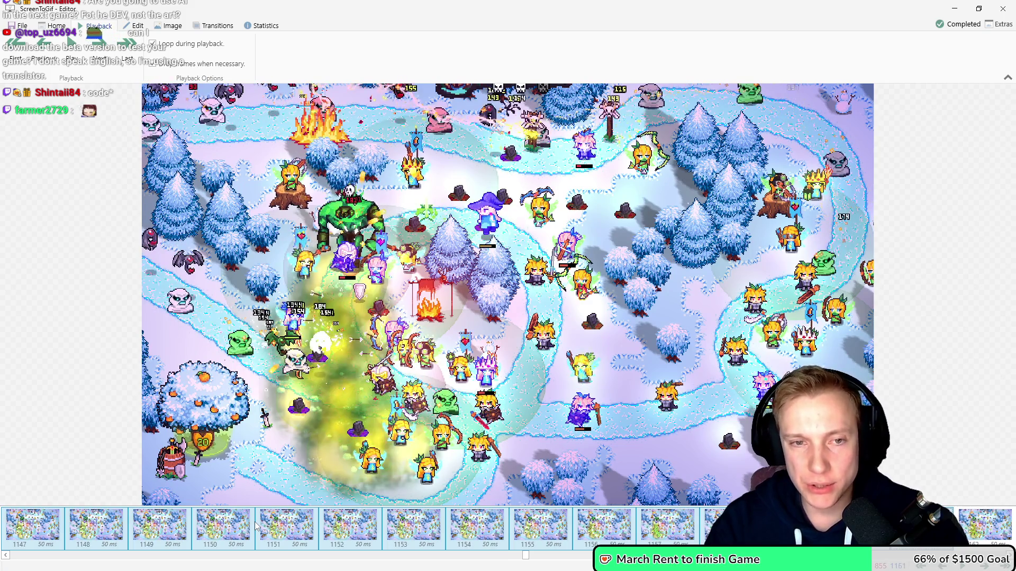
{"action": "key", "text": "shift+Right"}
{"action": "key", "text": "shift+Right"}
{"action": "key", "text": "shift+Right"}
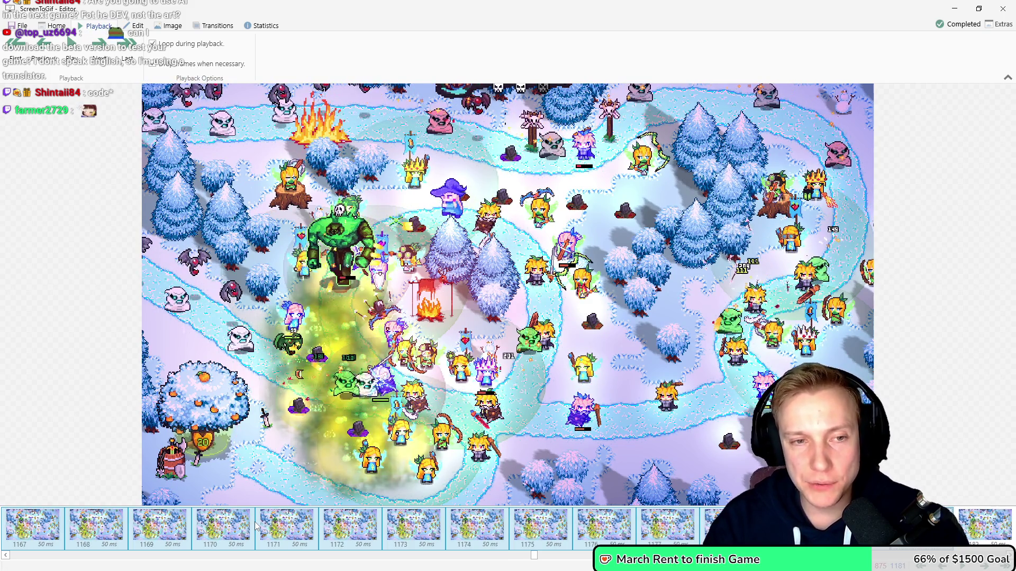
{"action": "key", "text": "shift+Right"}
{"action": "key", "text": "shift+Right"}
{"action": "key", "text": "shift+Right"}
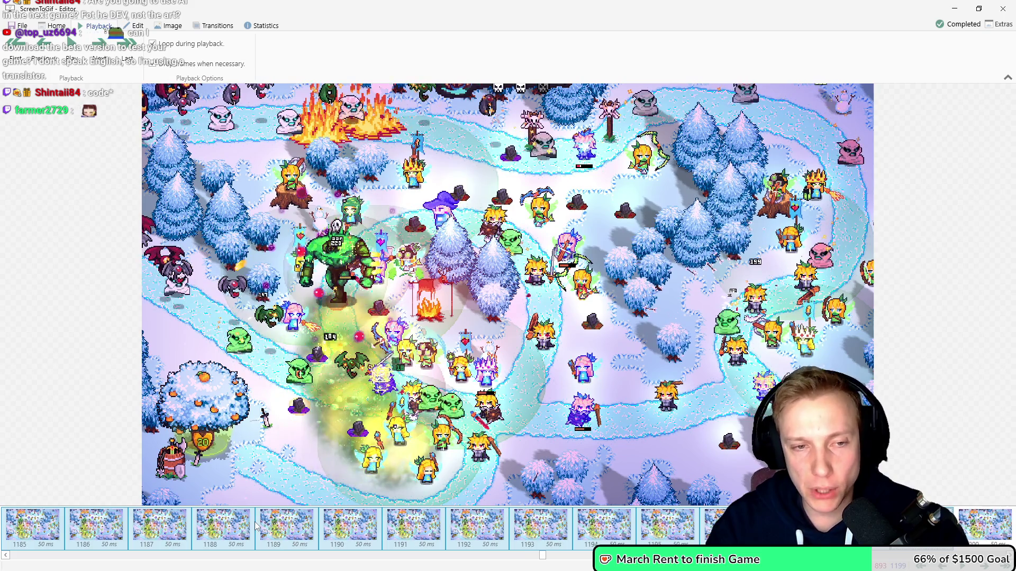
{"action": "key", "text": "shift+Right"}
{"action": "key", "text": "shift+Right"}
{"action": "key", "text": "shift+Right"}
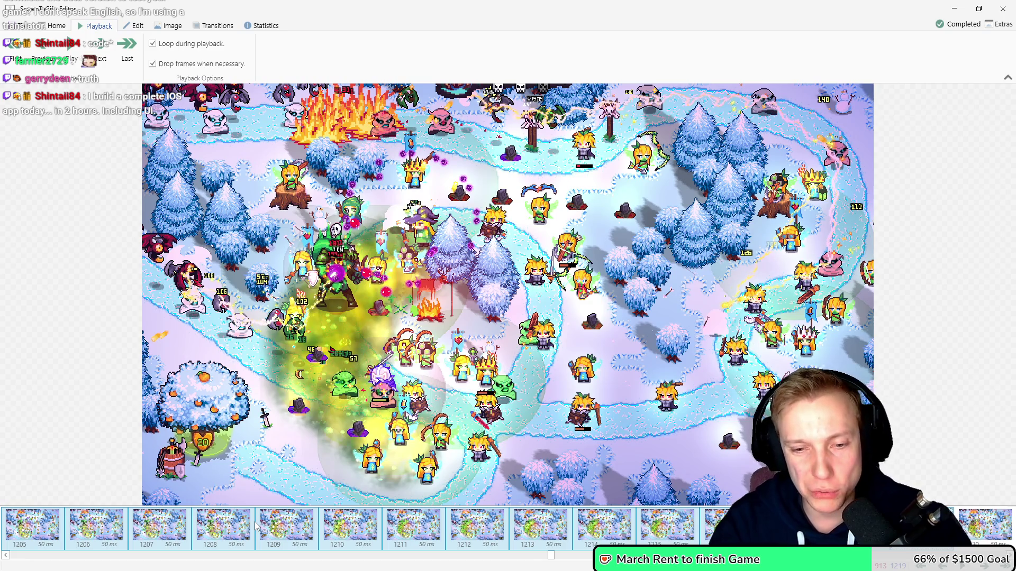
{"action": "key", "text": "shift+Right"}
{"action": "key", "text": "shift+Right"}
{"action": "key", "text": "shift+Right"}
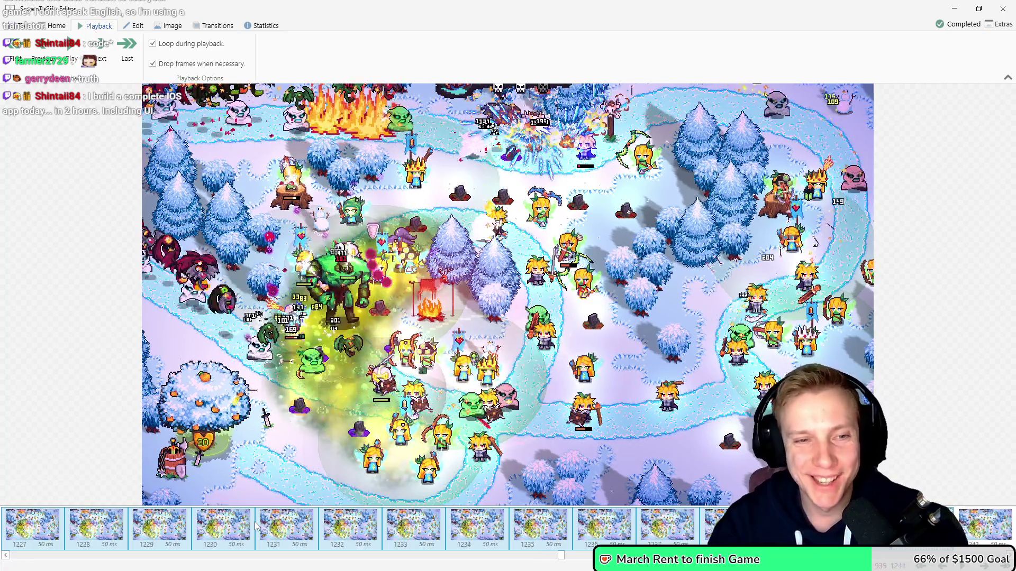
{"action": "key", "text": "shift+Right"}
{"action": "key", "text": "shift+Right"}
{"action": "key", "text": "shift+Right"}
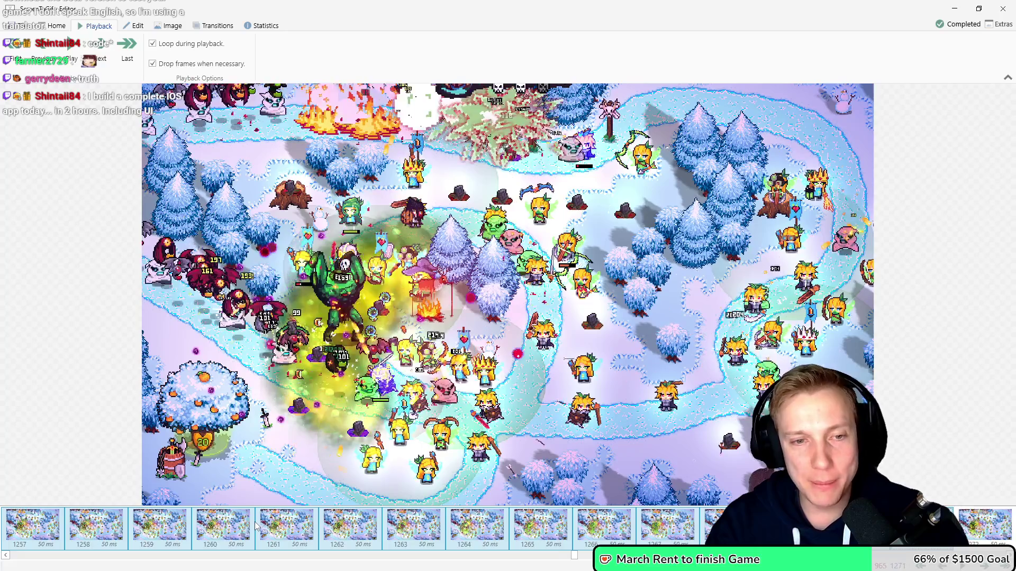
{"action": "key", "text": "shift+Right"}
{"action": "key", "text": "shift+Right"}
{"action": "key", "text": "shift+Right"}
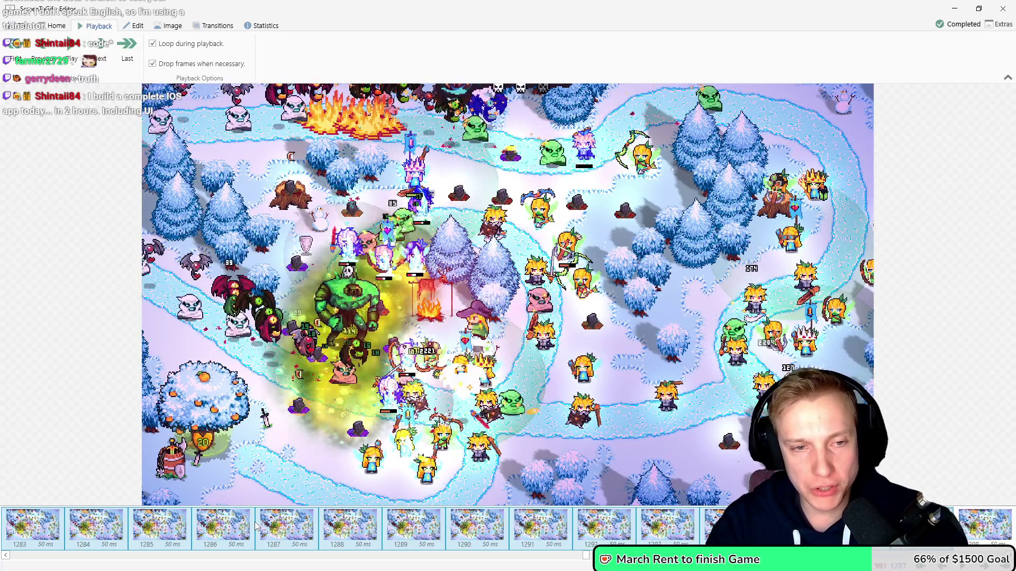
{"action": "key", "text": "shift+Right"}
{"action": "key", "text": "shift+Right"}
{"action": "key", "text": "shift+Right"}
{"action": "key", "text": "shift+Right"}
{"action": "key", "text": "shift+Right"}
{"action": "key", "text": "shift+Right"}
{"action": "key", "text": "shift+Right"}
{"action": "key", "text": "shift+Right"}
{"action": "key", "text": "shift+Right"}
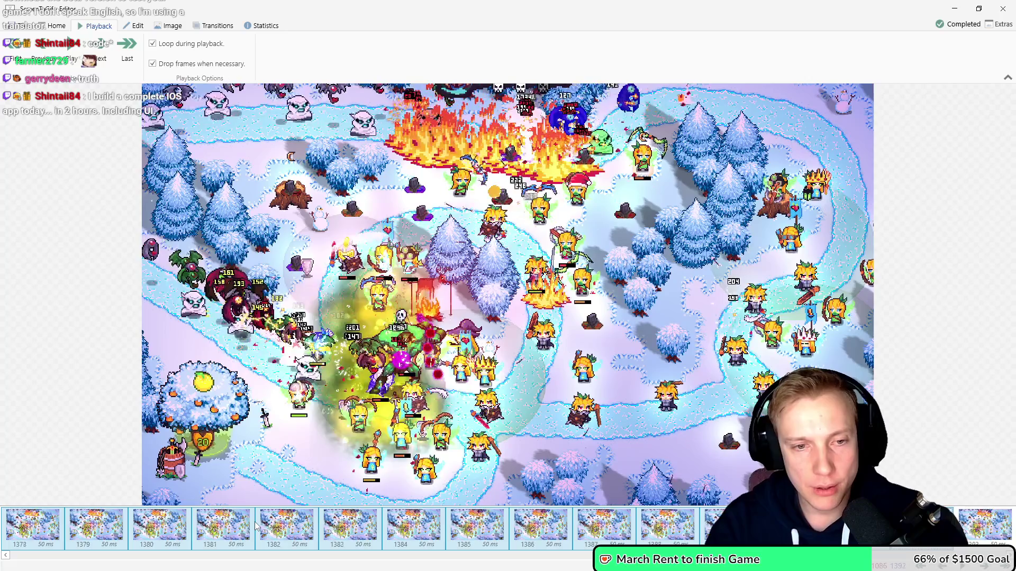
{"action": "key", "text": "shift+Right"}
{"action": "key", "text": "shift+Right"}
{"action": "key", "text": "shift+Right"}
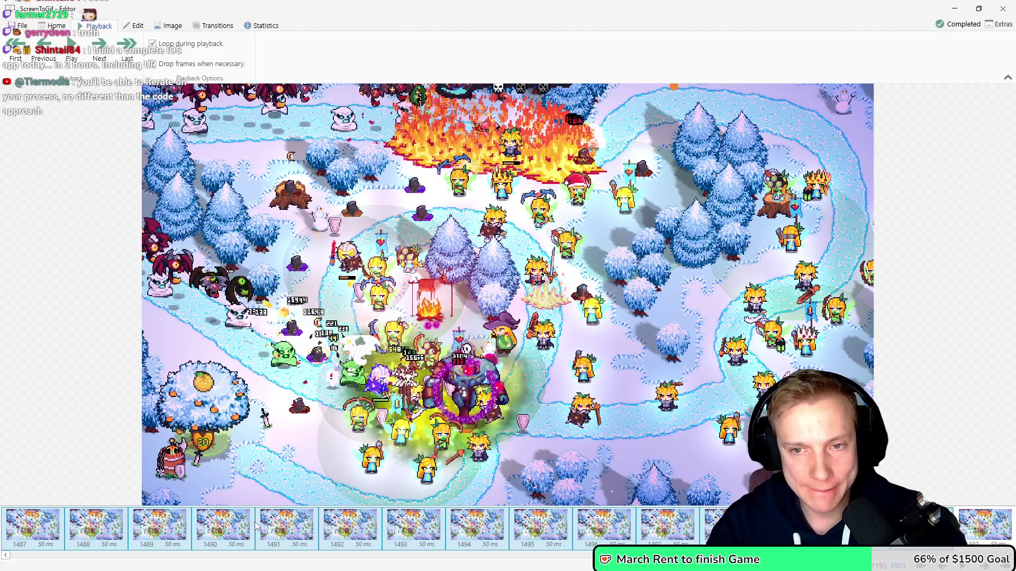
{"action": "key", "text": "shift+Right"}
{"action": "key", "text": "shift+Right"}
{"action": "key", "text": "shift+Right"}
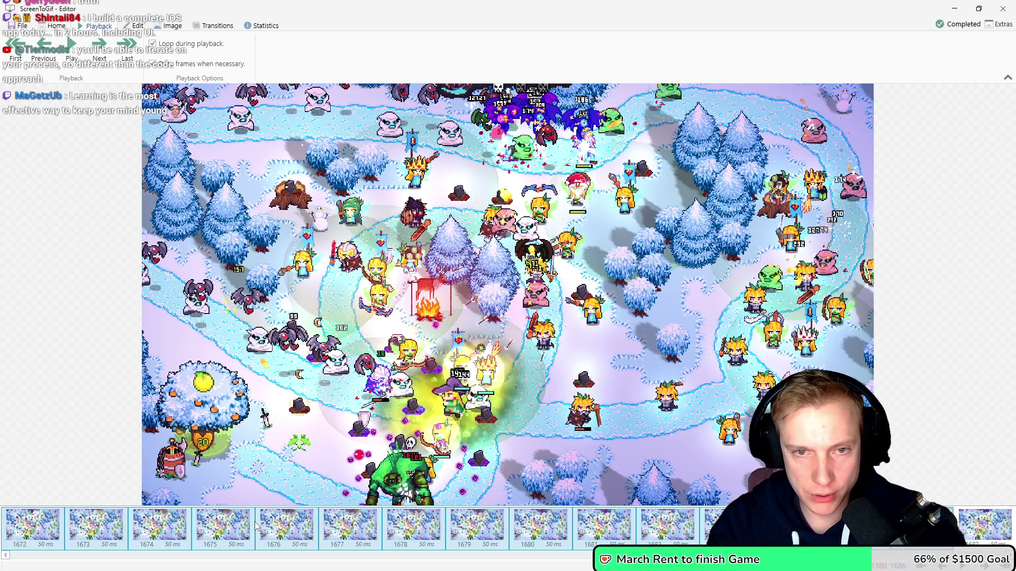
{"action": "key", "text": "Delete"}
Confirm removing the 1380 frames, check the join at frames 306–307, and open the Crop tool
{"action": "key", "text": "Escape"}
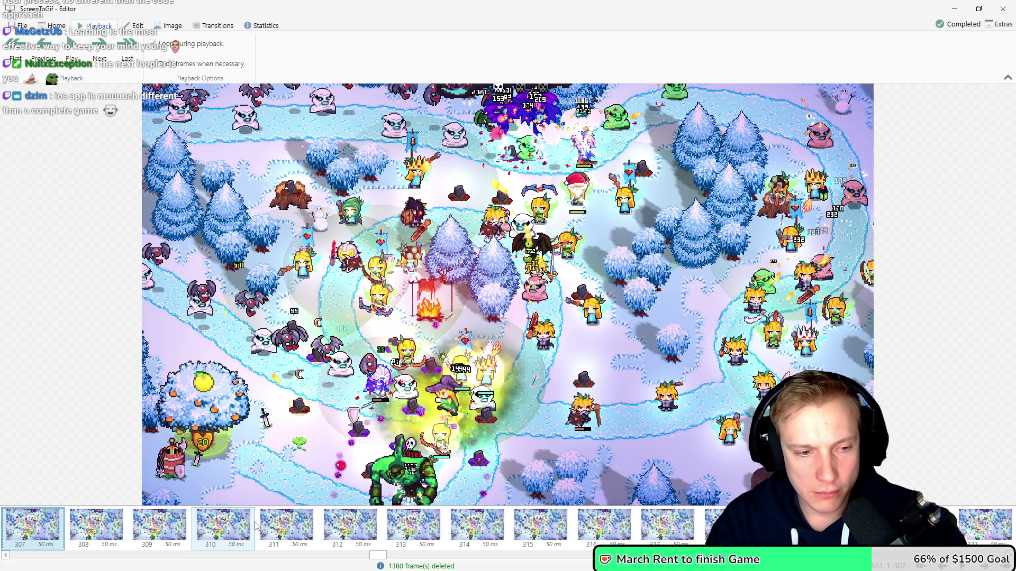
{"action": "key", "text": "Left"}
{"action": "key", "text": "Right"}
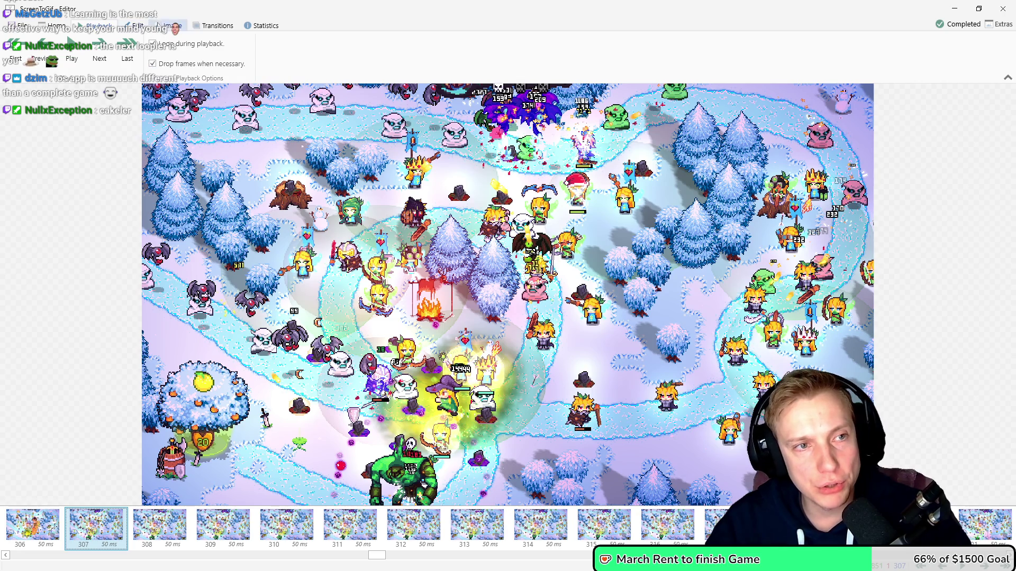
{"action": "left_click", "coordinate": [168, 25]}
{"action": "left_click", "coordinate": [53, 42]}
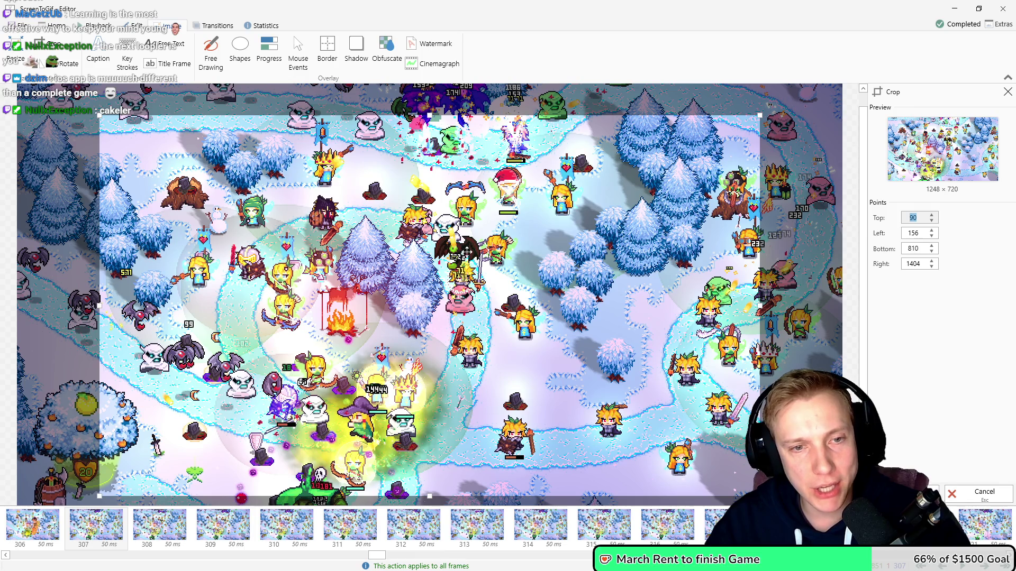
{"action": "mouse_move", "coordinate": [495, 262]}
{"action": "left_mouse_down"}
{"action": "mouse_move", "coordinate": [466, 263]}
{"action": "mouse_move", "coordinate": [497, 279]}
{"action": "left_mouse_up"}
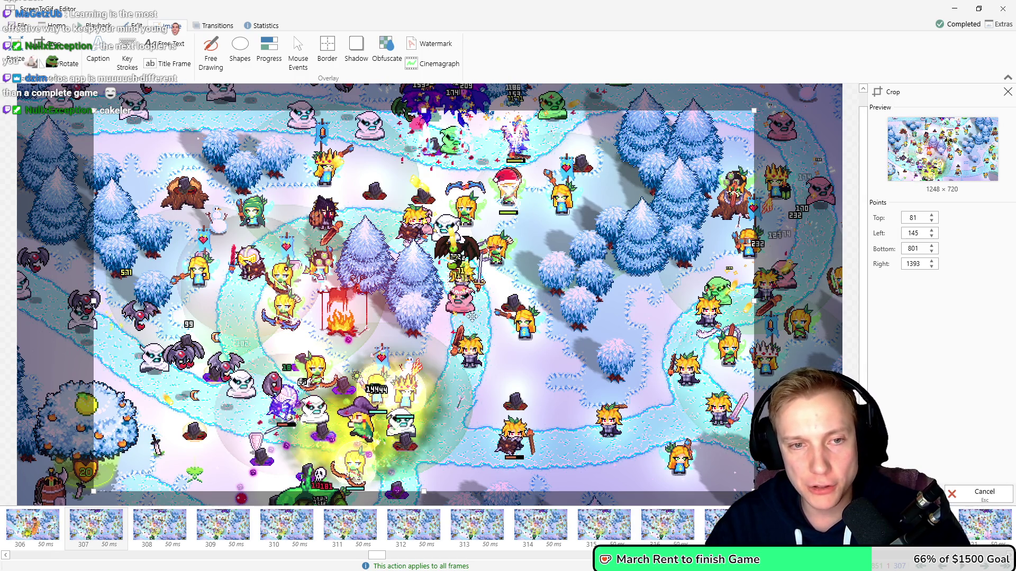
{"action": "key", "text": "Return"}
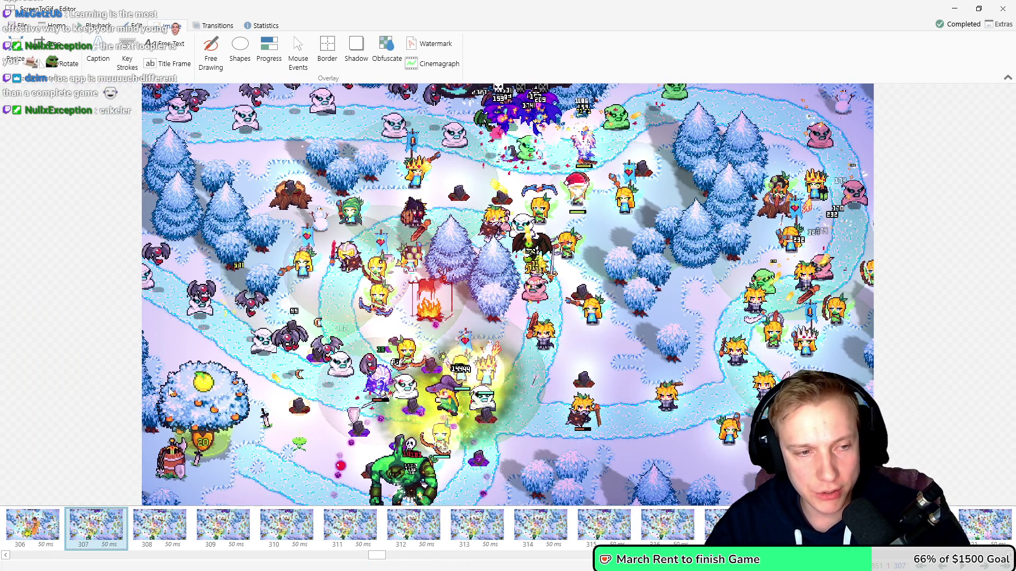
From the Playback tab, start a selection at frame 307 and extend it toward the clip's end
{"action": "left_click", "coordinate": [98, 25]}
{"action": "left_click", "coordinate": [159, 521]}
{"action": "left_click", "coordinate": [105, 524]}
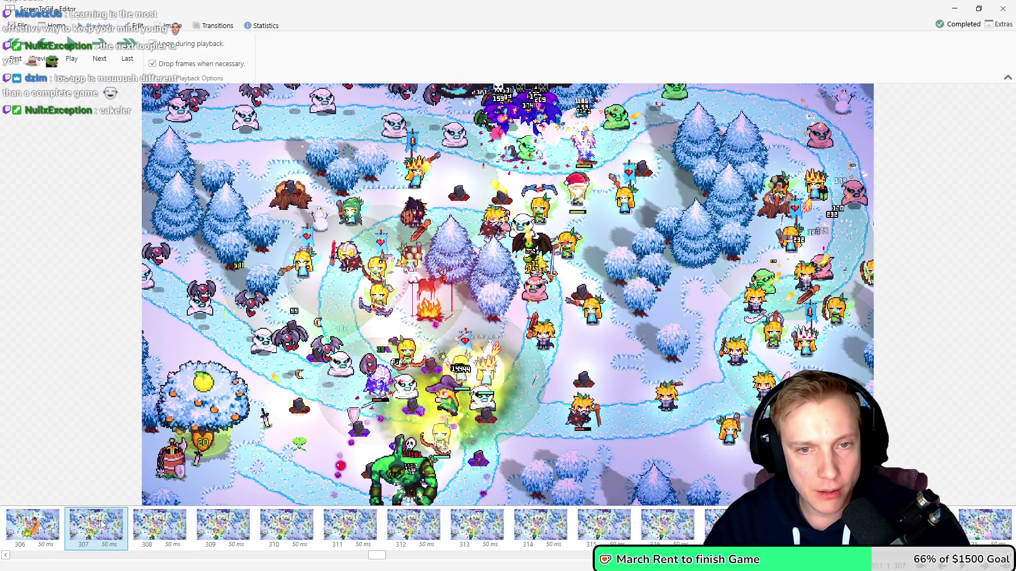
{"action": "key", "text": "shift+Right"}
{"action": "key", "text": "shift+Right"}
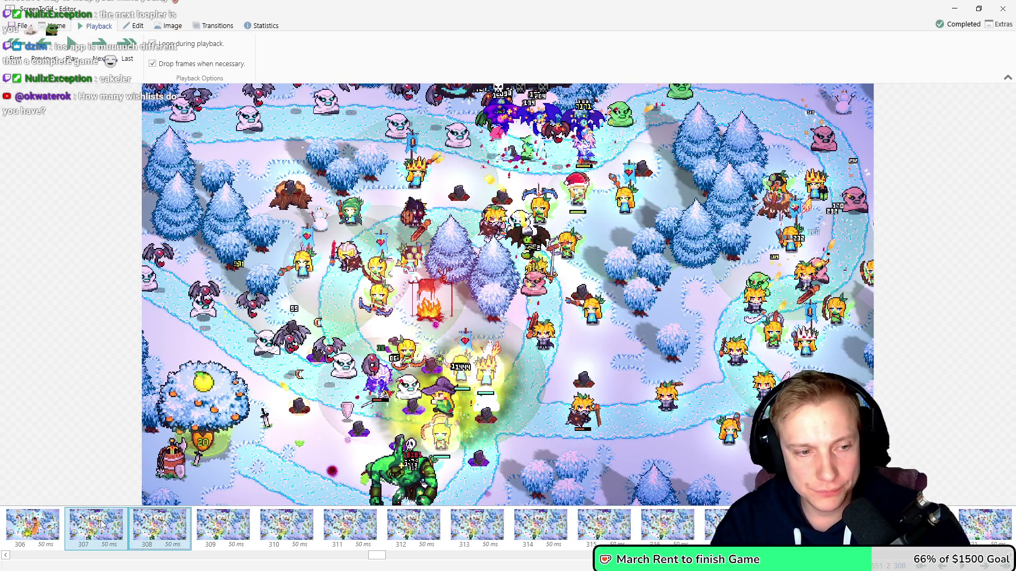
{"action": "key", "text": "shift+Right"}
{"action": "key", "text": "shift+Right"}
{"action": "key", "text": "shift+Right"}
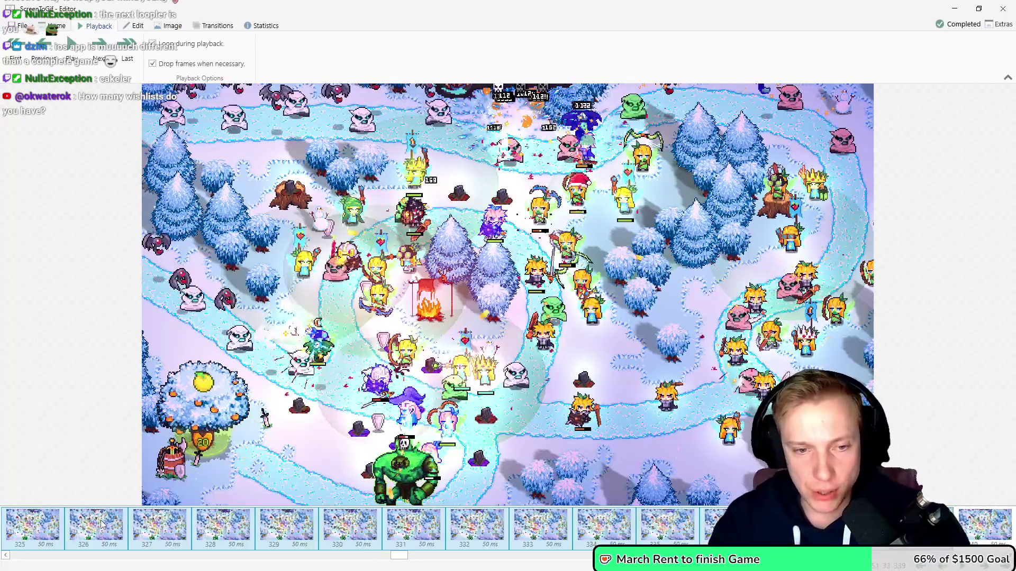
{"action": "key", "text": "shift+Right"}
{"action": "key", "text": "shift+Right"}
{"action": "key", "text": "shift+Right"}
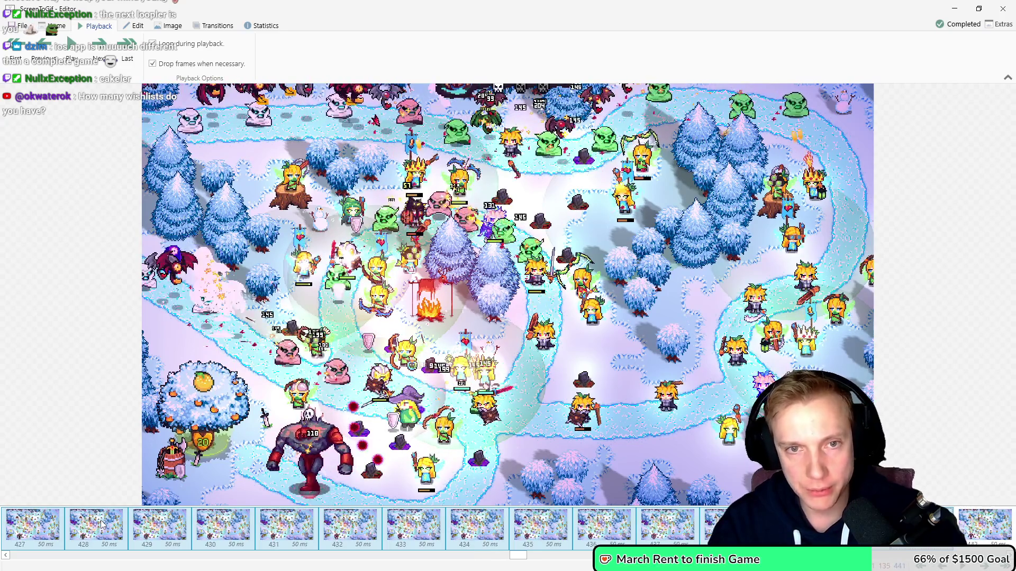
{"action": "key", "text": "shift+Right"}
{"action": "key", "text": "shift+Right"}
{"action": "key", "text": "shift+Right"}
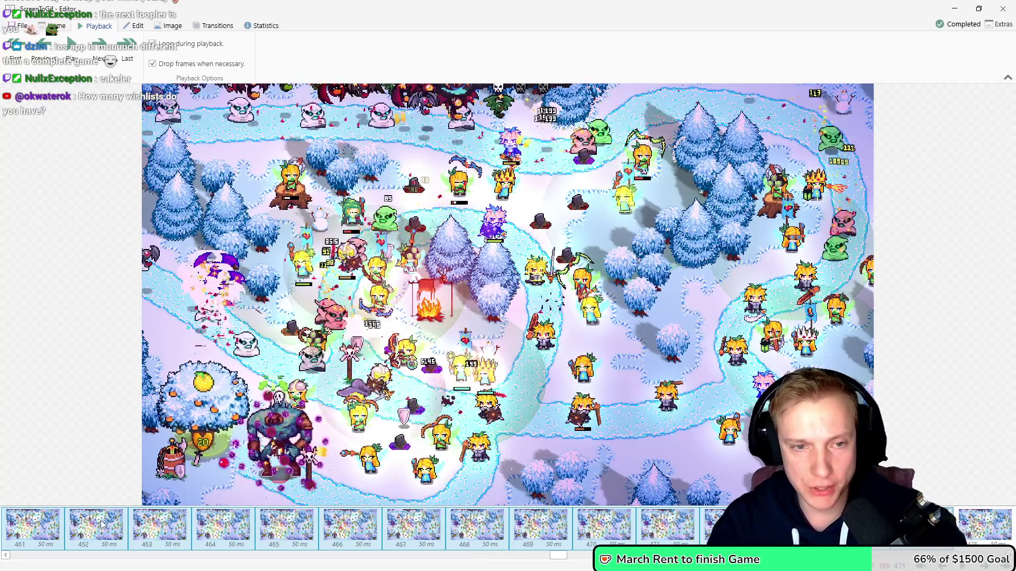
{"action": "key", "text": "shift+Right"}
{"action": "key", "text": "shift+Right"}
{"action": "key", "text": "shift+Right"}
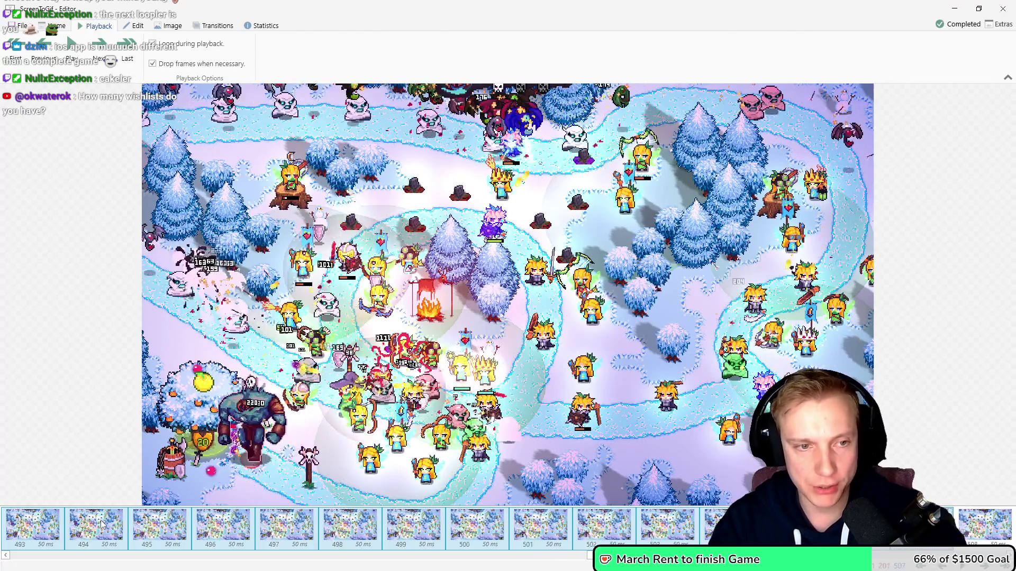
{"action": "key", "text": "shift+Right"}
{"action": "key", "text": "shift+Right"}
{"action": "key", "text": "shift+Right"}
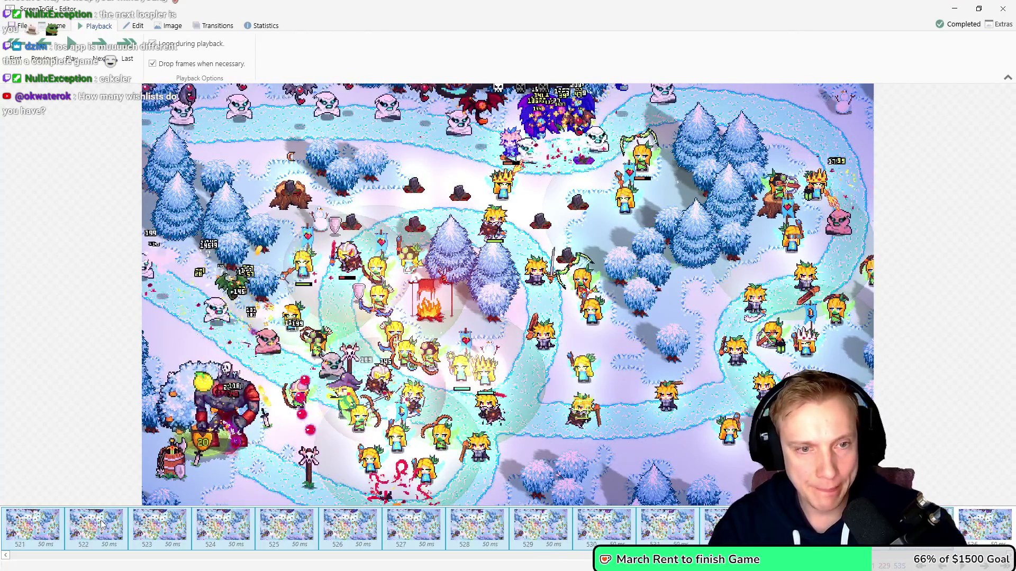
{"action": "key", "text": "shift+Right"}
{"action": "key", "text": "shift+Right"}
{"action": "key", "text": "shift+Right"}
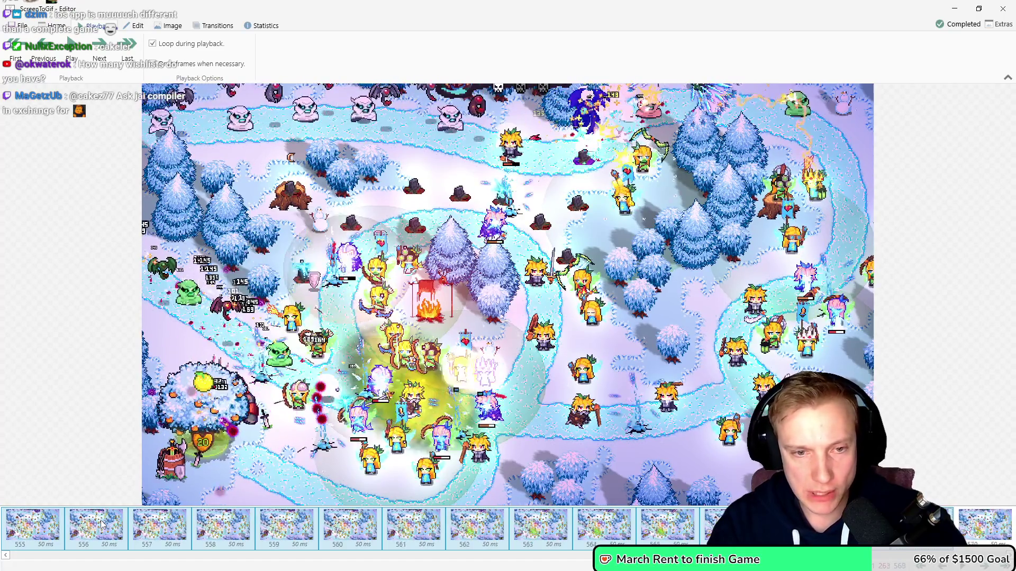
Extend the selection through the Game Over frames to the last frame and delete the 544 frames
{"action": "key", "text": "shift+Right"}
{"action": "key", "text": "shift+Right"}
{"action": "key", "text": "shift+Right"}
{"action": "key", "text": "shift+Right"}
{"action": "key", "text": "shift+Right"}
{"action": "key", "text": "shift+Right"}
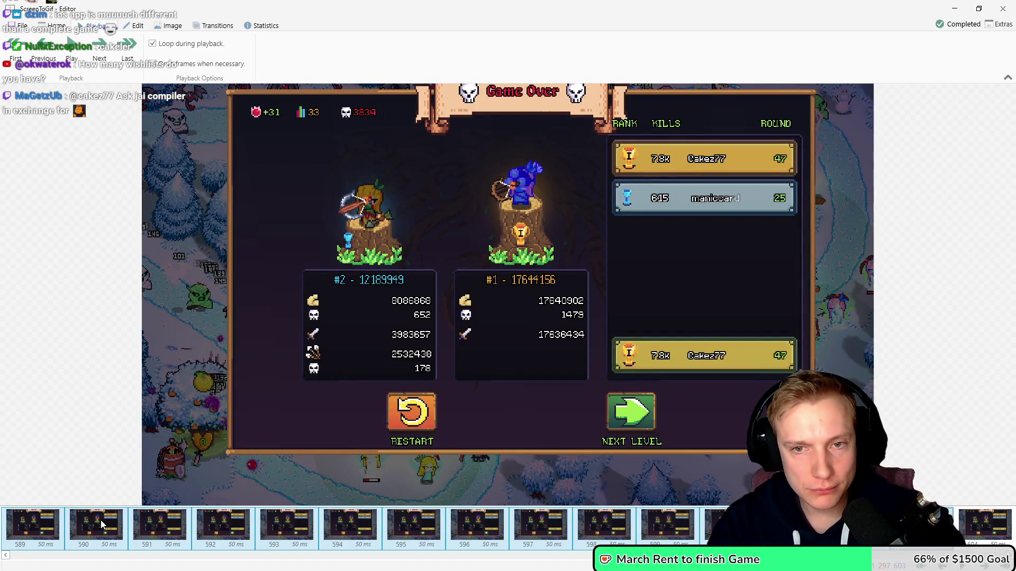
{"action": "key", "text": "shift+Right"}
{"action": "key", "text": "shift+Right"}
{"action": "key", "text": "shift+Right"}
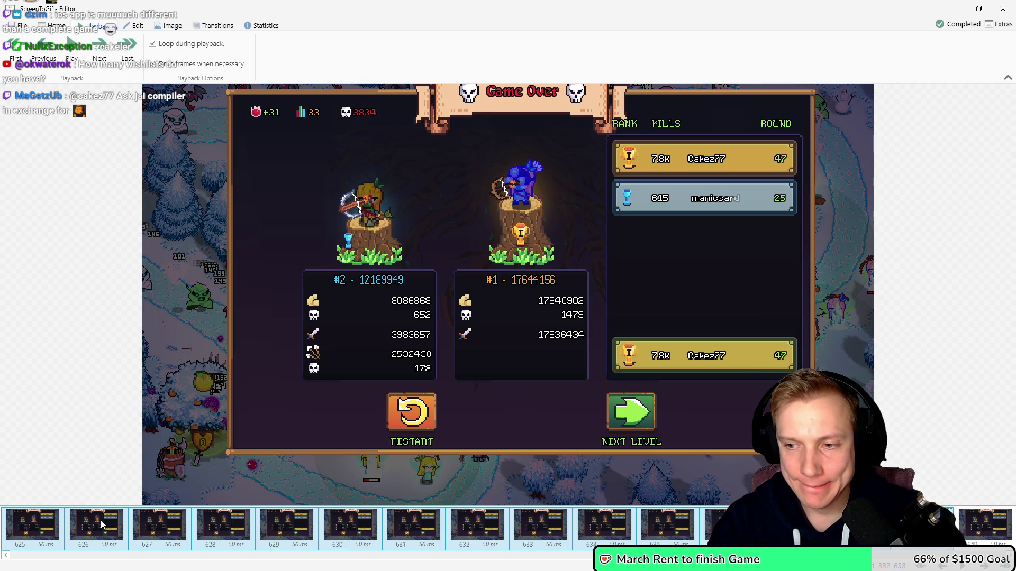
{"action": "key", "text": "shift+Right"}
{"action": "key", "text": "shift+Right"}
{"action": "key", "text": "shift+Right"}
{"action": "key", "text": "shift+Right"}
{"action": "key", "text": "shift+Right"}
{"action": "key", "text": "shift+Right"}
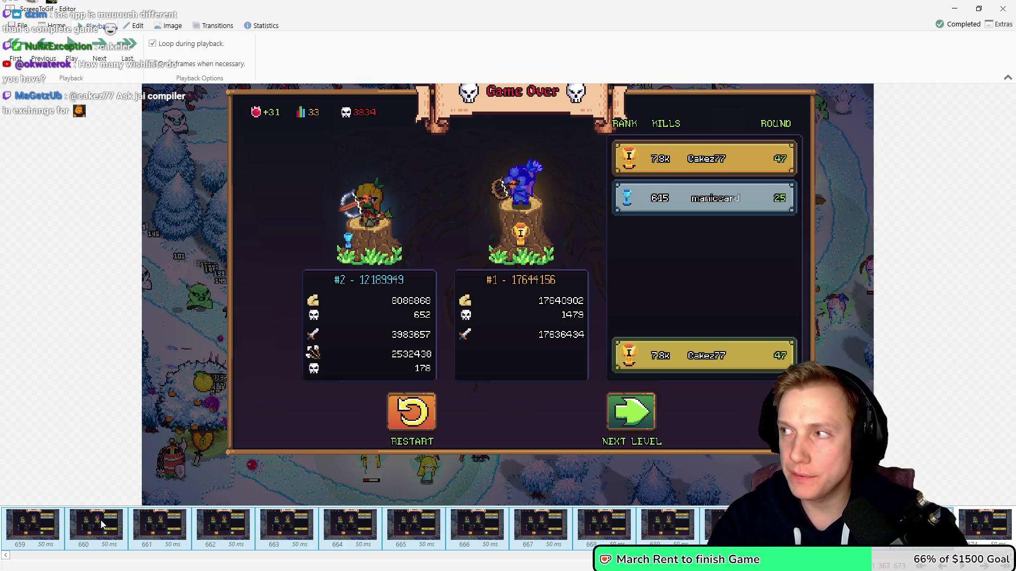
{"action": "key", "text": "shift+Right"}
{"action": "key", "text": "shift+Right"}
{"action": "key", "text": "shift+Right"}
{"action": "key", "text": "shift+Right"}
{"action": "key", "text": "shift+Right"}
{"action": "key", "text": "shift+Right"}
{"action": "key", "text": "shift+Right"}
{"action": "key", "text": "shift+Right"}
{"action": "key", "text": "shift+Right"}
{"action": "key", "text": "shift+Right"}
{"action": "key", "text": "shift+Right"}
{"action": "key", "text": "shift+Right"}
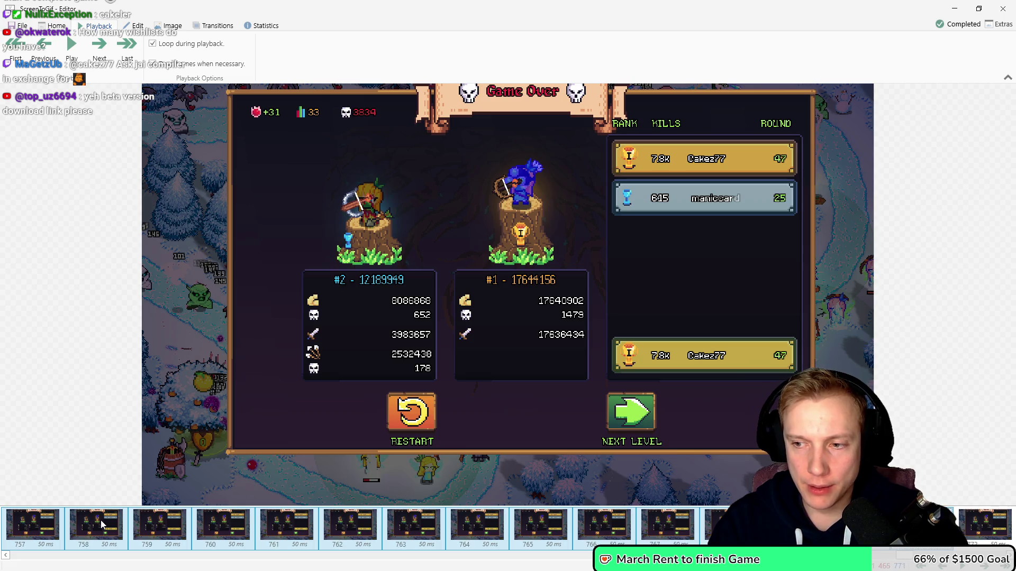
{"action": "key", "text": "shift+Right"}
{"action": "key", "text": "shift+Right"}
{"action": "key", "text": "shift+Right"}
{"action": "key", "text": "shift+Right"}
{"action": "key", "text": "shift+Right"}
{"action": "key", "text": "shift+Right"}
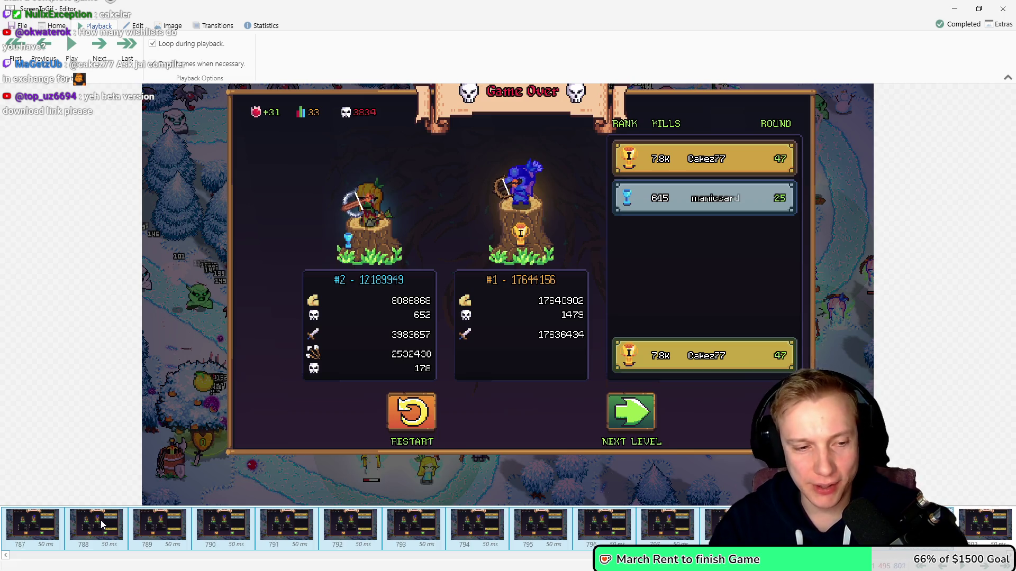
{"action": "key", "text": "shift+Right"}
{"action": "key", "text": "shift+Right"}
{"action": "key", "text": "shift+Right"}
{"action": "key", "text": "shift+Right"}
{"action": "key", "text": "shift+Right"}
{"action": "key", "text": "shift+Right"}
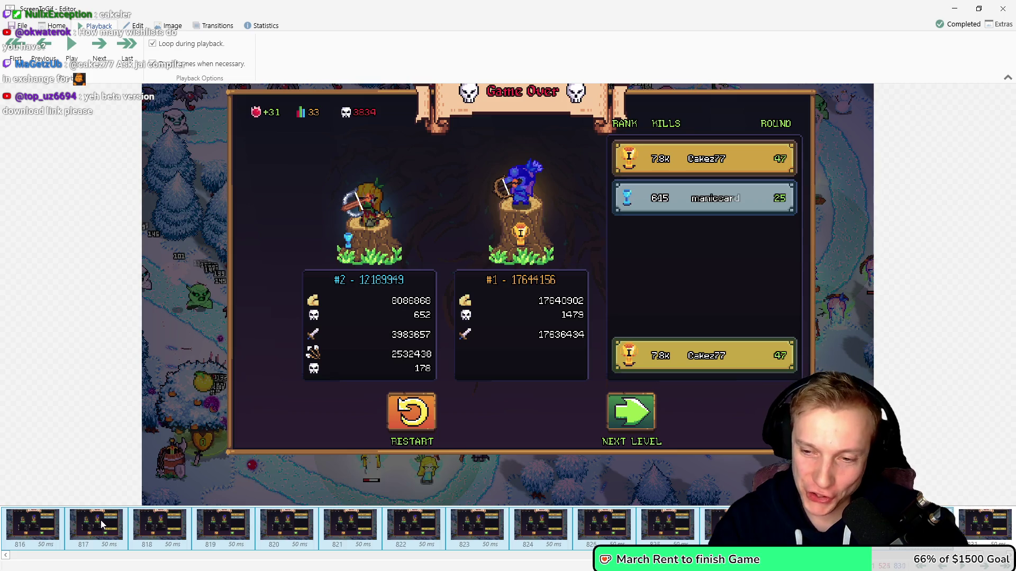
{"action": "key", "text": "shift+Right"}
{"action": "key", "text": "shift+Right"}
{"action": "key", "text": "shift+Right"}
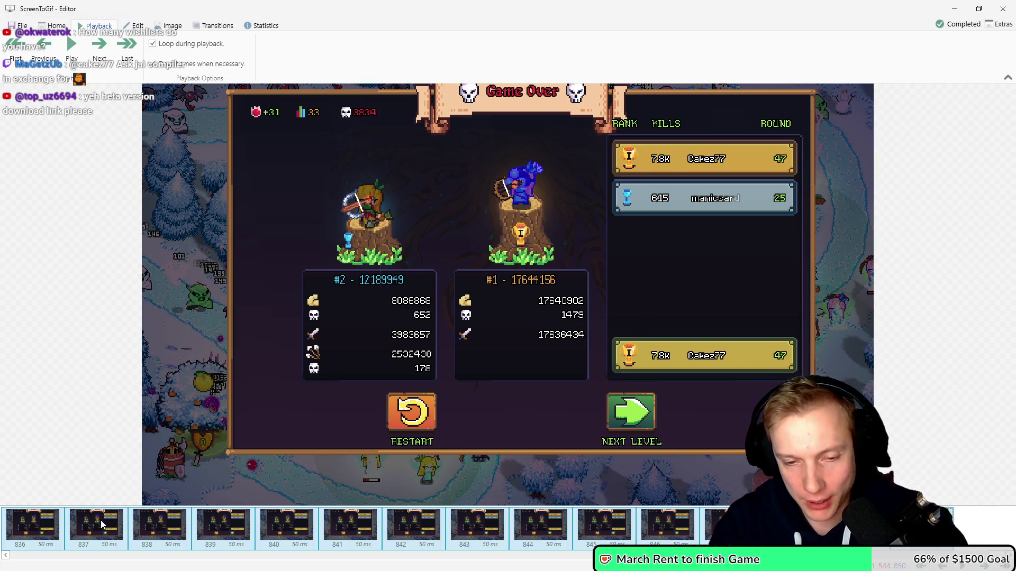
{"action": "key", "text": "Delete"}
{"action": "key", "text": "Return"}
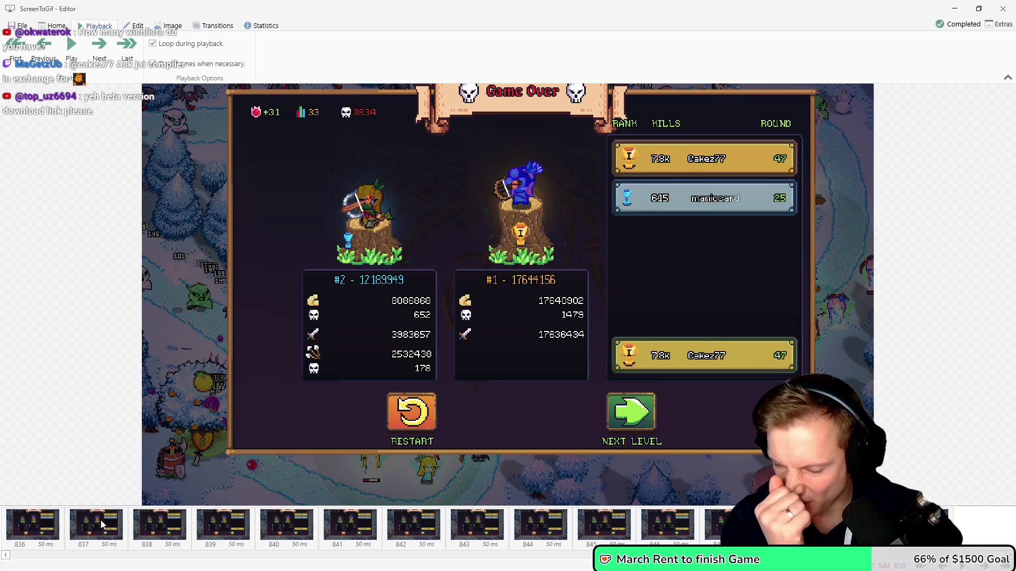
{"action": "key", "text": "Left"}
{"action": "key", "text": "Left"}
{"action": "key", "text": "Left"}
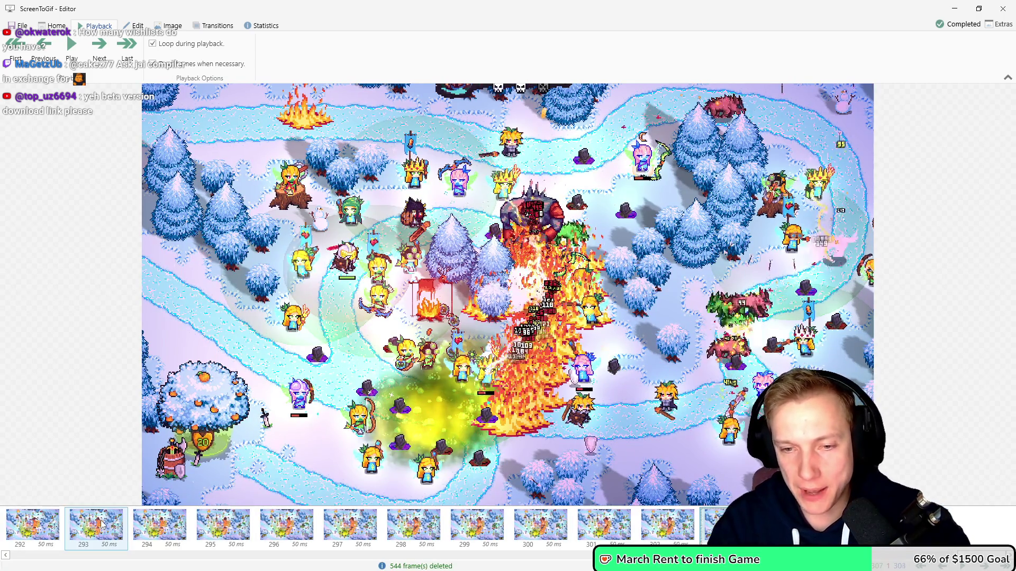
Locate frame 65 where the battle starts and delete frames 0–65 (66 frames)
{"action": "key", "text": "Left"}
{"action": "key", "text": "Left"}
{"action": "key", "text": "Left"}
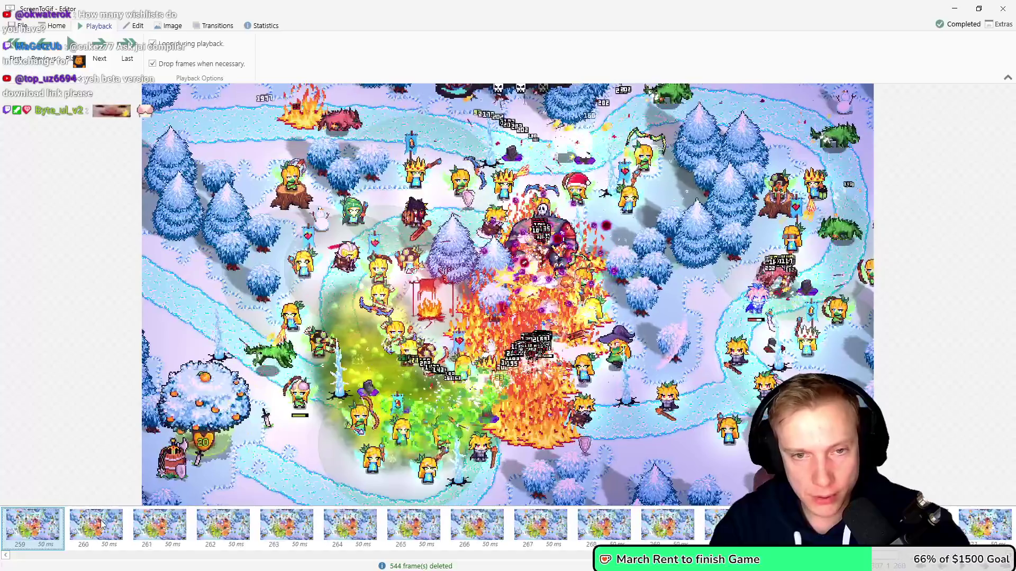
{"action": "key", "text": "Left"}
{"action": "key", "text": "Left"}
{"action": "key", "text": "Left"}
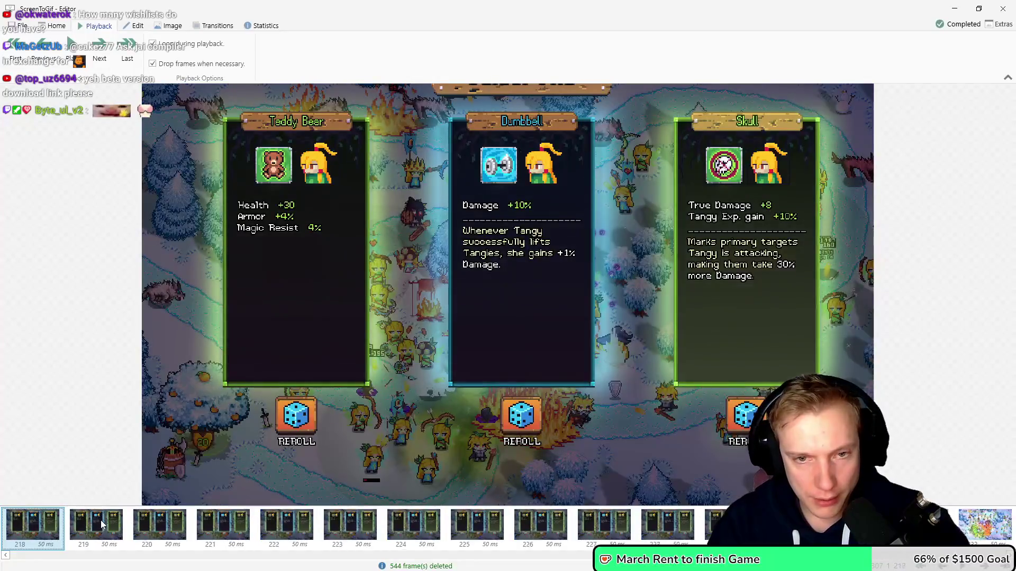
{"action": "key", "text": "Left"}
{"action": "key", "text": "Left"}
{"action": "key", "text": "Left"}
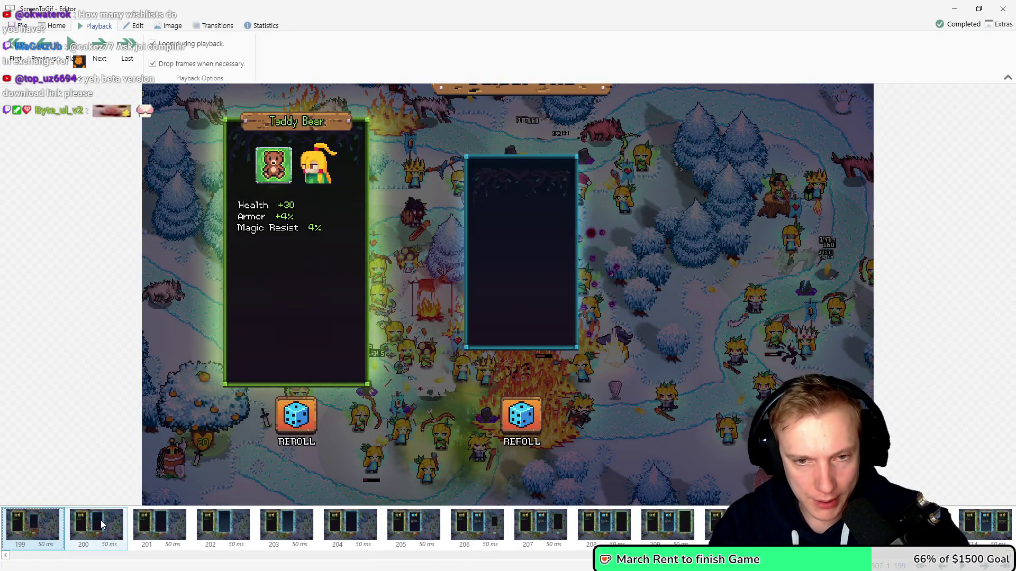
{"action": "key", "text": "Right"}
{"action": "key", "text": "Right"}
{"action": "key", "text": "Right"}
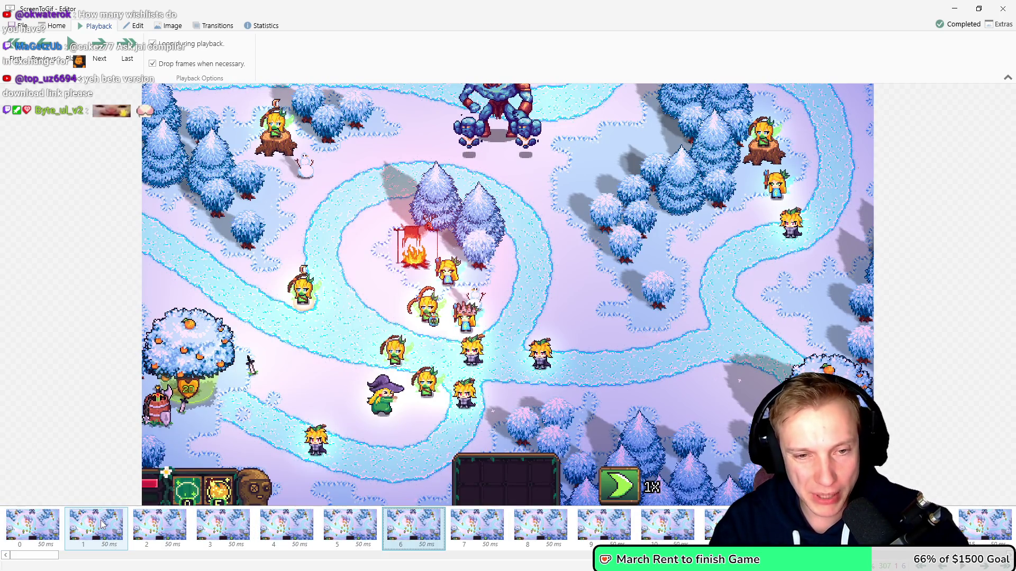
{"action": "key", "text": "Right"}
{"action": "key", "text": "Right"}
{"action": "key", "text": "Right"}
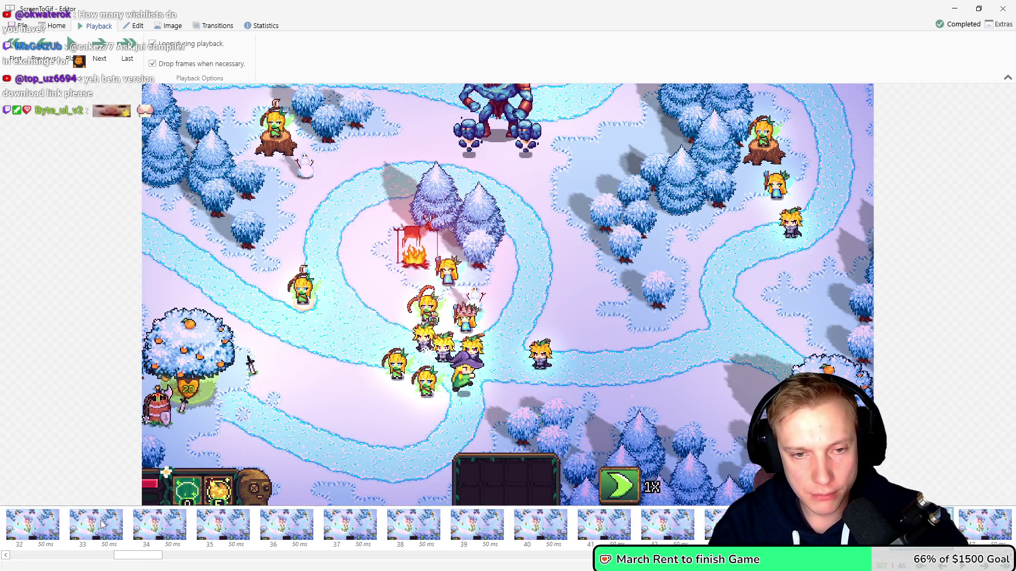
{"action": "key", "text": "Left"}
{"action": "key", "text": "Left"}
{"action": "key", "text": "Left"}
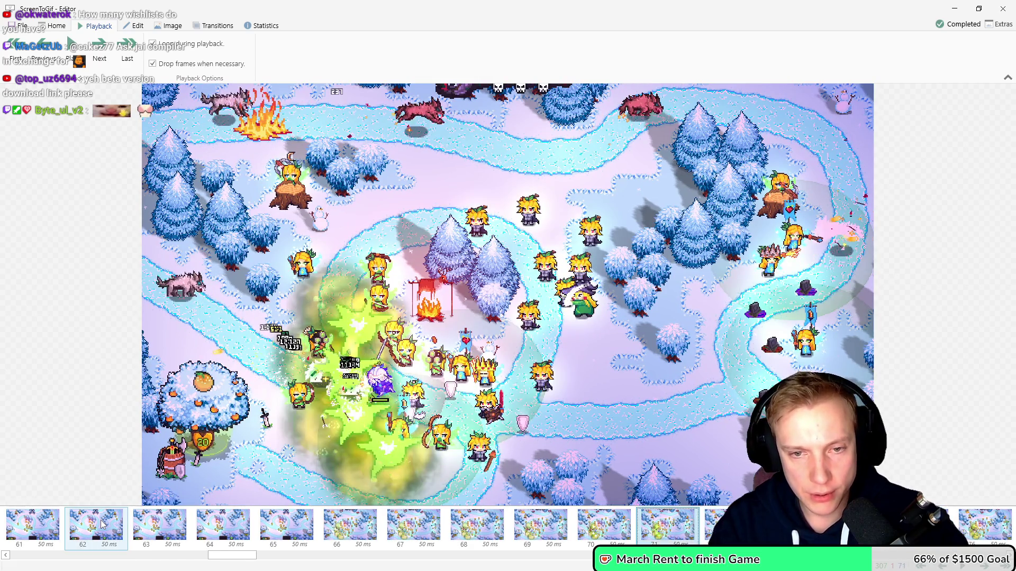
{"action": "key", "text": "Left"}
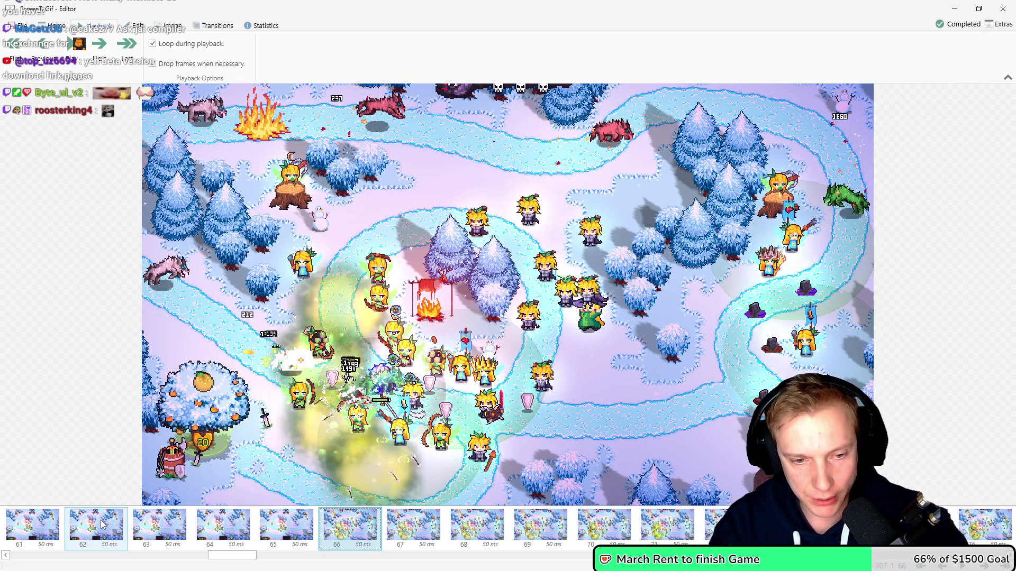
{"action": "key", "text": "Left"}
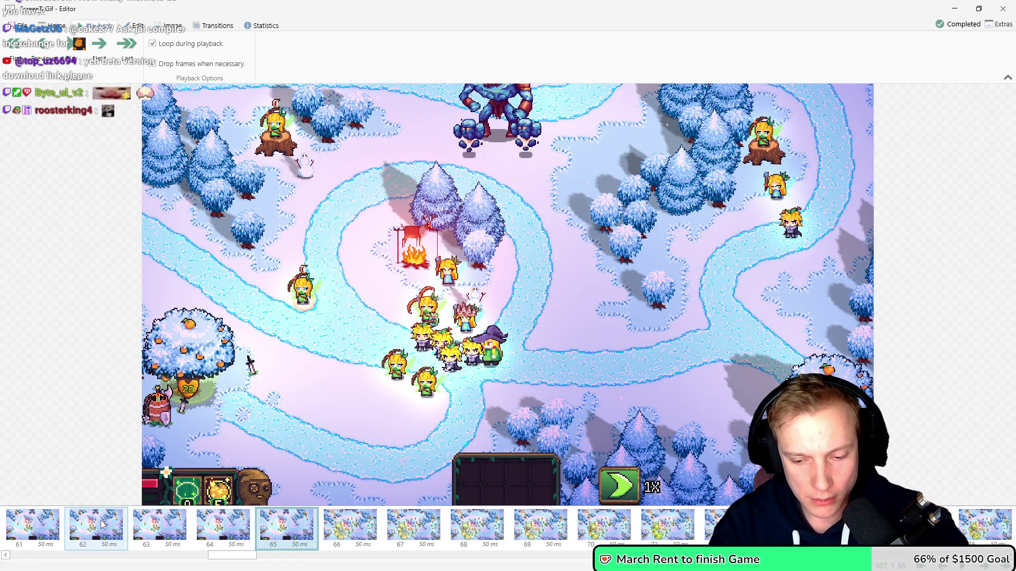
{"action": "key", "text": "shift+Home"}
{"action": "key", "text": "Delete"}
{"action": "key", "text": "Return"}
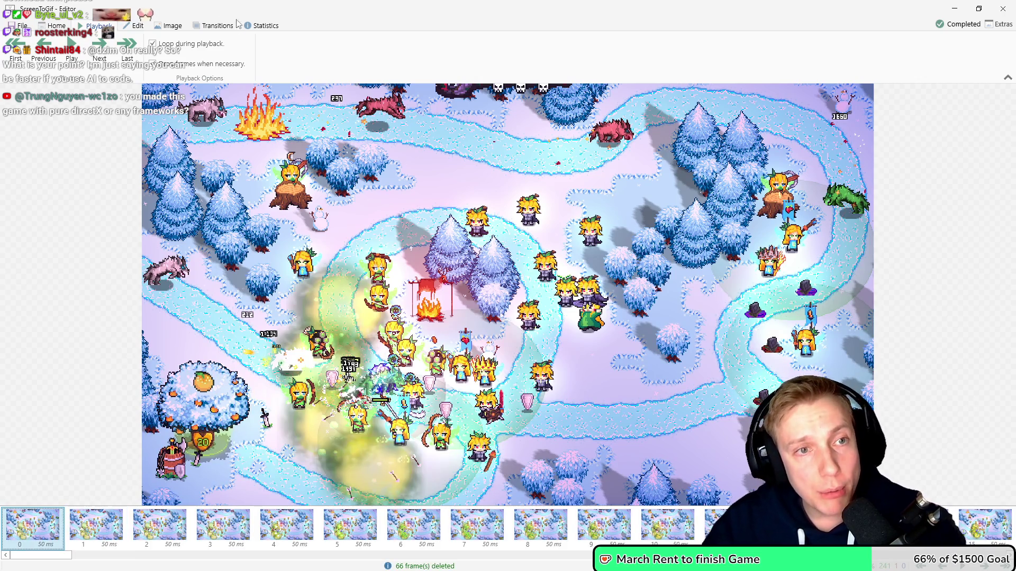
Check the trimmed clip's length, play it back, and settle on frame 26 as the cut start
{"action": "left_click", "coordinate": [263, 28]}
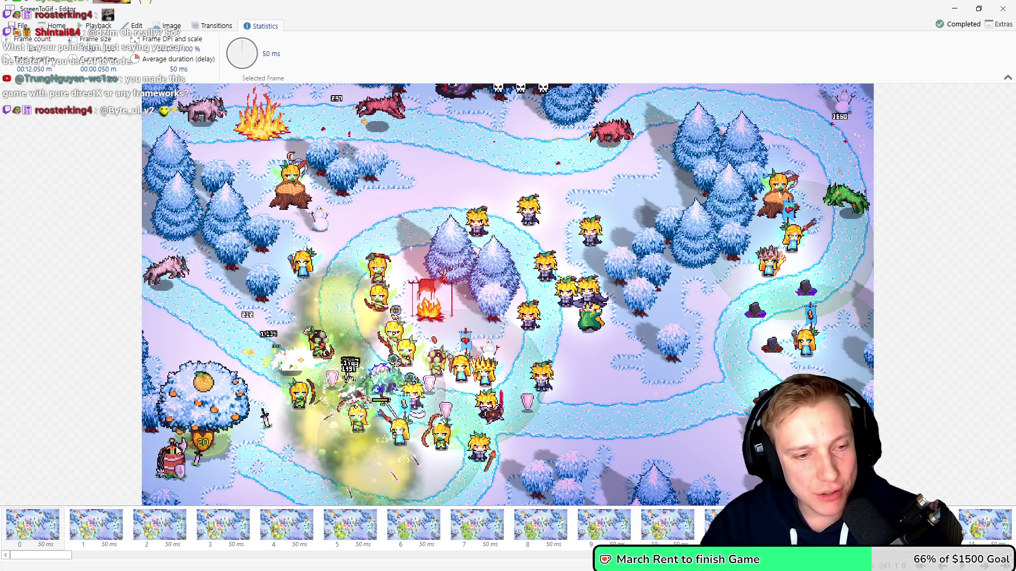
{"action": "key", "text": "space"}
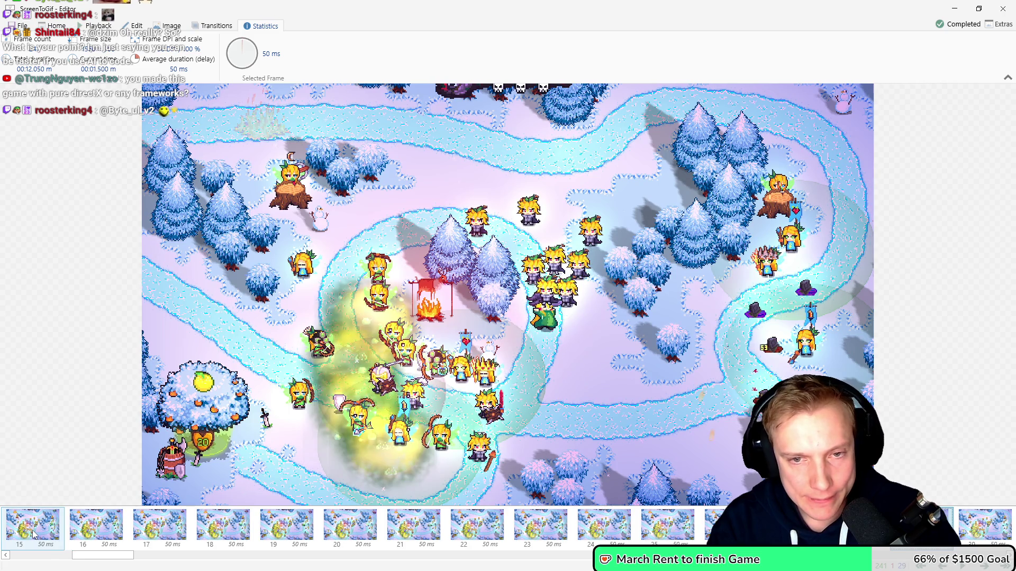
{"action": "key", "text": "Left"}
{"action": "key", "text": "Left"}
{"action": "key", "text": "Left"}
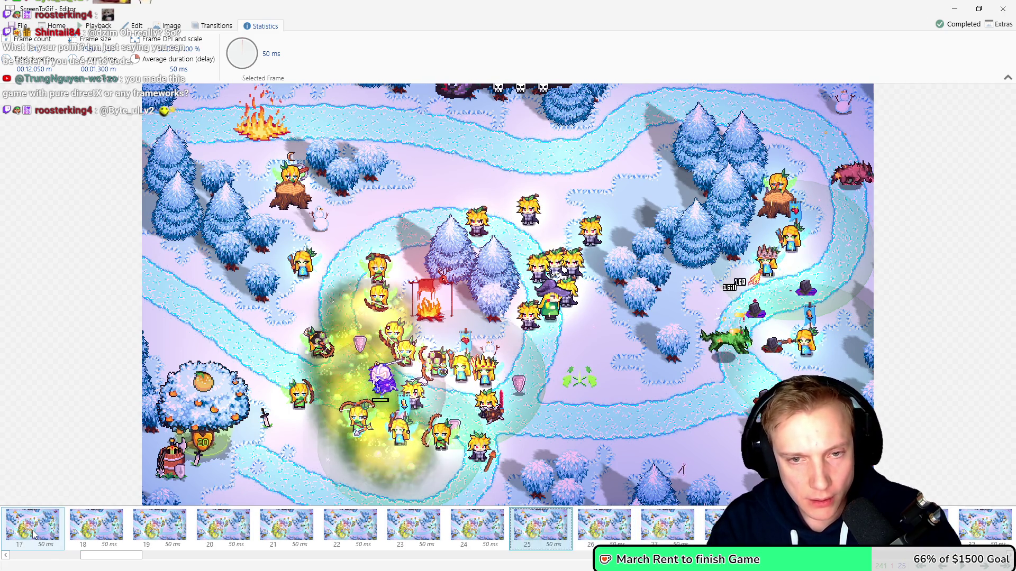
{"action": "key", "text": "Right"}
{"action": "key", "text": "Right"}
{"action": "key", "text": "Right"}
{"action": "key", "text": "Right"}
{"action": "key", "text": "Right"}
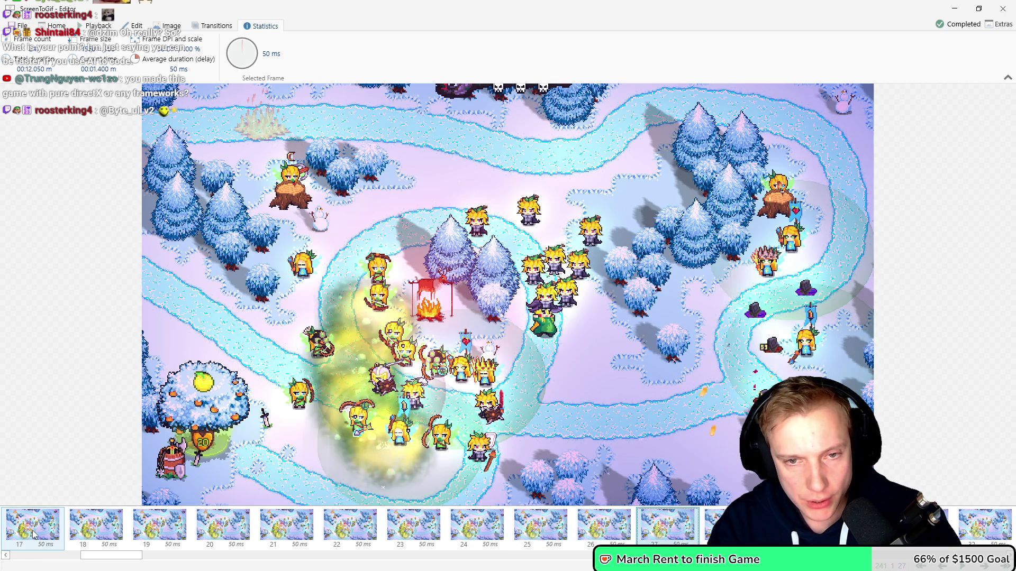
{"action": "key", "text": "Left"}
{"action": "key", "text": "Right"}
{"action": "key", "text": "Left"}
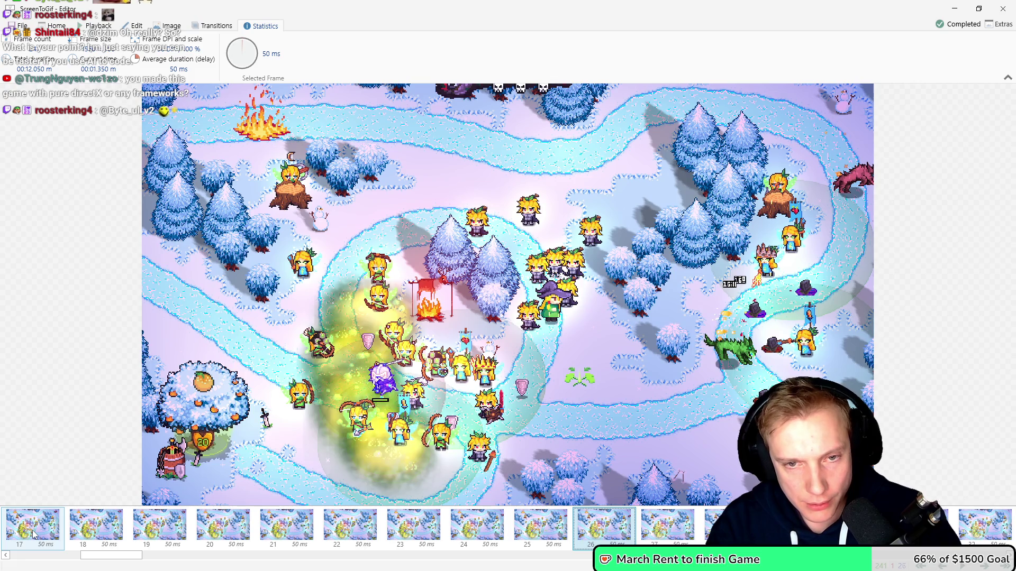
Select 21 frames starting at frame 26 and delete them
{"action": "key", "text": "shift+Right"}
{"action": "key", "text": "shift+Right"}
{"action": "key", "text": "shift+Right"}
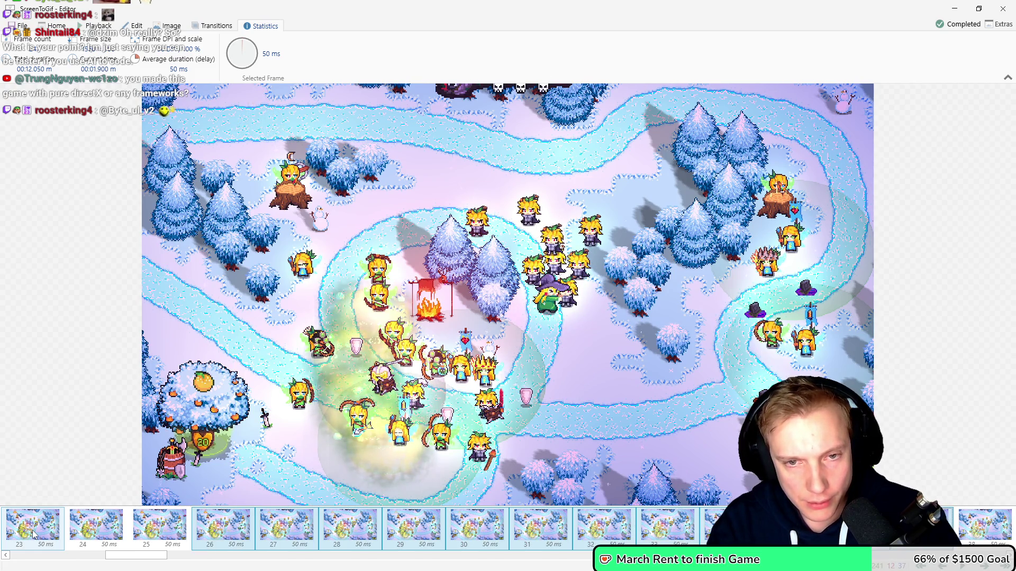
{"action": "key", "text": "shift+Right"}
{"action": "key", "text": "shift+Right"}
{"action": "key", "text": "shift+Right"}
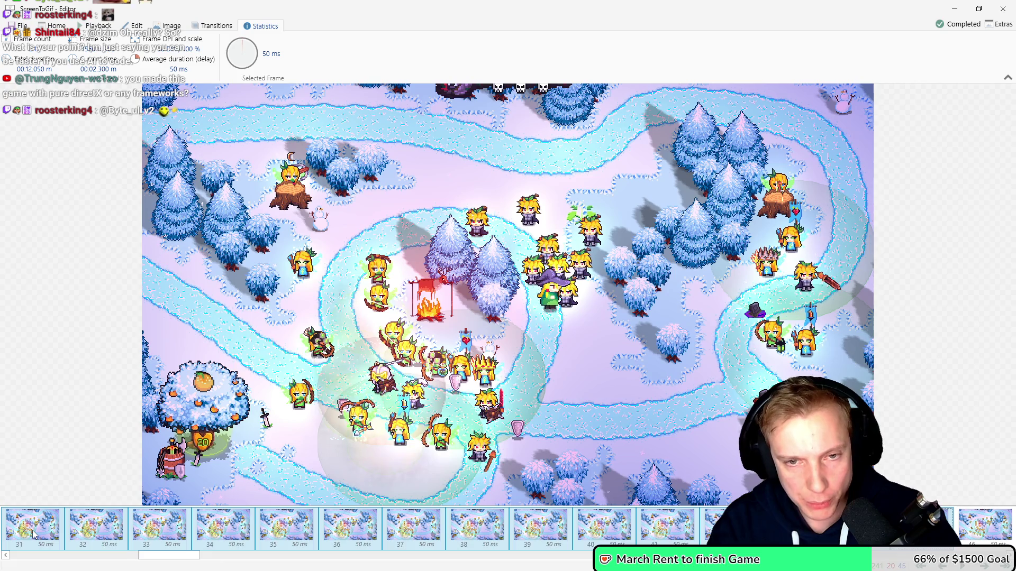
{"action": "key", "text": "shift+Right"}
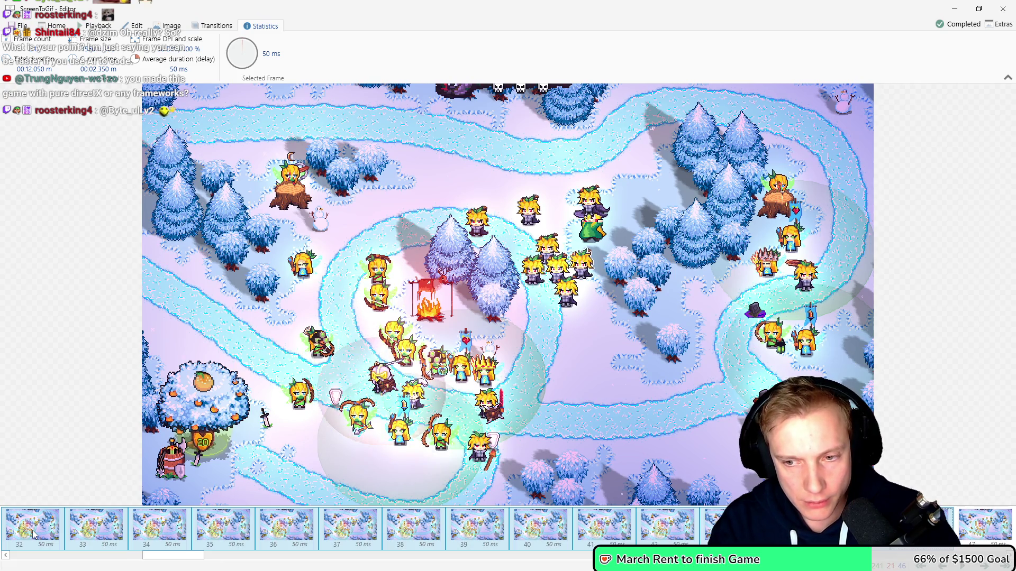
{"action": "key", "text": "Delete"}
{"action": "key", "text": "Return"}
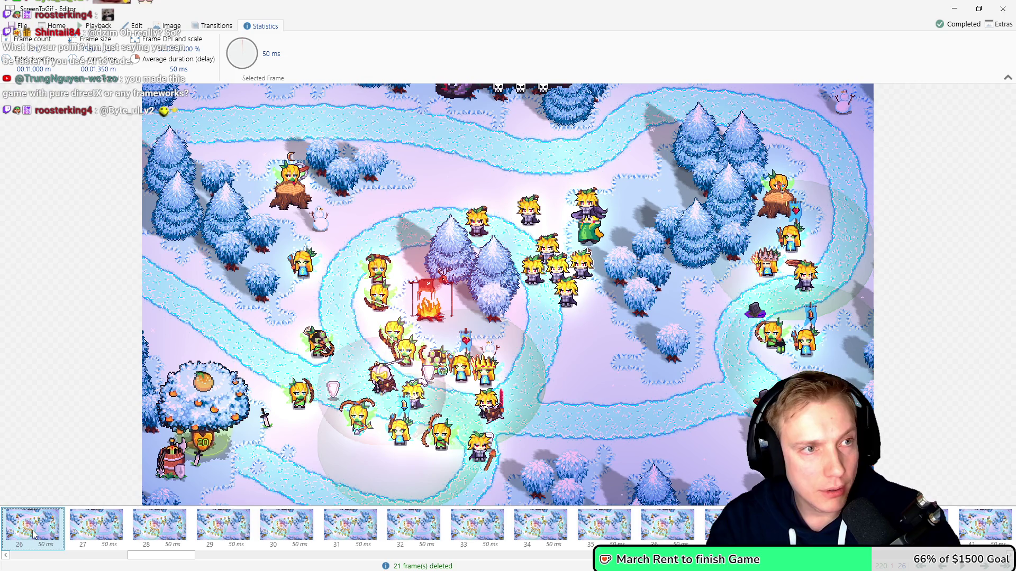
Review the fight frames past the item-choice cards and find frame 189
{"action": "key", "text": "Right"}
{"action": "key", "text": "Right"}
{"action": "key", "text": "Right"}
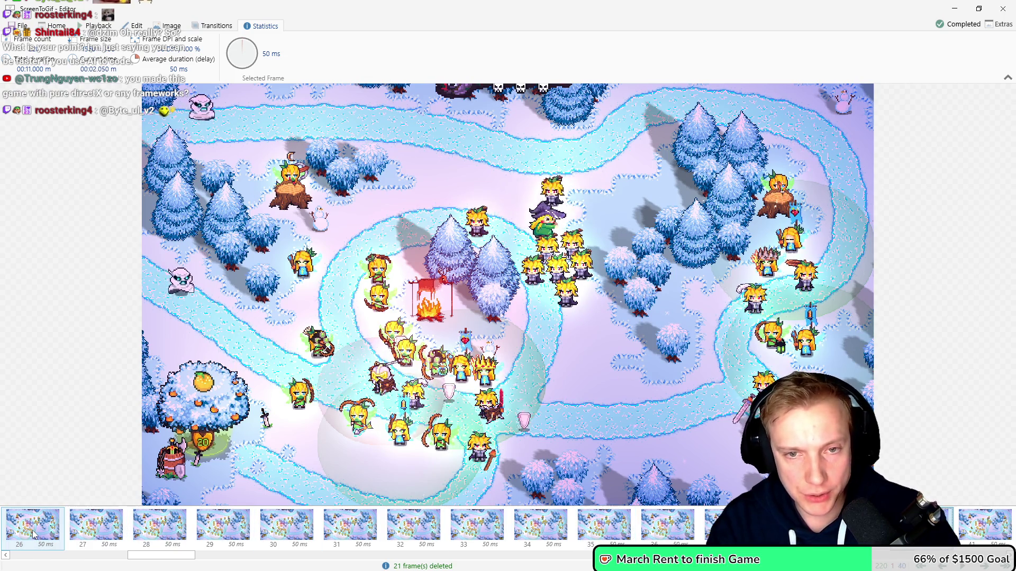
{"action": "key", "text": "Right"}
{"action": "key", "text": "Right"}
{"action": "key", "text": "Right"}
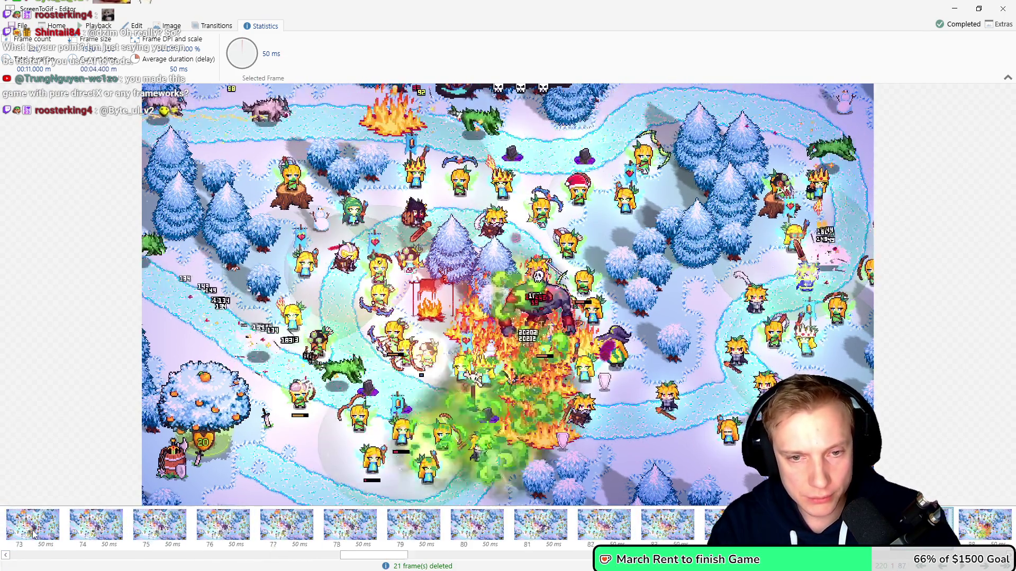
{"action": "key", "text": "Right"}
{"action": "key", "text": "Right"}
{"action": "key", "text": "Right"}
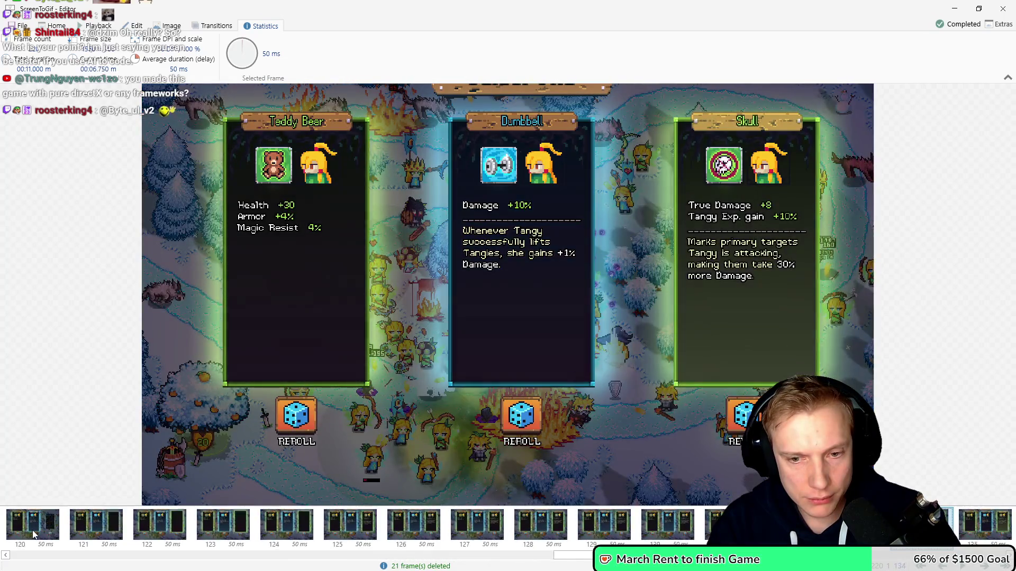
{"action": "key", "text": "Right"}
{"action": "key", "text": "Right"}
{"action": "key", "text": "Right"}
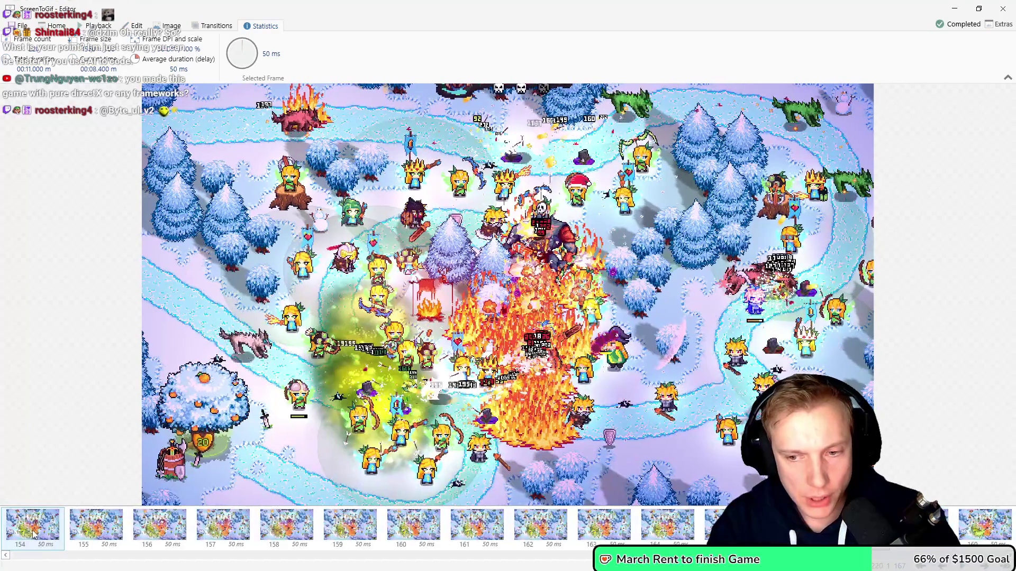
{"action": "key", "text": "Left"}
{"action": "key", "text": "Left"}
{"action": "key", "text": "Left"}
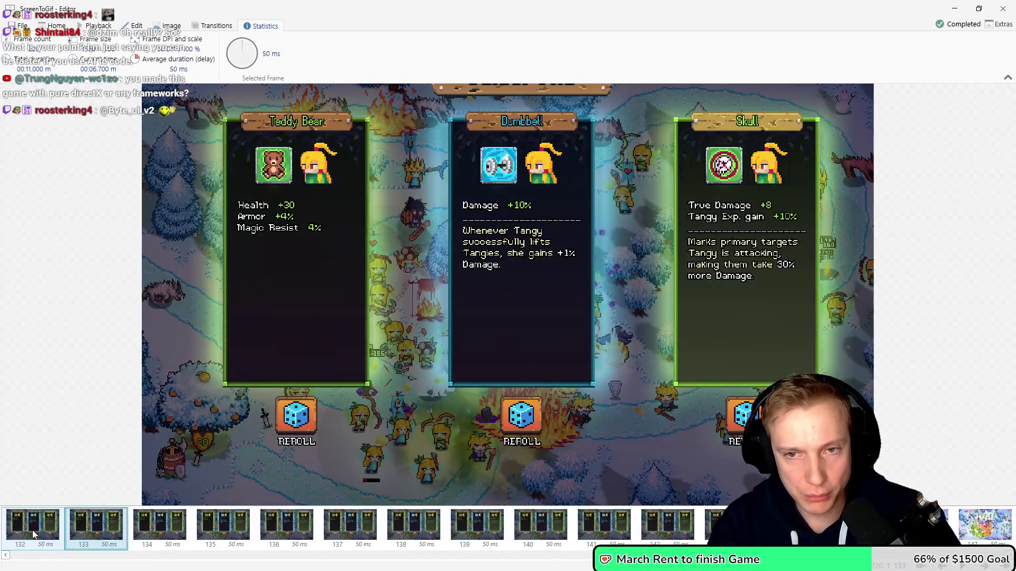
{"action": "key", "text": "Right"}
{"action": "key", "text": "Right"}
{"action": "key", "text": "Right"}
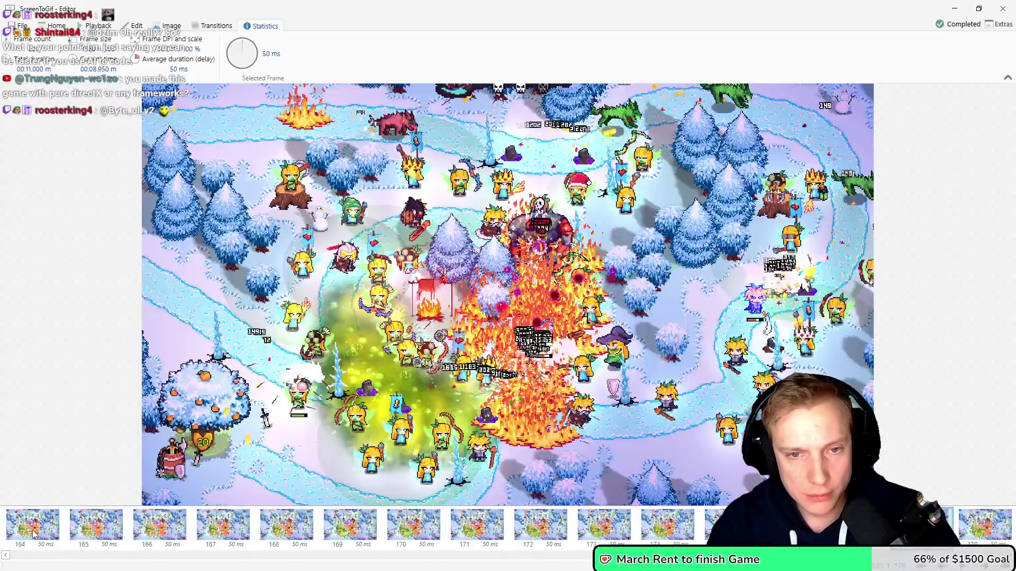
{"action": "key", "text": "Right"}
{"action": "key", "text": "Right"}
{"action": "key", "text": "Right"}
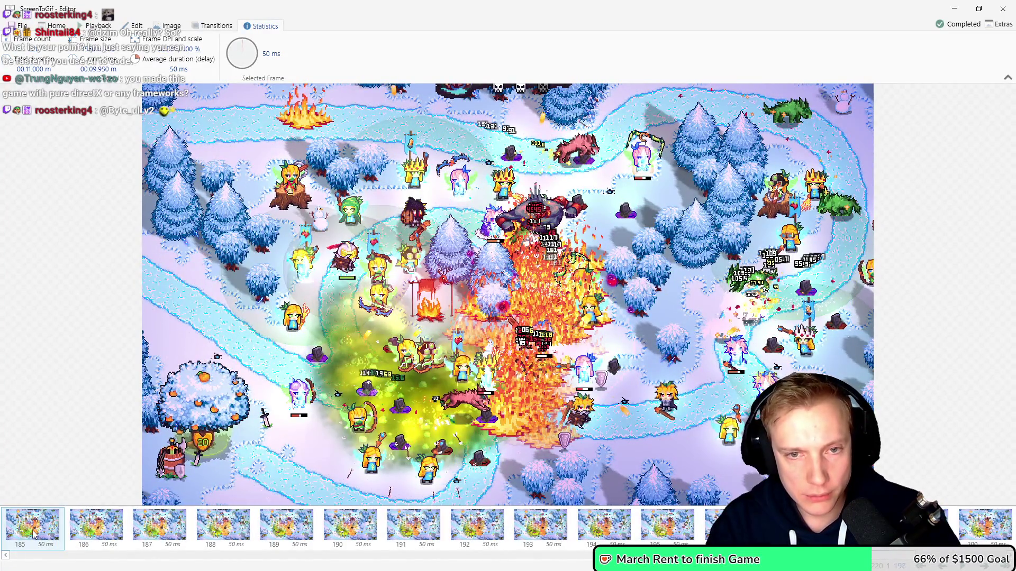
{"action": "key", "text": "Left"}
{"action": "key", "text": "Left"}
{"action": "key", "text": "Left"}
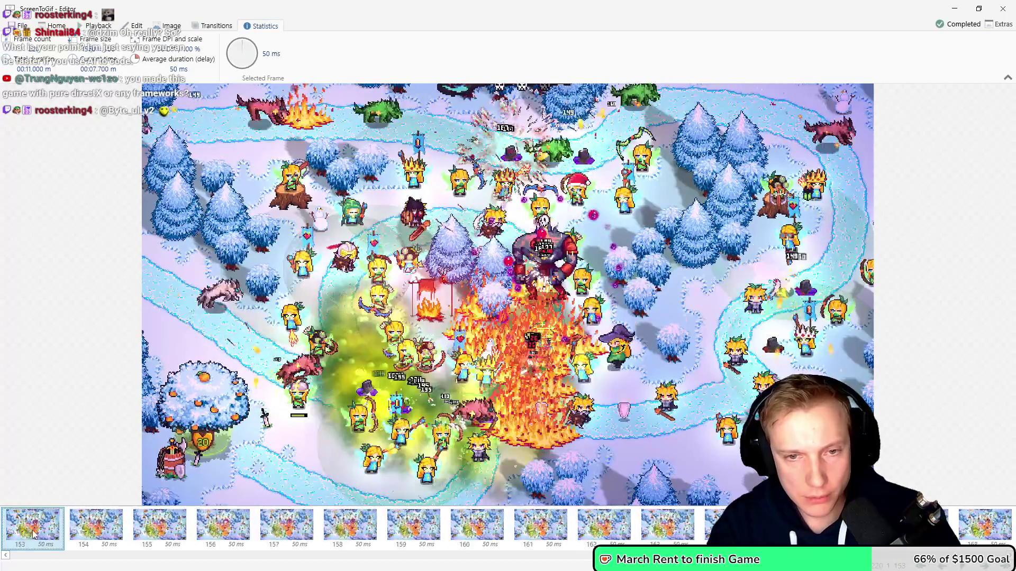
{"action": "key", "text": "Left"}
{"action": "key", "text": "Left"}
{"action": "key", "text": "Left"}
{"action": "key", "text": "Right"}
{"action": "key", "text": "Right"}
{"action": "key", "text": "Right"}
{"action": "key", "text": "Right"}
{"action": "key", "text": "Right"}
{"action": "key", "text": "Right"}
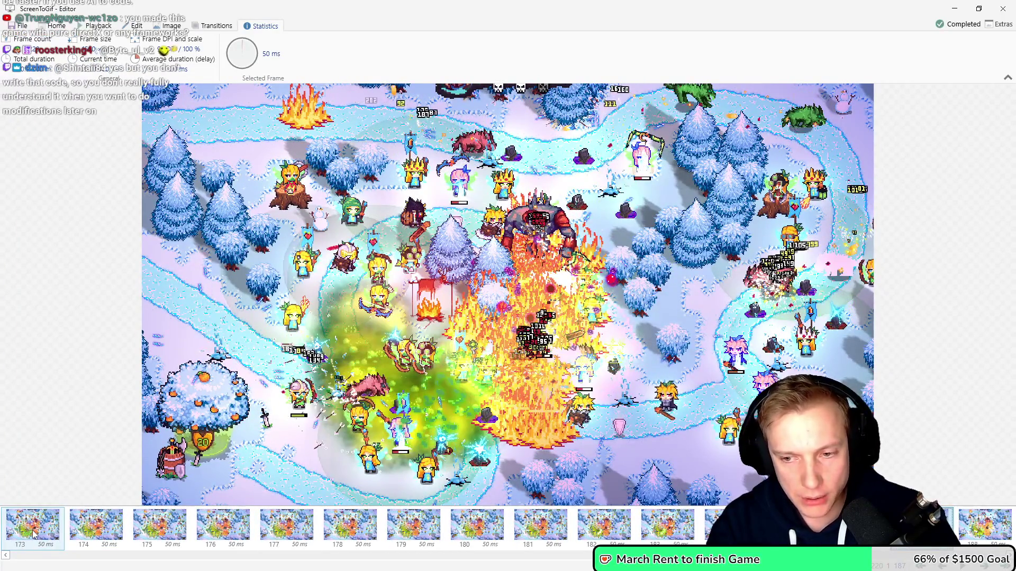
{"action": "key", "text": "Right"}
{"action": "key", "text": "Right"}
{"action": "key", "text": "Right"}
Select 17 frames starting at frame 189 and delete them, leaving 203 frames
{"action": "left_click", "coordinate": [32, 535]}
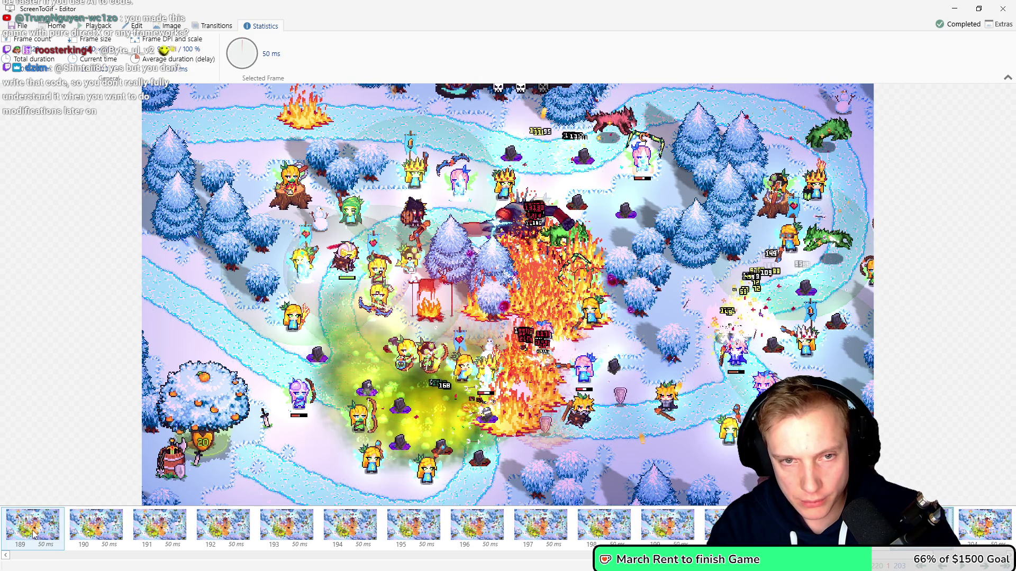
{"action": "key", "text": "Right"}
{"action": "key", "text": "Right"}
{"action": "key", "text": "Right"}
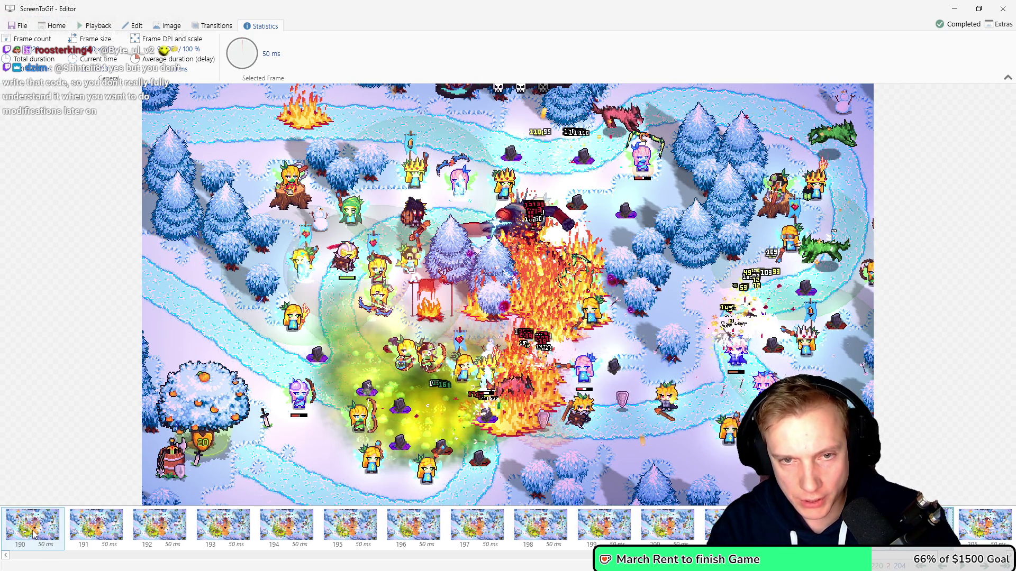
{"action": "key", "text": "Right"}
{"action": "key", "text": "Right"}
{"action": "key", "text": "Right"}
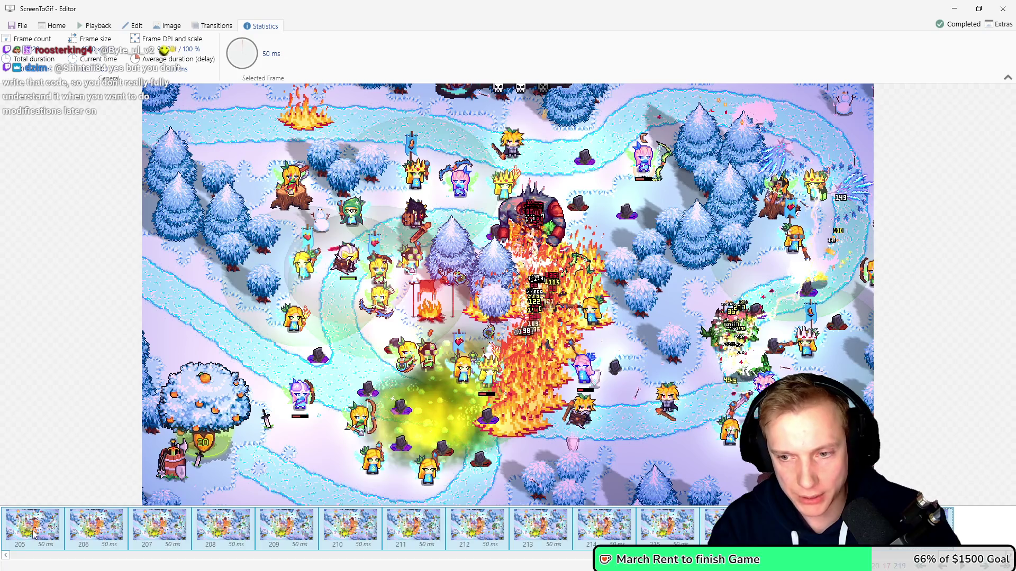
{"action": "key", "text": "Return"}
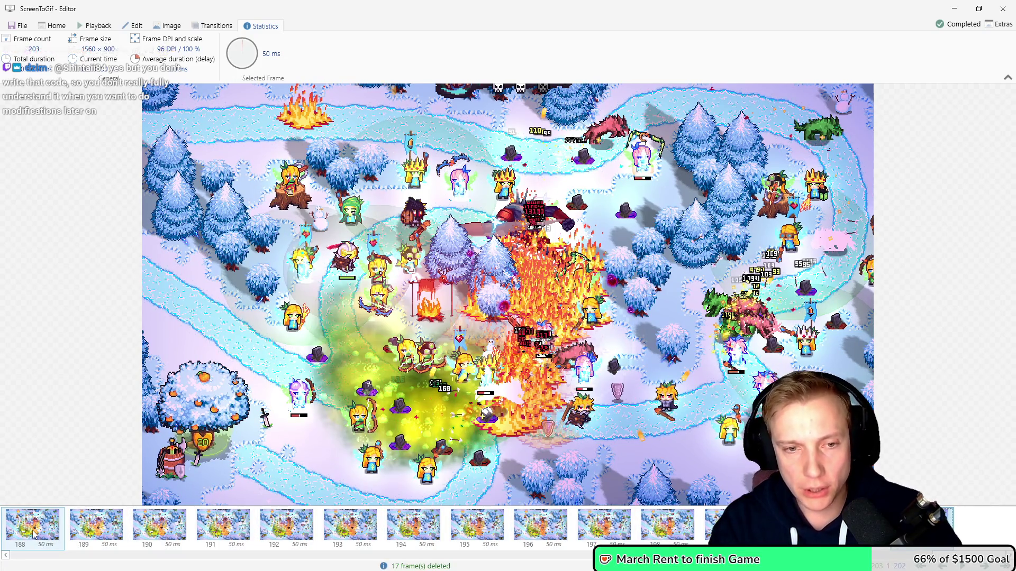
{"action": "key", "text": "space"}
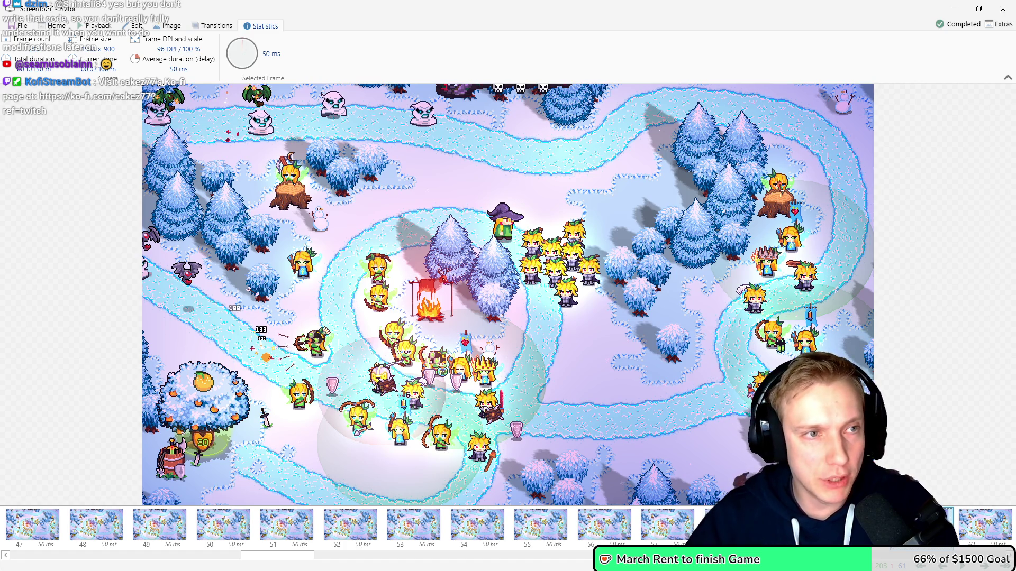
Stretch the crop region to the full 1560 px width and begin raising its top edge
{"action": "left_click", "coordinate": [171, 26]}
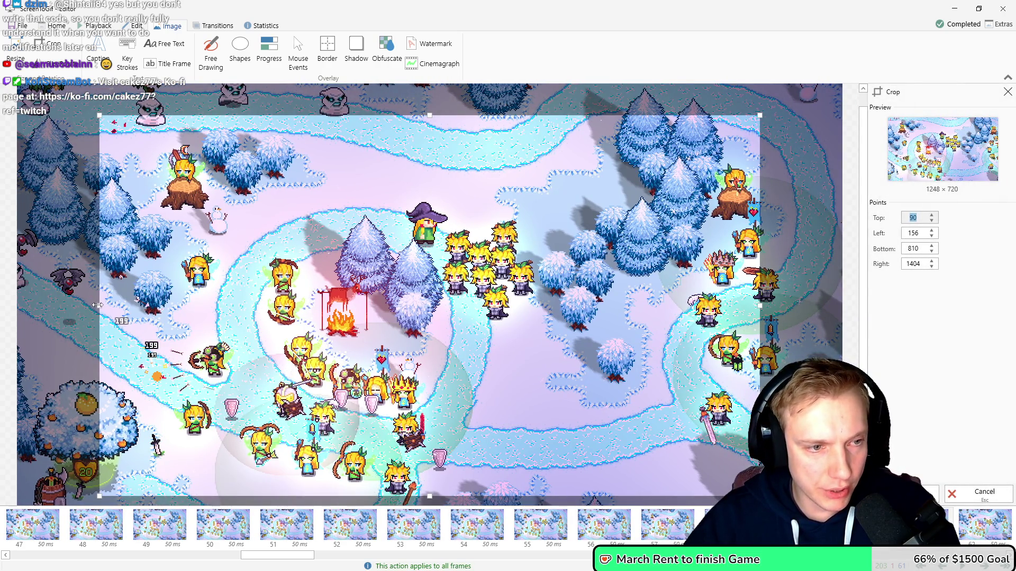
{"action": "left_click_drag", "start_coordinate": [68, 304], "coordinate": [3, 305]}
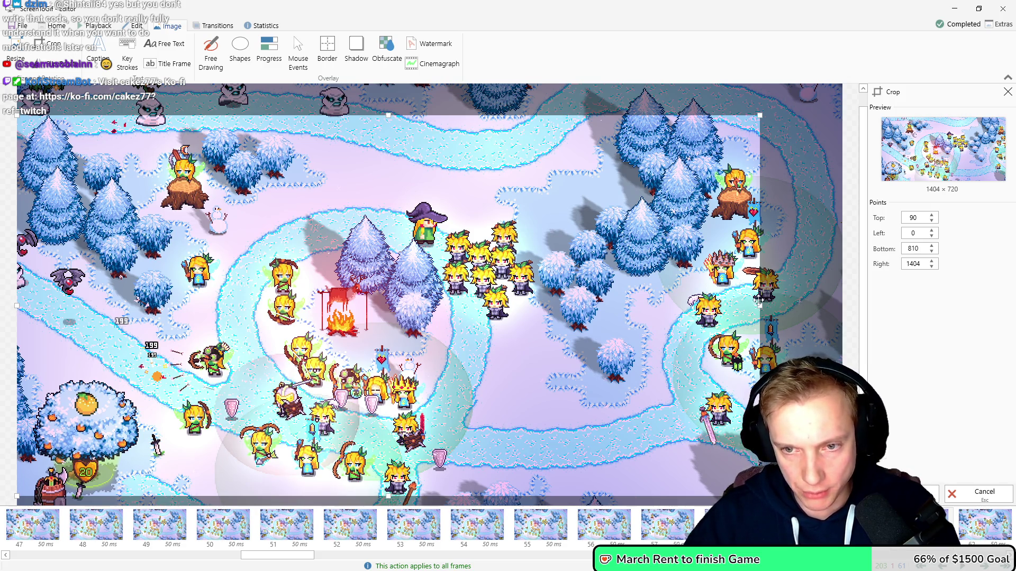
{"action": "left_click_drag", "start_coordinate": [761, 306], "coordinate": [898, 295]}
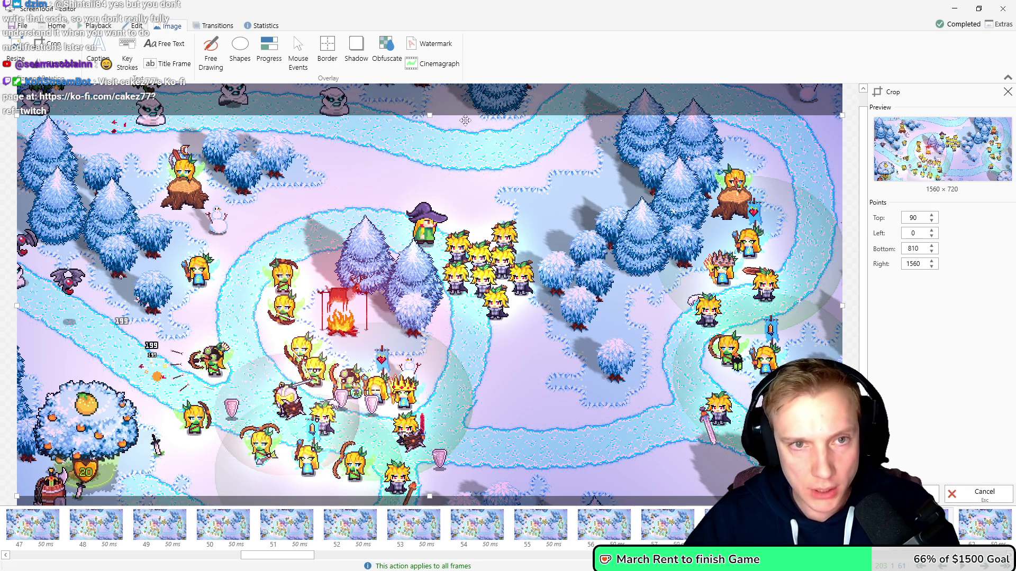
{"action": "left_click_drag", "start_coordinate": [431, 114], "coordinate": [430, 92]}
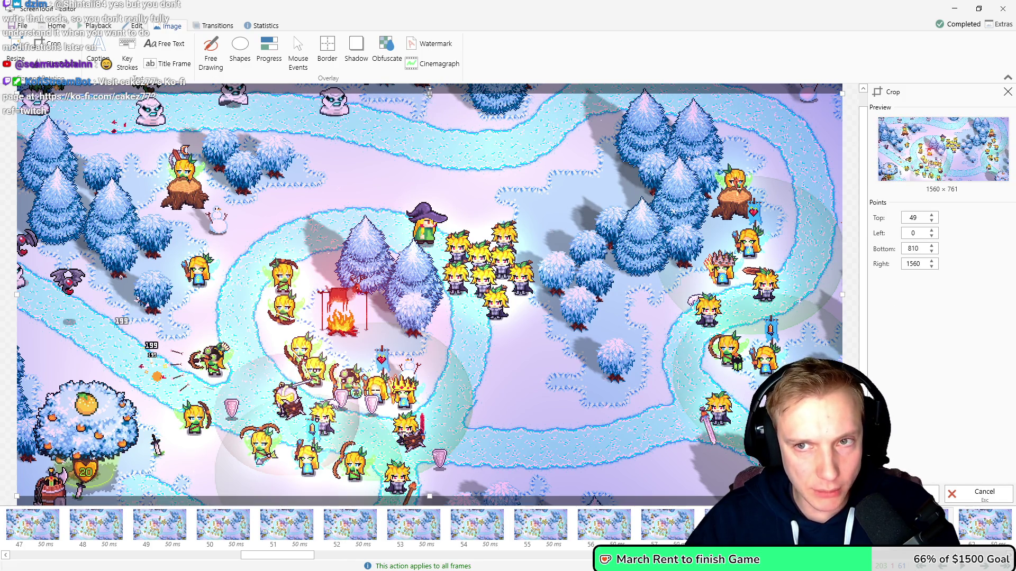
Set the crop's top to 35 and bottom to 841, then apply the 1560 × 806 crop to all frames
{"action": "scroll", "coordinate": [860, 164], "scroll_direction": "up", "scroll_amount": 1}
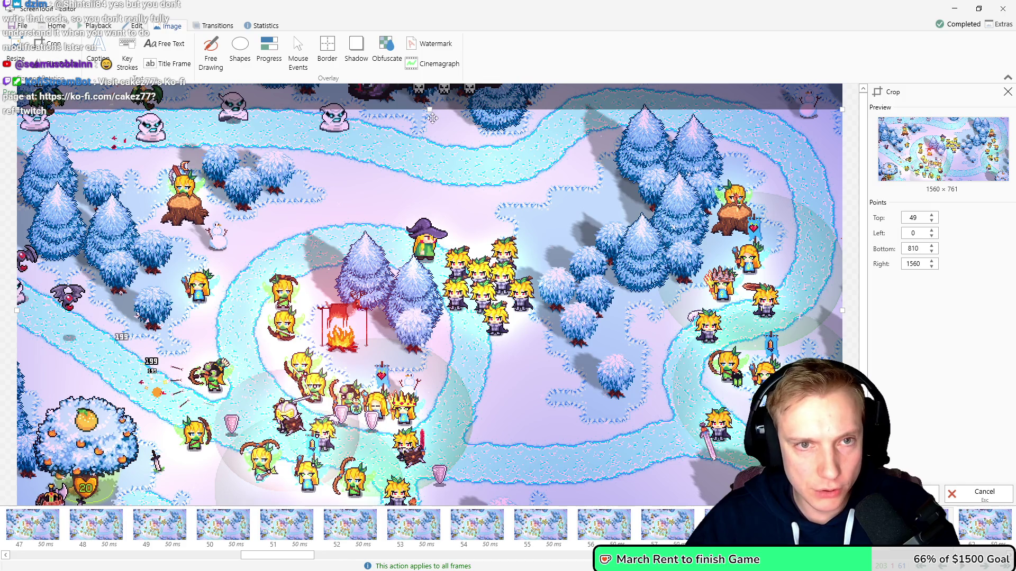
{"action": "left_click_drag", "start_coordinate": [429, 108], "coordinate": [423, 102]}
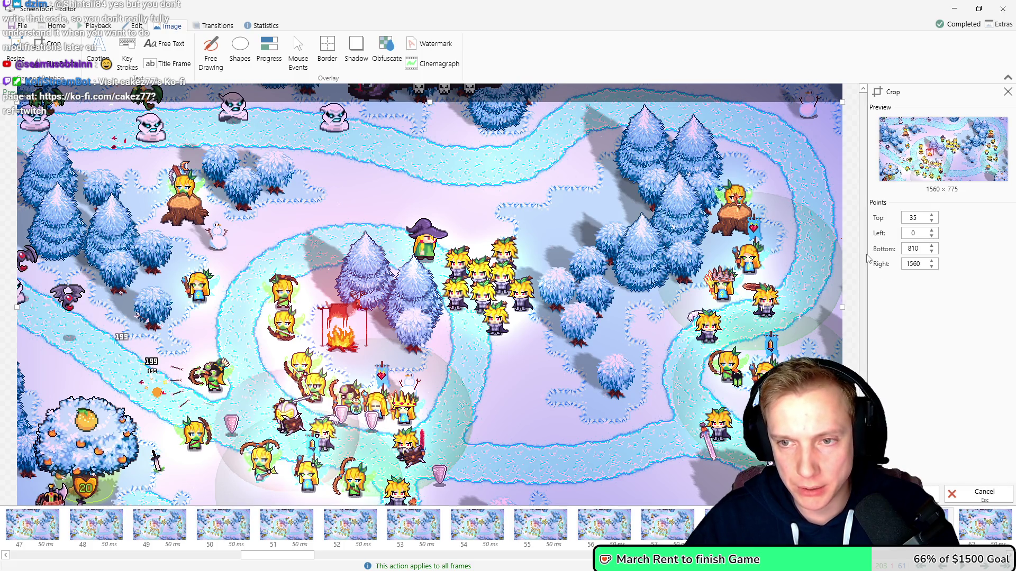
{"action": "scroll", "coordinate": [862, 211], "scroll_direction": "down", "scroll_amount": 3}
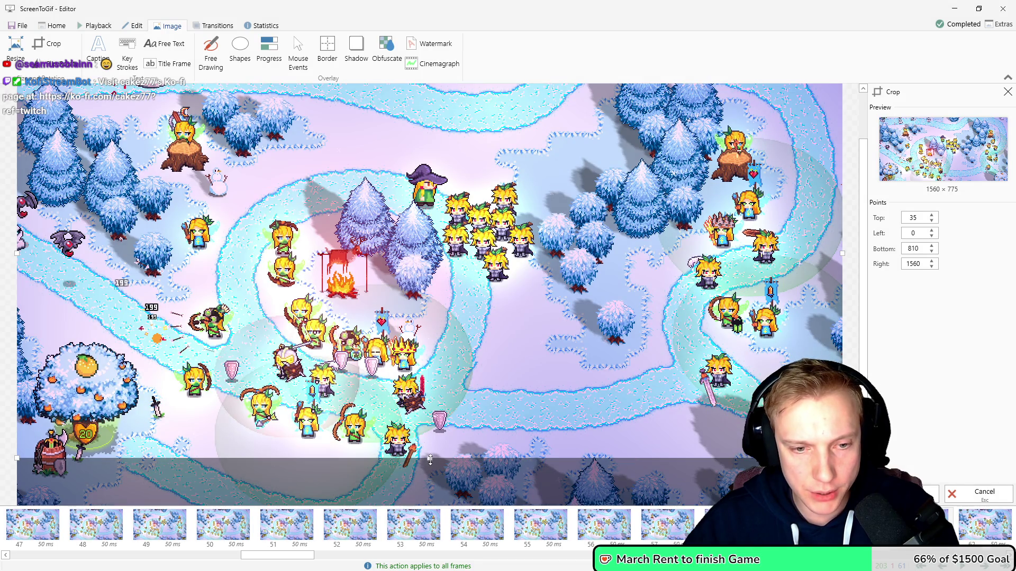
{"action": "mouse_move", "coordinate": [430, 464]}
{"action": "left_mouse_down"}
{"action": "mouse_move", "coordinate": [423, 501]}
{"action": "mouse_move", "coordinate": [422, 476]}
{"action": "left_mouse_up"}
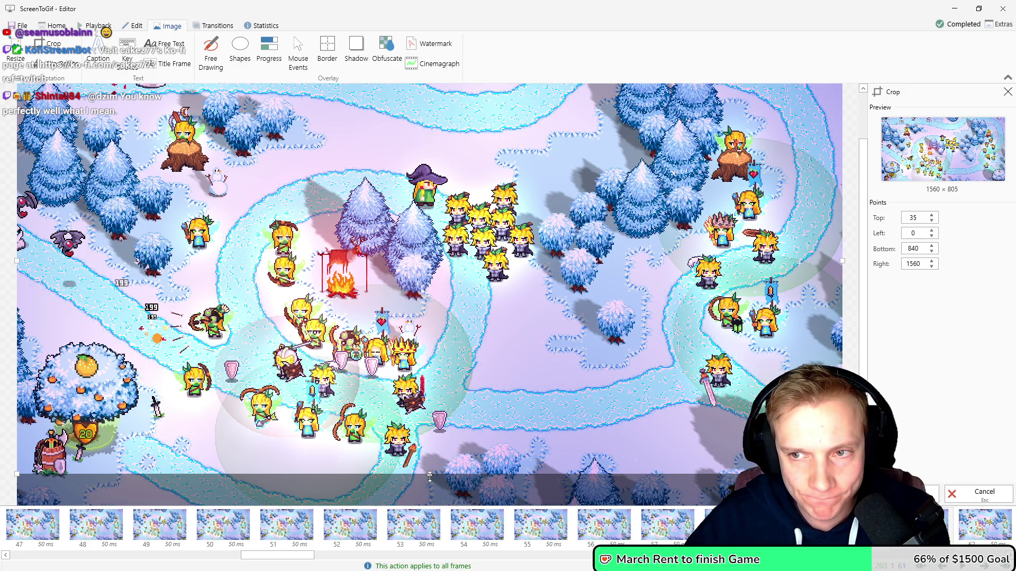
{"action": "left_click_drag", "start_coordinate": [430, 478], "coordinate": [429, 478]}
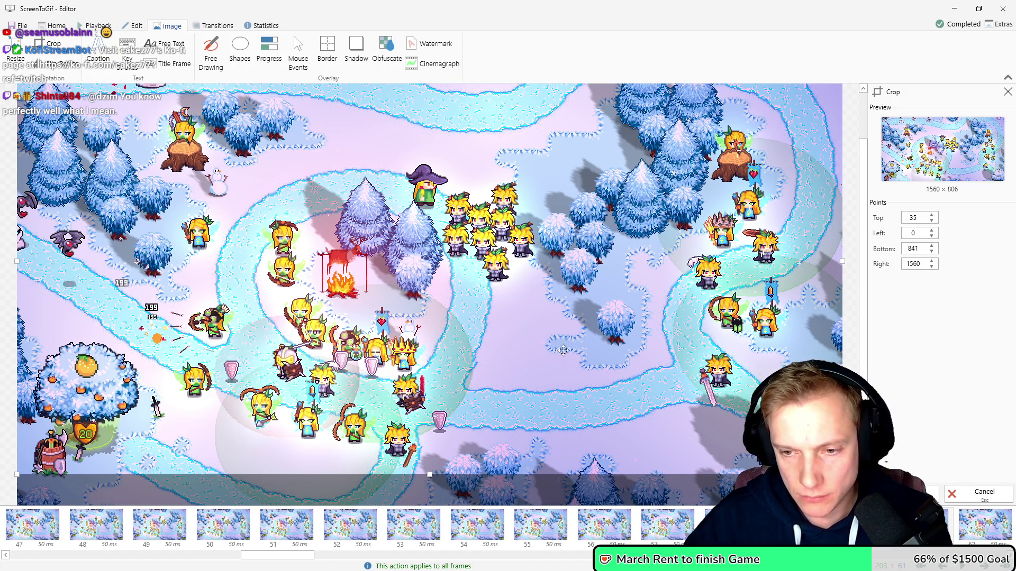
{"action": "left_click", "coordinate": [905, 493]}
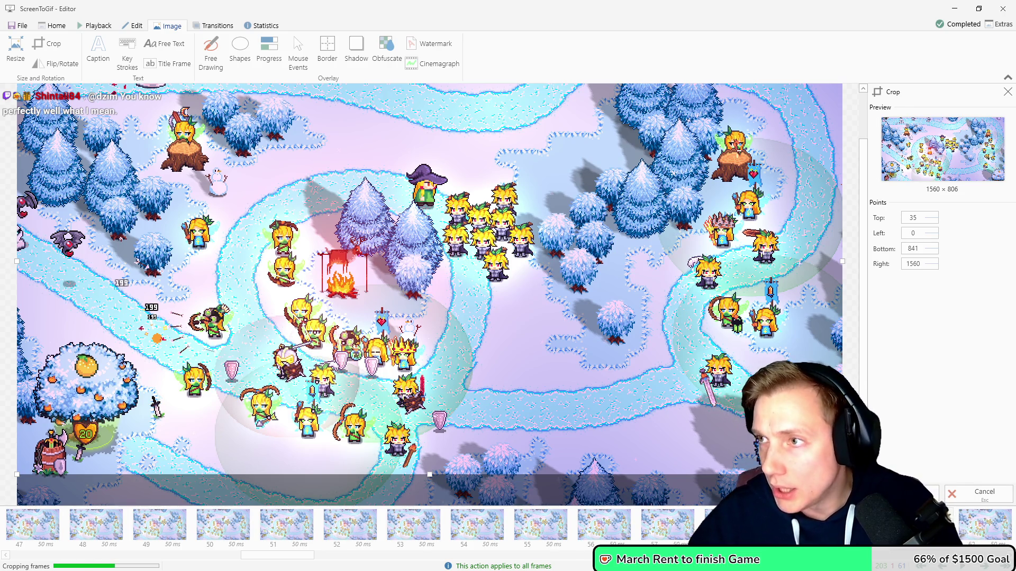
{"action": "key", "text": "alt+Tab"}
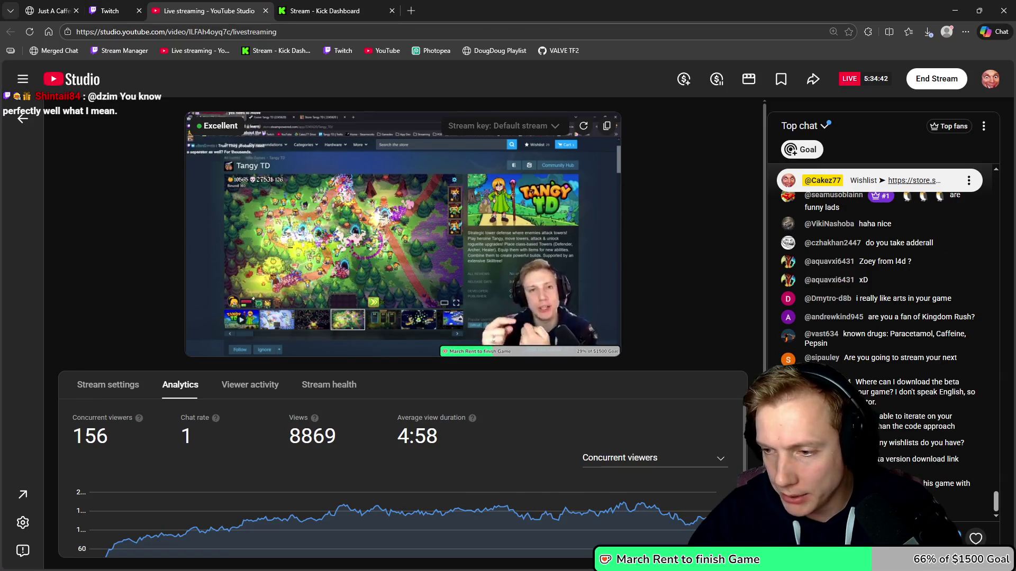
In the TODO notes, select the Wishlist line that carries the YouTube link
{"action": "key", "text": "alt+Tab"}
{"action": "scroll", "coordinate": [628, 252], "scroll_direction": "up", "scroll_amount": 15}
{"action": "scroll", "coordinate": [629, 252], "scroll_direction": "up", "scroll_amount": 20}
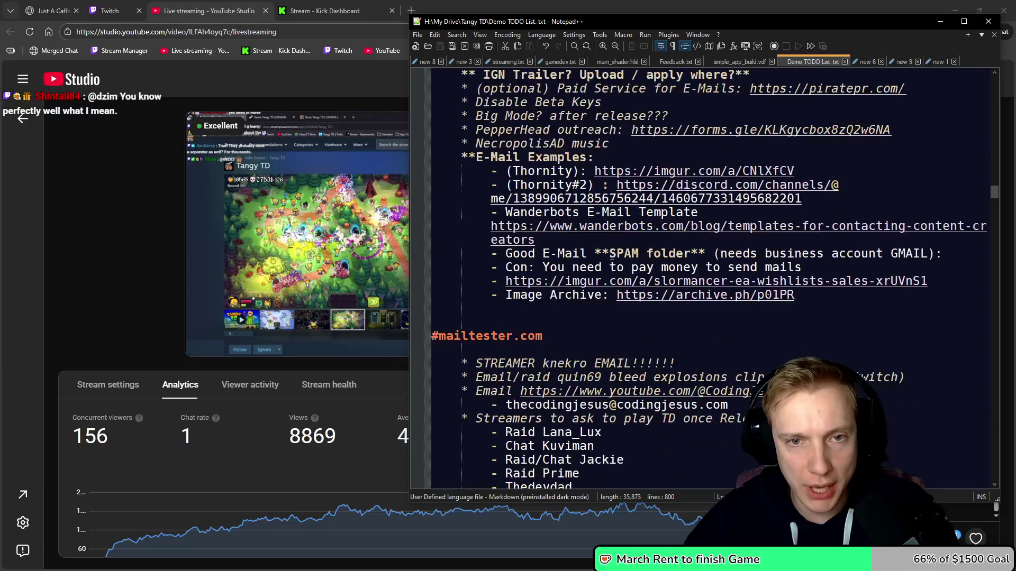
{"action": "scroll", "coordinate": [612, 256], "scroll_direction": "up", "scroll_amount": 15}
{"action": "mouse_move", "coordinate": [494, 182]}
{"action": "left_mouse_down"}
{"action": "mouse_move", "coordinate": [508, 186]}
{"action": "mouse_move", "coordinate": [461, 159]}
{"action": "left_mouse_up"}
{"action": "key", "text": "ctrl+x"}
{"action": "key", "text": "ctrl+v"}
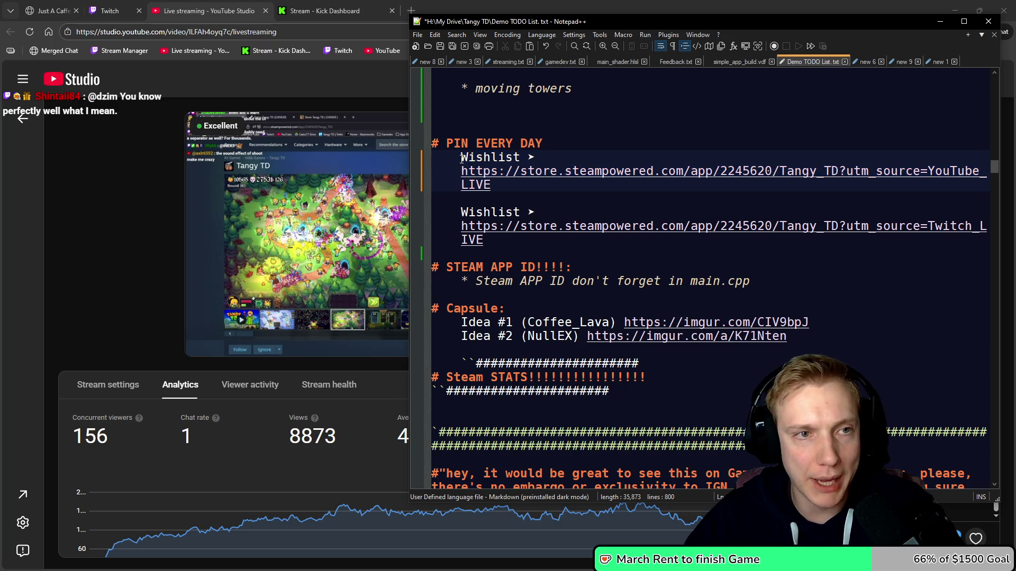
{"action": "left_click_drag", "start_coordinate": [501, 188], "coordinate": [462, 157]}
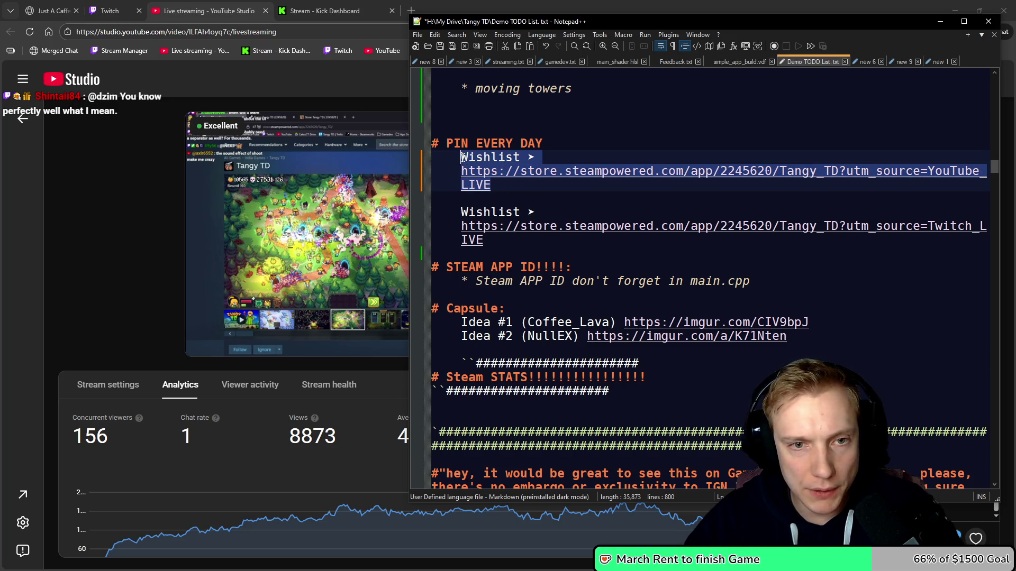
Post the Twitch-tagged Wishlist store link in the Twitch Stream Manager chat
{"action": "key", "text": "alt+Tab"}
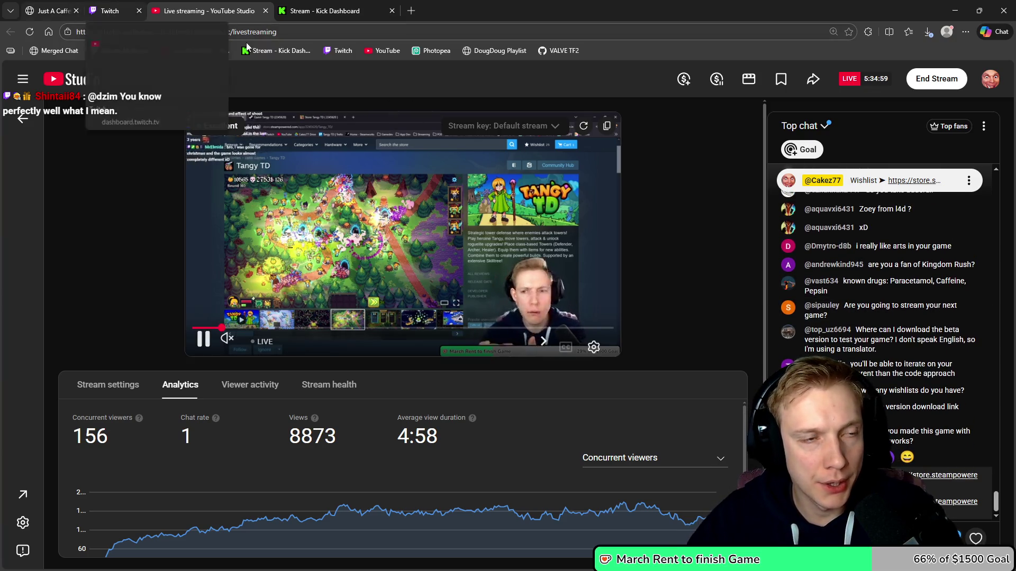
{"action": "left_click", "coordinate": [109, 12]}
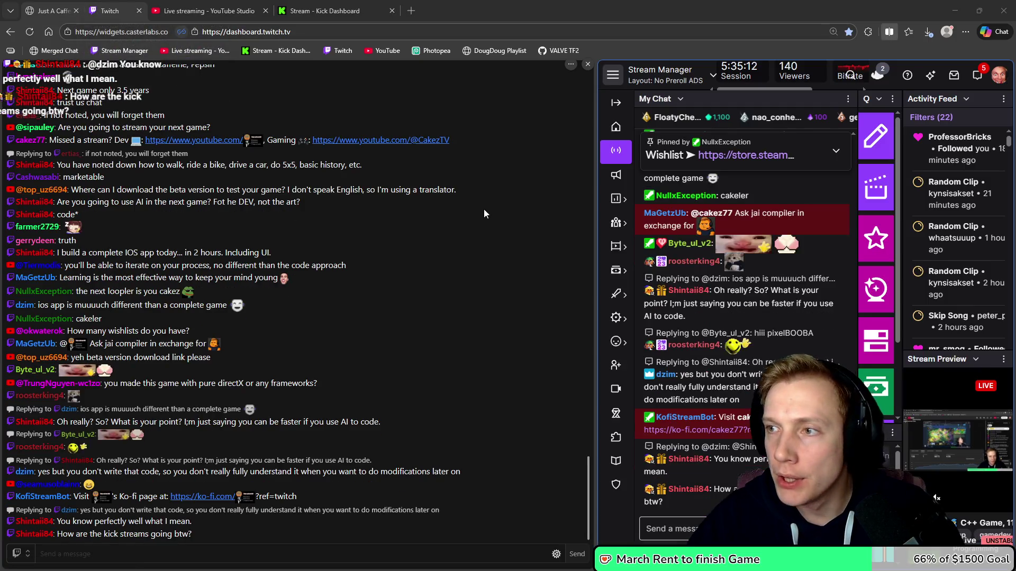
{"action": "key", "text": "alt+Tab"}
{"action": "triple_click", "coordinate": [475, 214]}
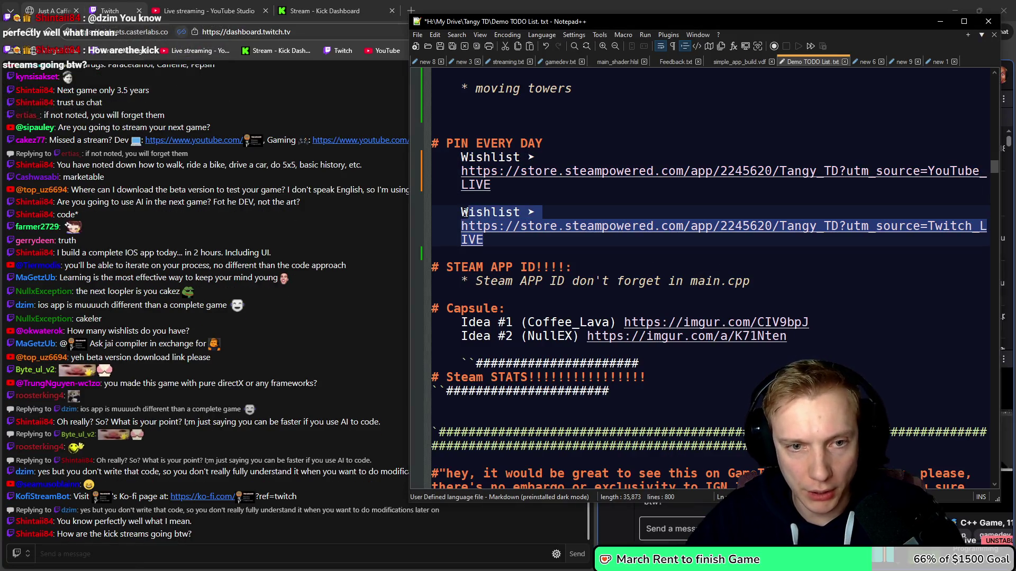
{"action": "key", "text": "alt+Tab"}
{"action": "key", "text": "ctrl+v"}
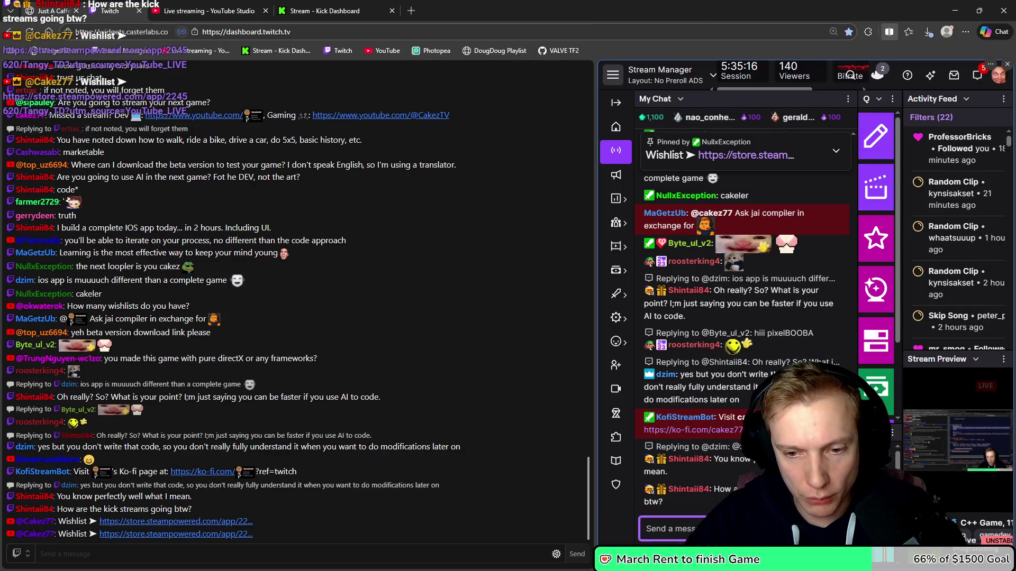
{"action": "key", "text": "Return"}
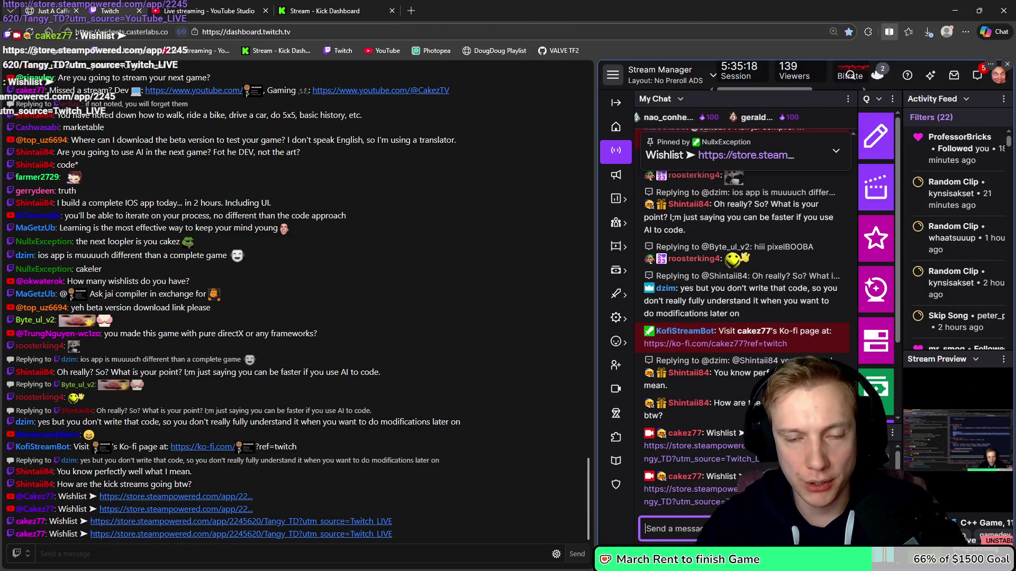
{"action": "key", "text": "alt+Tab"}
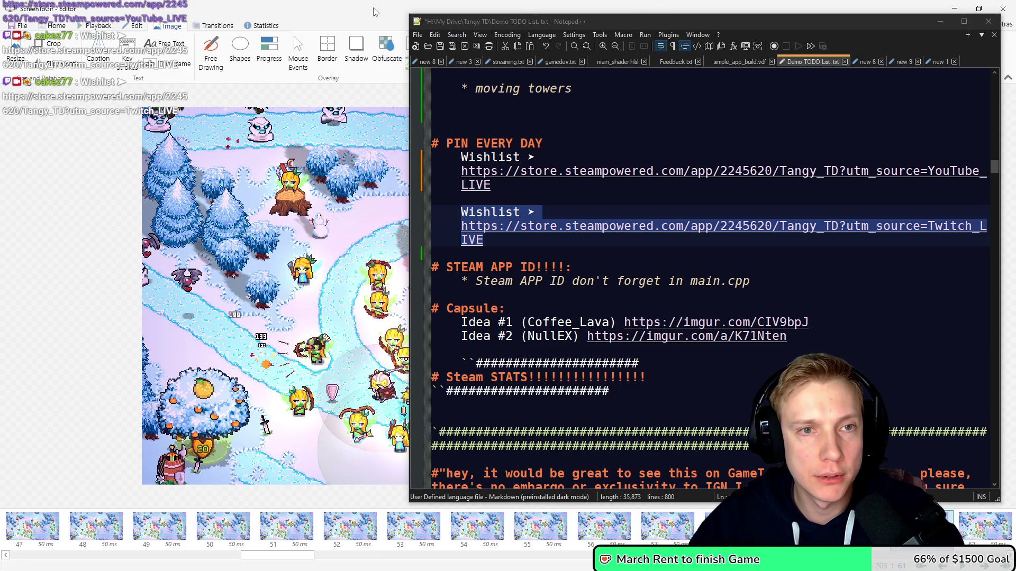
{"action": "key", "text": "alt+Tab"}
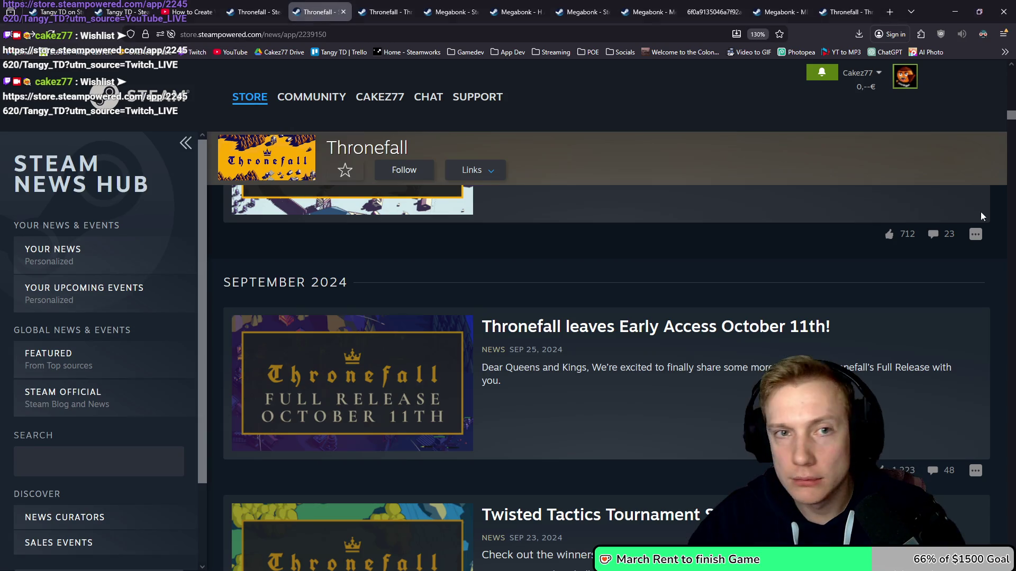
Close the pile of old Steam news tabs
{"action": "left_click", "coordinate": [312, 9]}
{"action": "middle_click", "coordinate": [312, 10]}
{"action": "middle_click", "coordinate": [312, 10]}
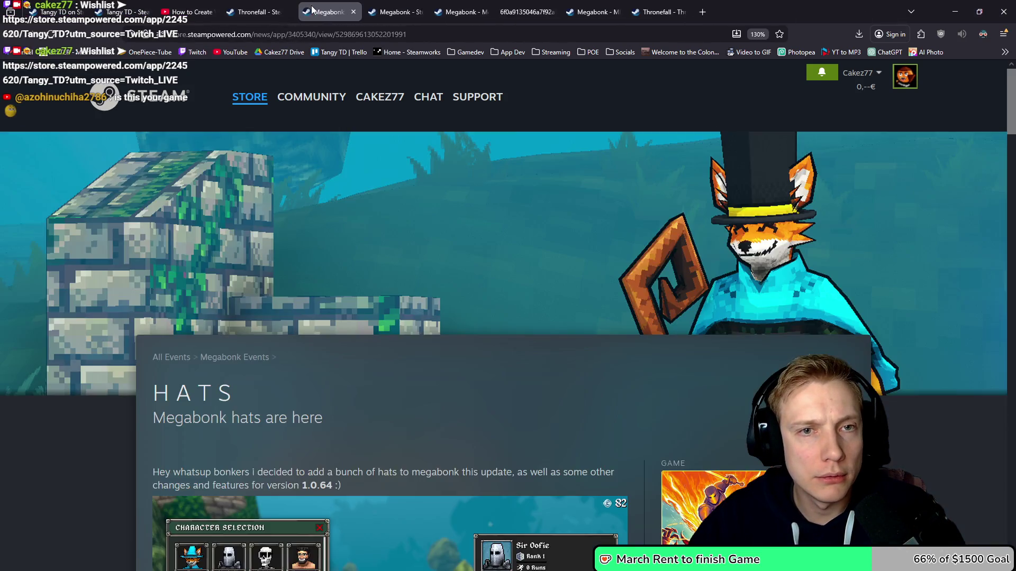
{"action": "middle_click", "coordinate": [312, 9]}
{"action": "middle_click", "coordinate": [313, 9]}
{"action": "middle_click", "coordinate": [312, 9]}
{"action": "middle_click", "coordinate": [312, 9]}
{"action": "middle_click", "coordinate": [312, 9]}
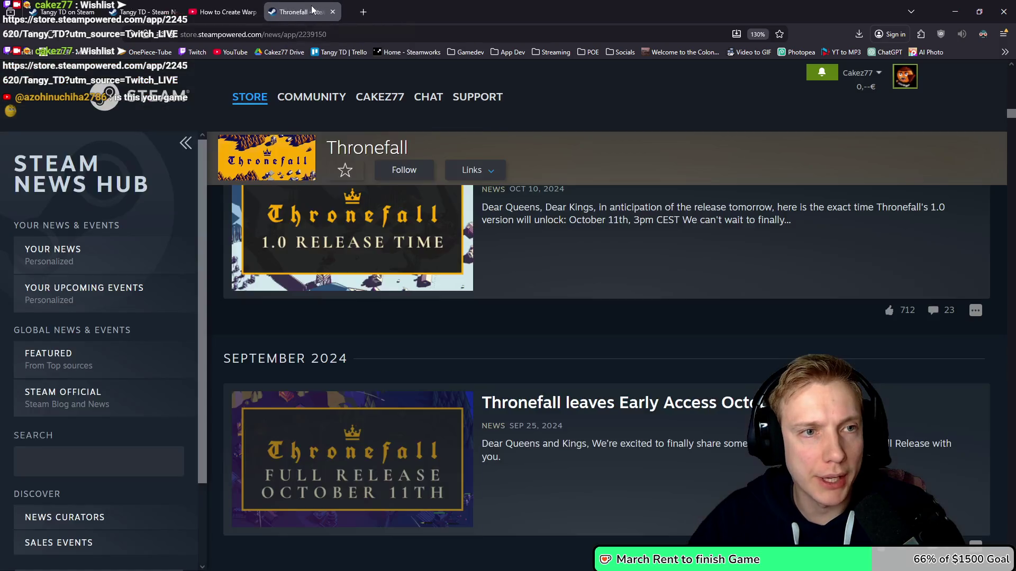
{"action": "middle_click", "coordinate": [312, 10]}
{"action": "middle_click", "coordinate": [312, 10]}
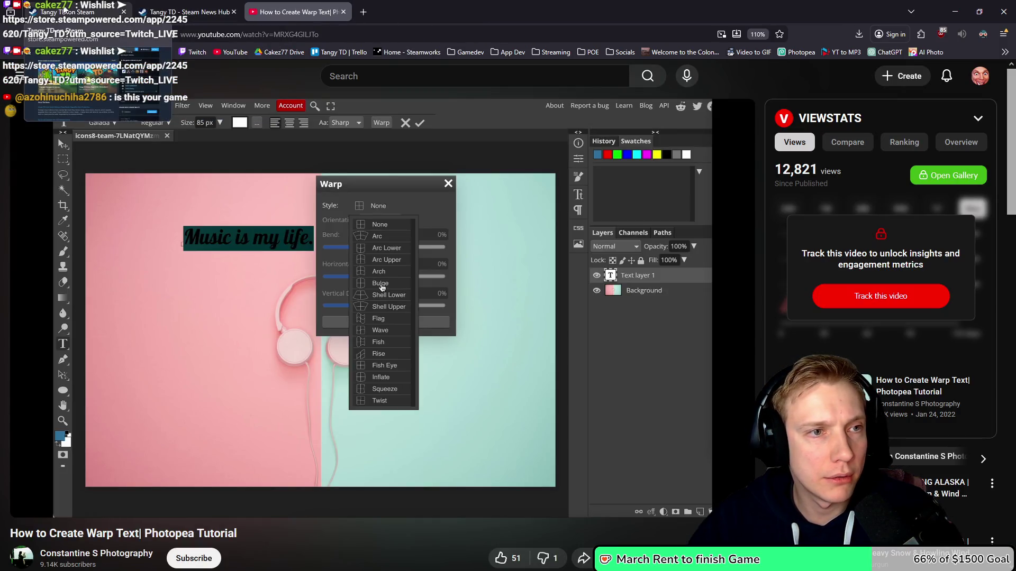
Check Tangy TD's Steamworks wishlist total of 4,243 and its breakdown
{"action": "key", "text": "alt+Tab"}
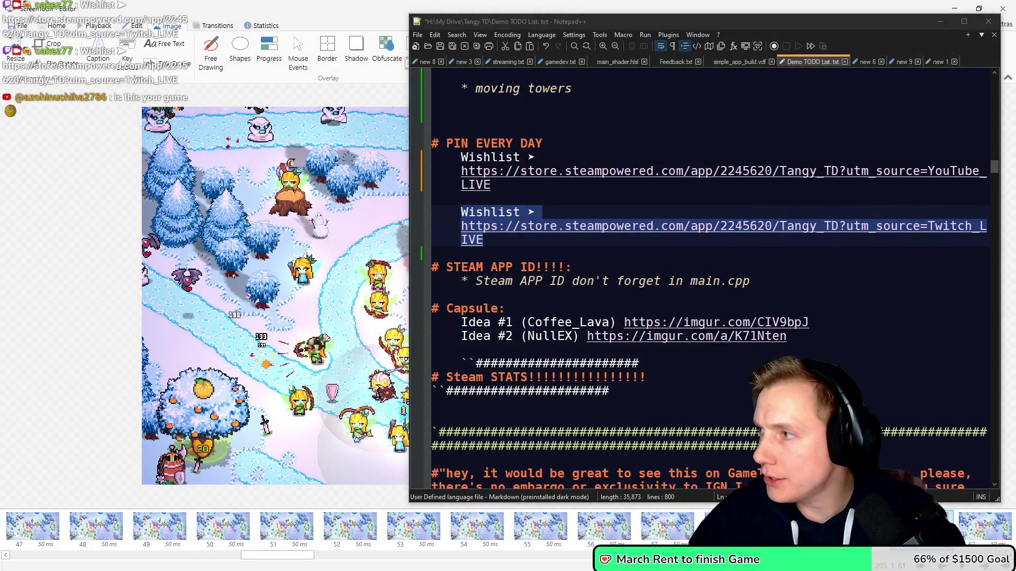
{"action": "key", "text": "alt+Tab"}
{"action": "left_click", "coordinate": [407, 12]}
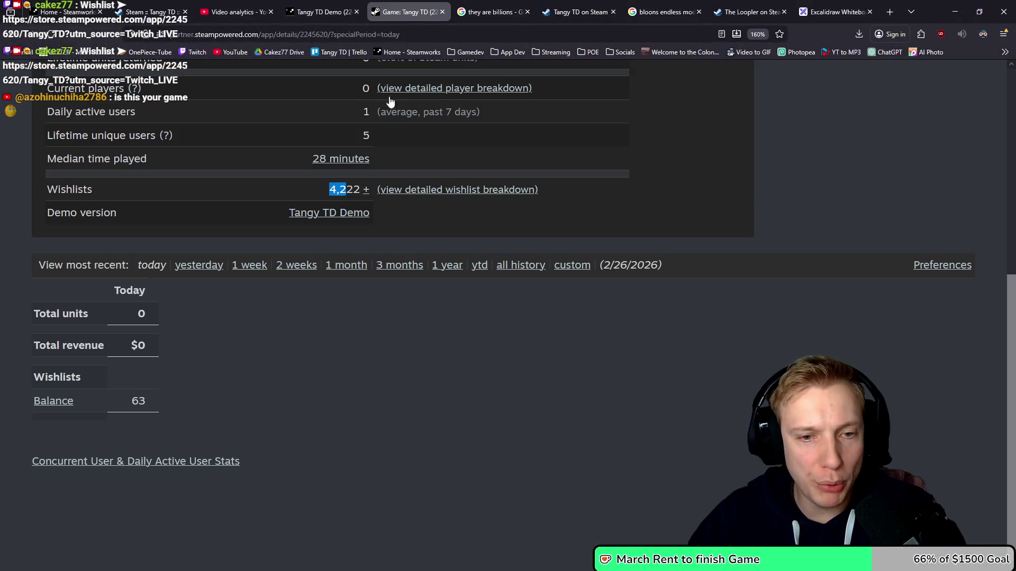
{"action": "left_click", "coordinate": [365, 190]}
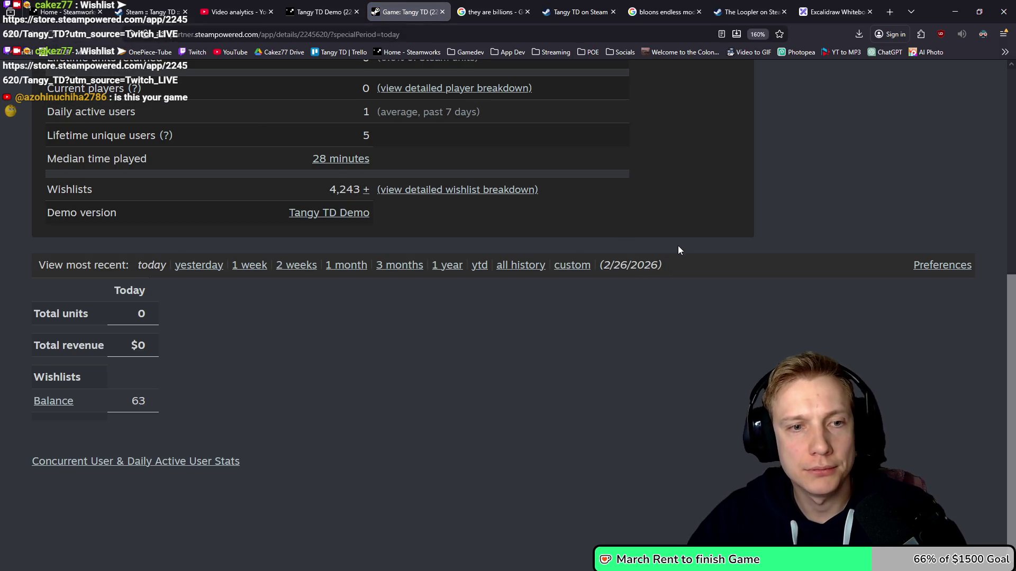
{"action": "left_click_drag", "start_coordinate": [353, 189], "coordinate": [354, 188]}
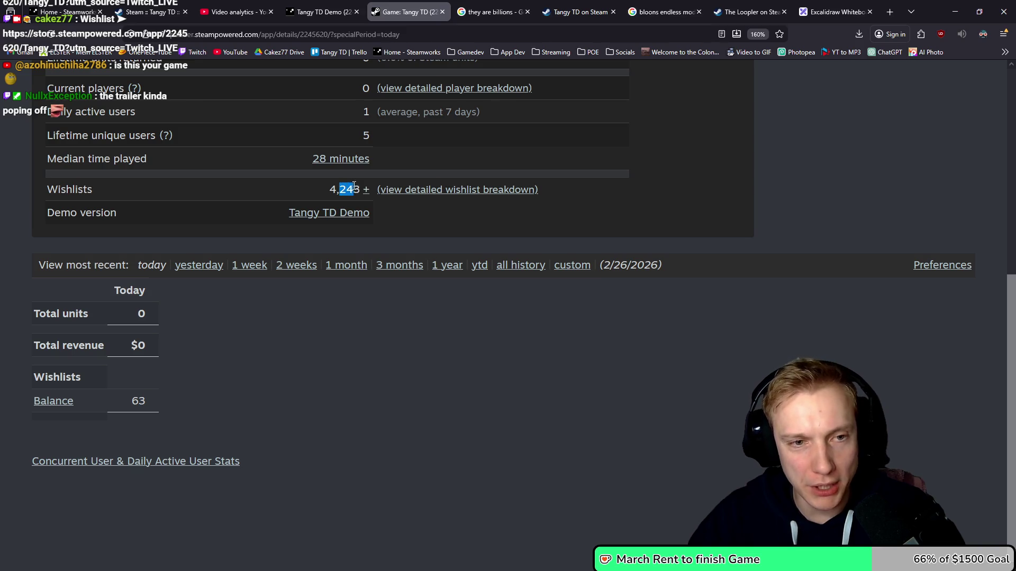
{"action": "left_click", "coordinate": [360, 187]}
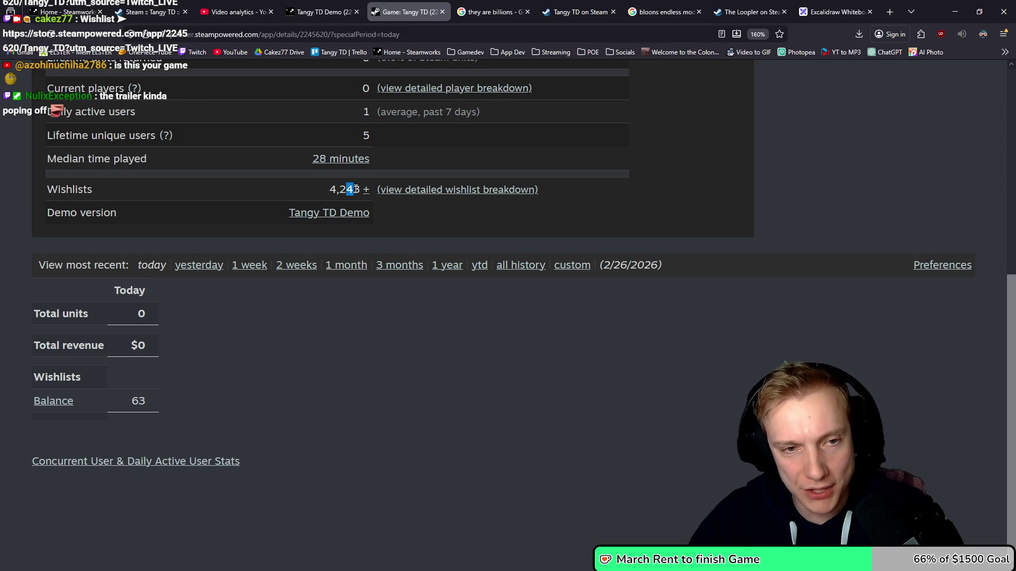
{"action": "double_click", "coordinate": [138, 401]}
Reload the trailer's YouTube analytics, then minimise the browser
{"action": "scroll", "coordinate": [266, 398], "scroll_direction": "up", "scroll_amount": 1}
{"action": "scroll", "coordinate": [266, 398], "scroll_direction": "up", "scroll_amount": 5}
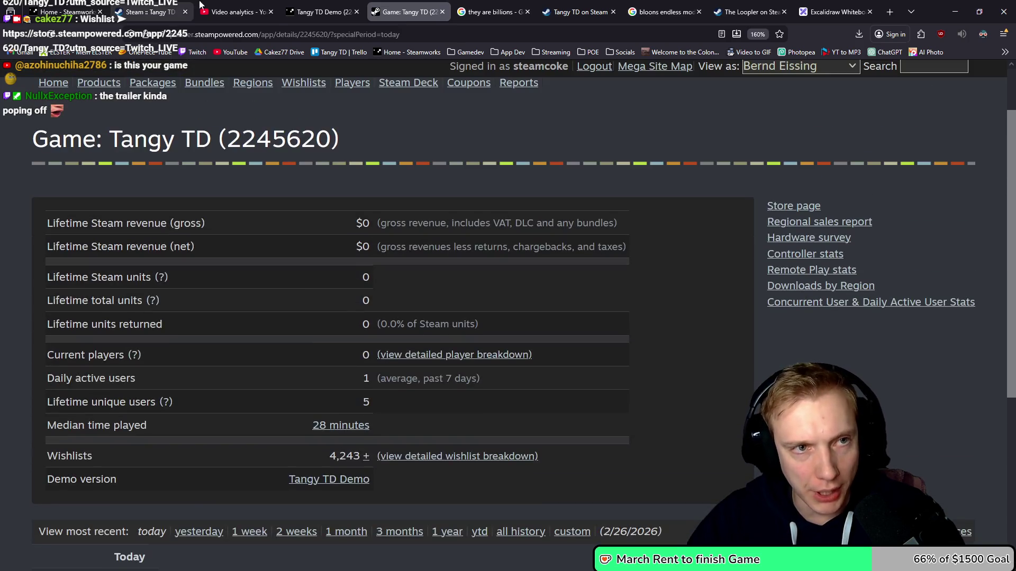
{"action": "left_click", "coordinate": [233, 12]}
{"action": "left_click", "coordinate": [51, 35]}
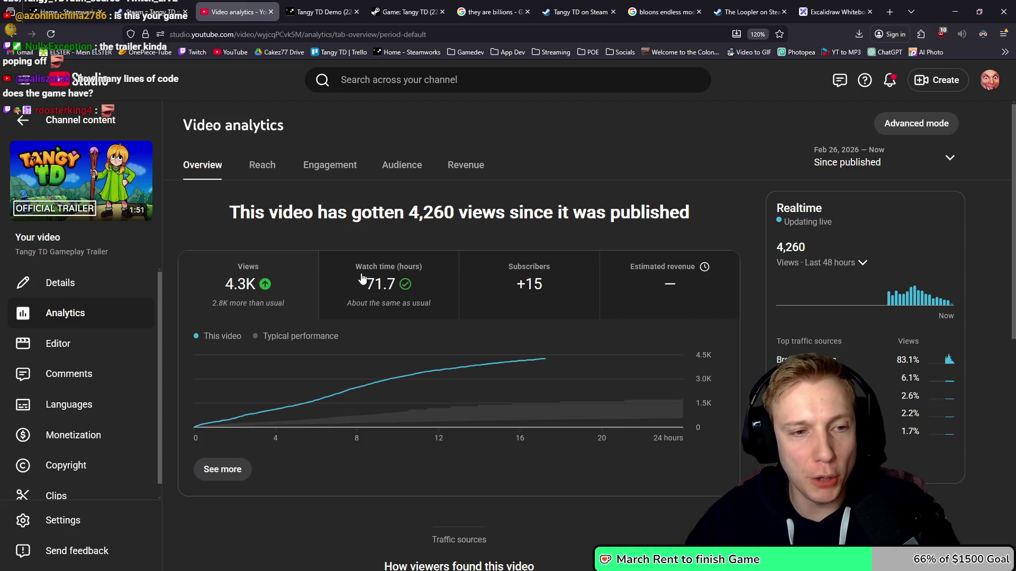
{"action": "left_click", "coordinate": [955, 11]}
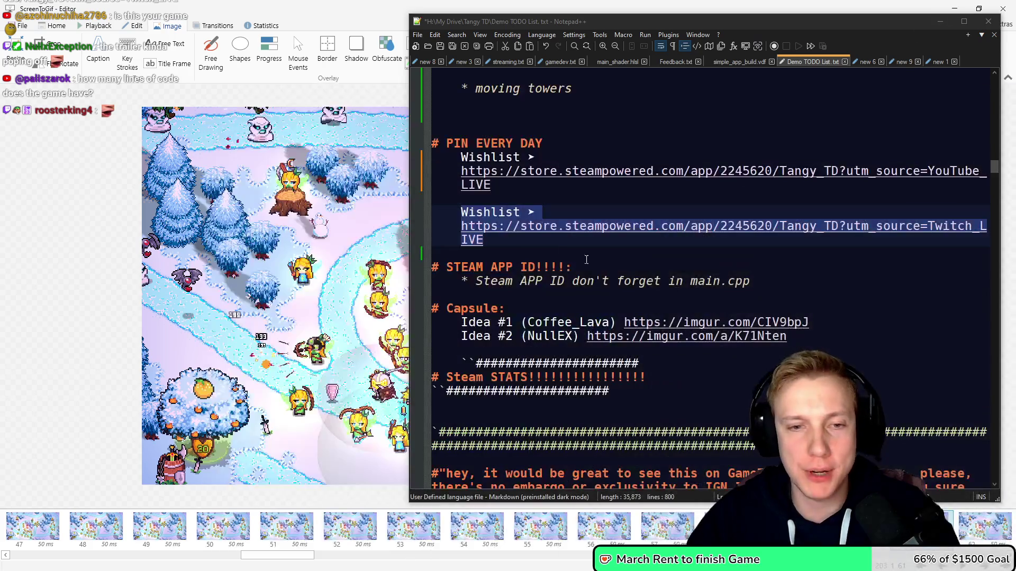
Start a GIF export from ScreenToGif's Save as settings and dismiss the notifications
{"action": "left_click", "coordinate": [49, 203]}
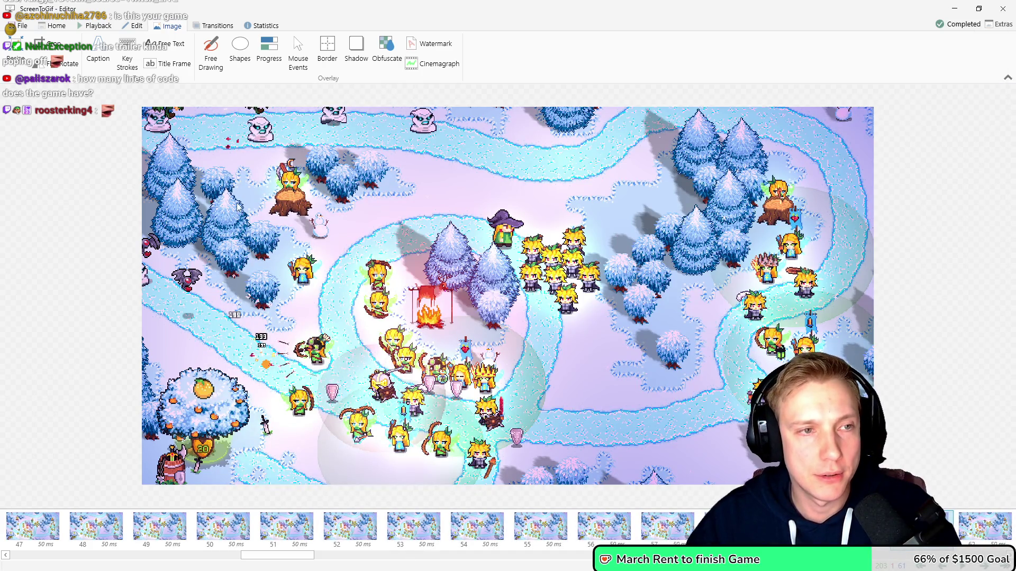
{"action": "left_click", "coordinate": [22, 25]}
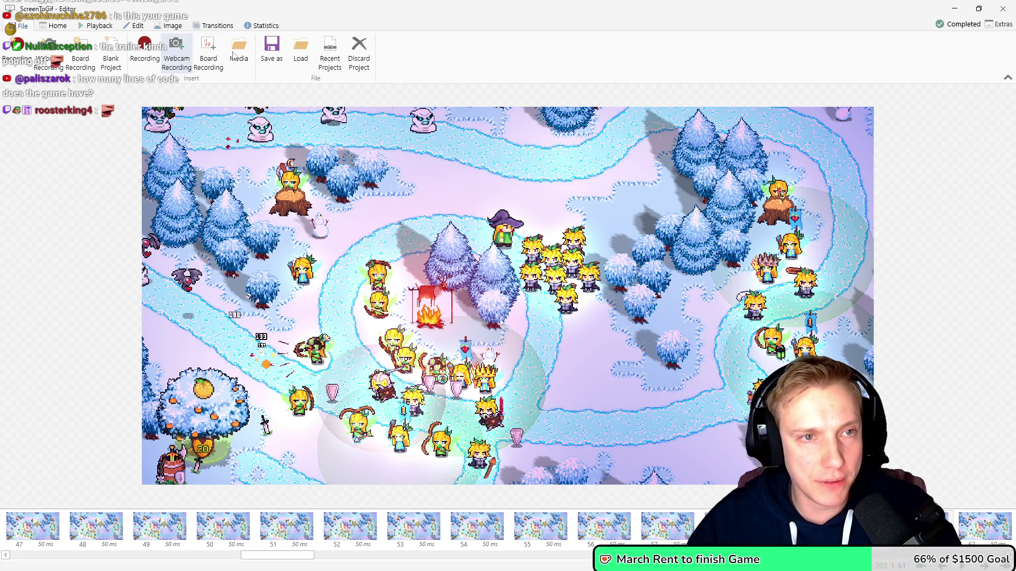
{"action": "left_click", "coordinate": [272, 47]}
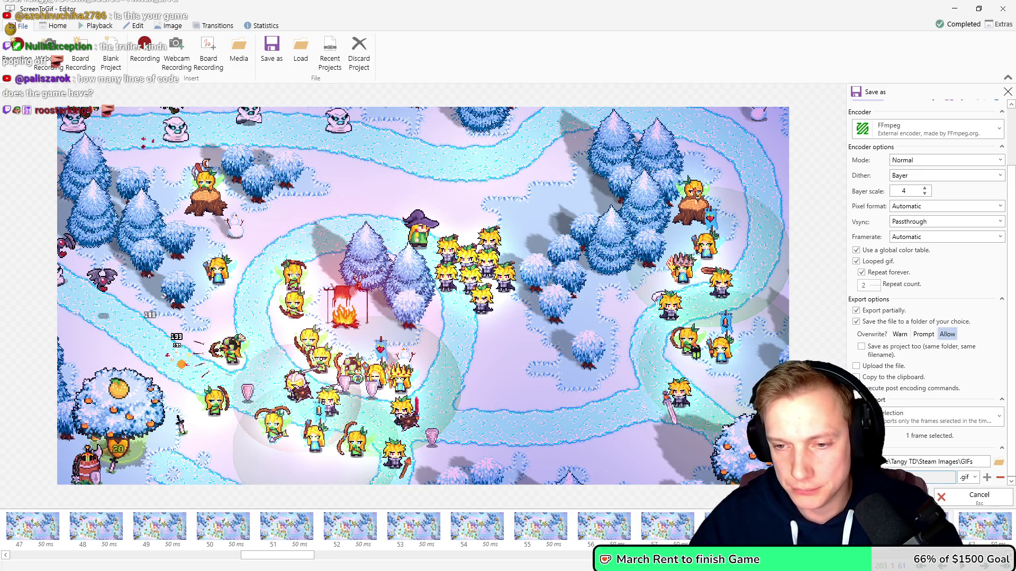
{"action": "key", "text": "Return"}
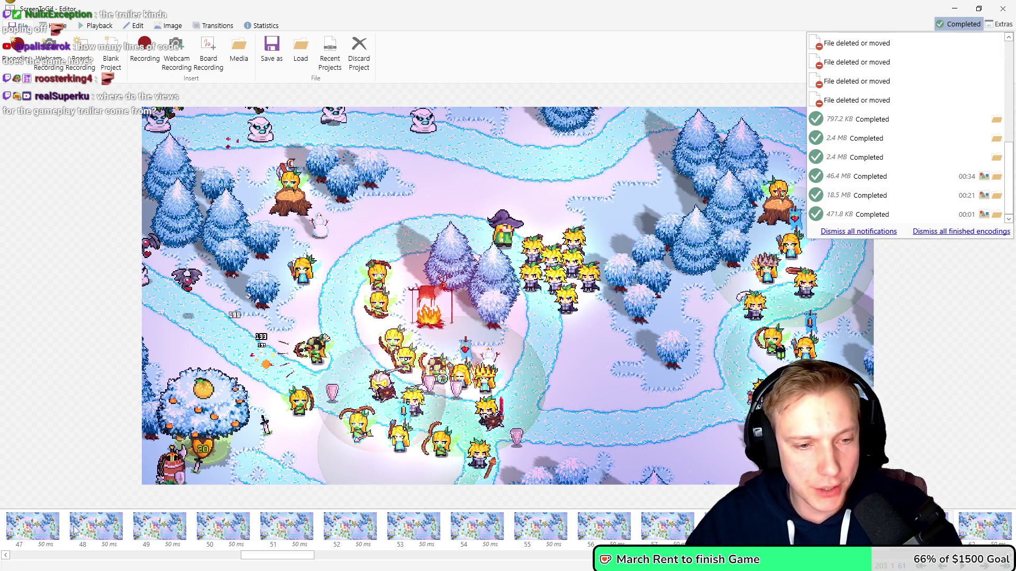
{"action": "left_click", "coordinate": [127, 539]}
Select all 203 frames and encode them as a looping GIF
{"action": "key", "text": "ctrl+a"}
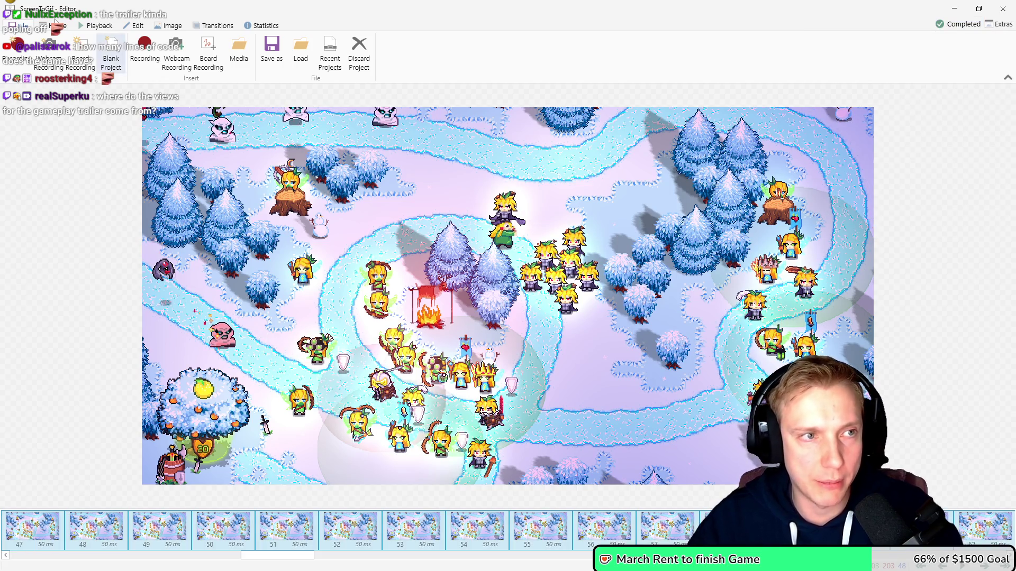
{"action": "left_click", "coordinate": [272, 51]}
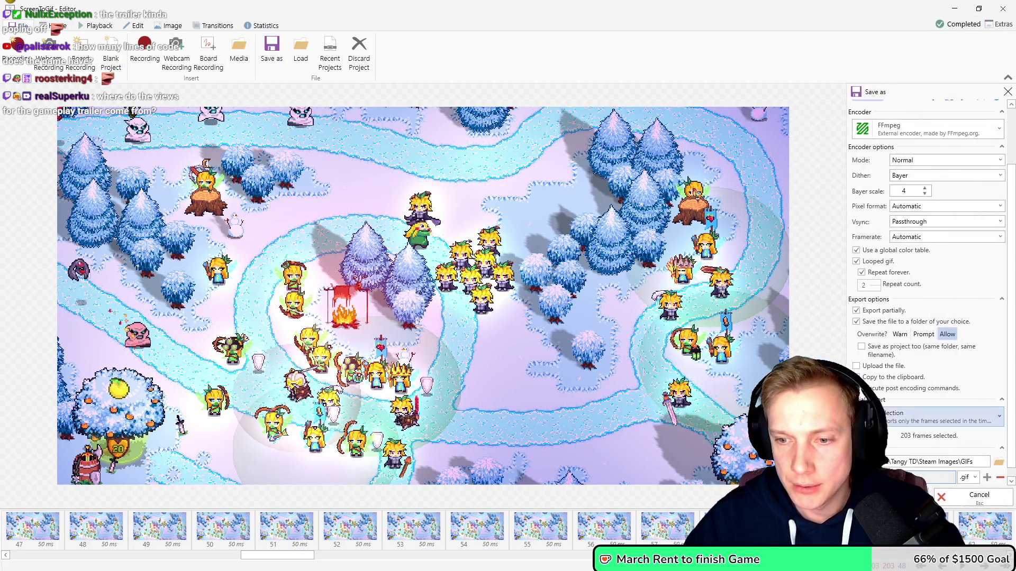
{"action": "key", "text": "Return"}
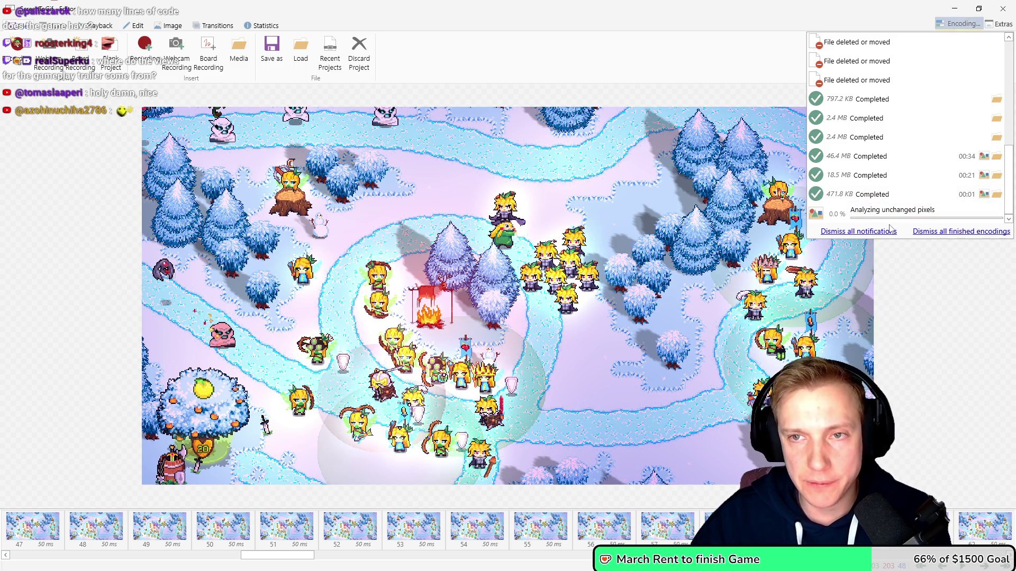
{"action": "left_click", "coordinate": [891, 229]}
{"action": "key", "text": "alt+Tab"}
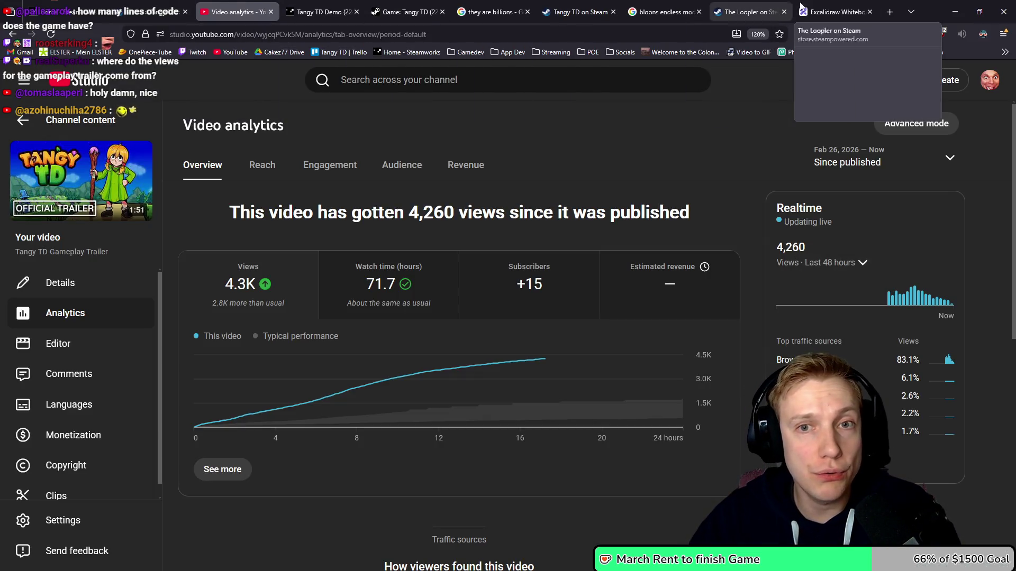
Load ezgif.com in a spare tab and open its GIF to MP4 converter
{"action": "left_click", "coordinate": [833, 11]}
{"action": "left_click", "coordinate": [418, 35]}
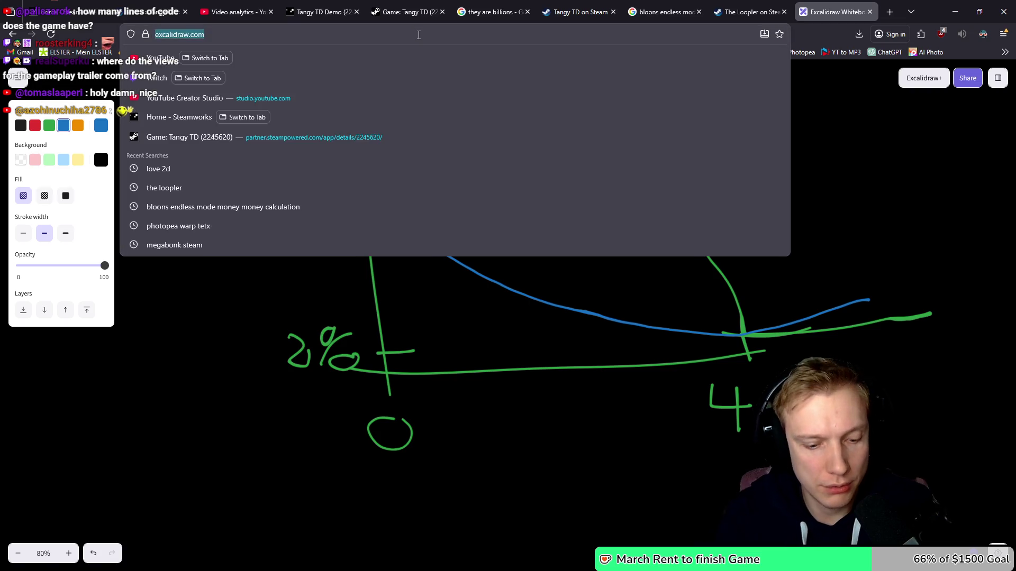
{"action": "type", "text": "ezgif"}
{"action": "key", "text": "Return"}
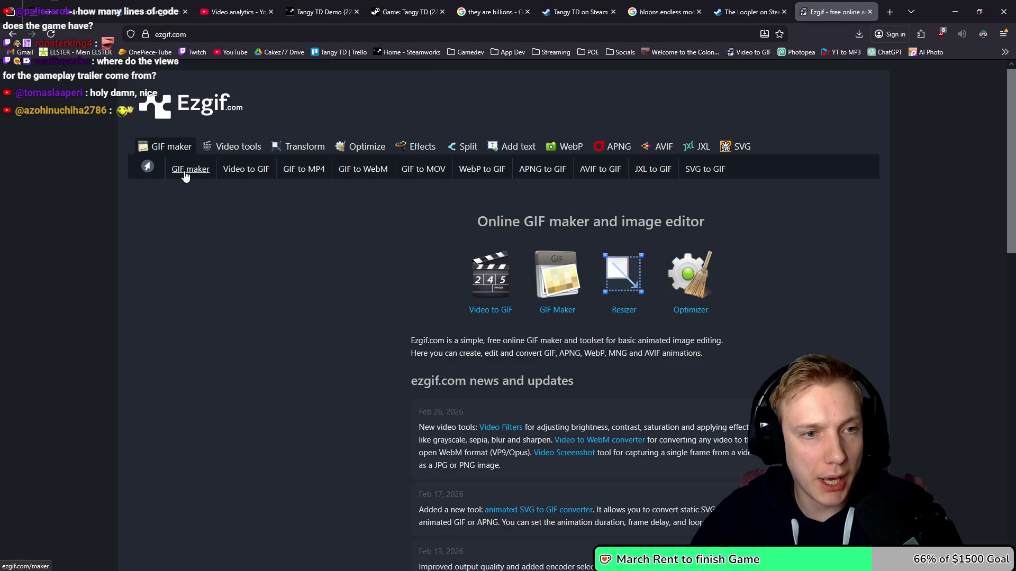
{"action": "left_click", "coordinate": [303, 170]}
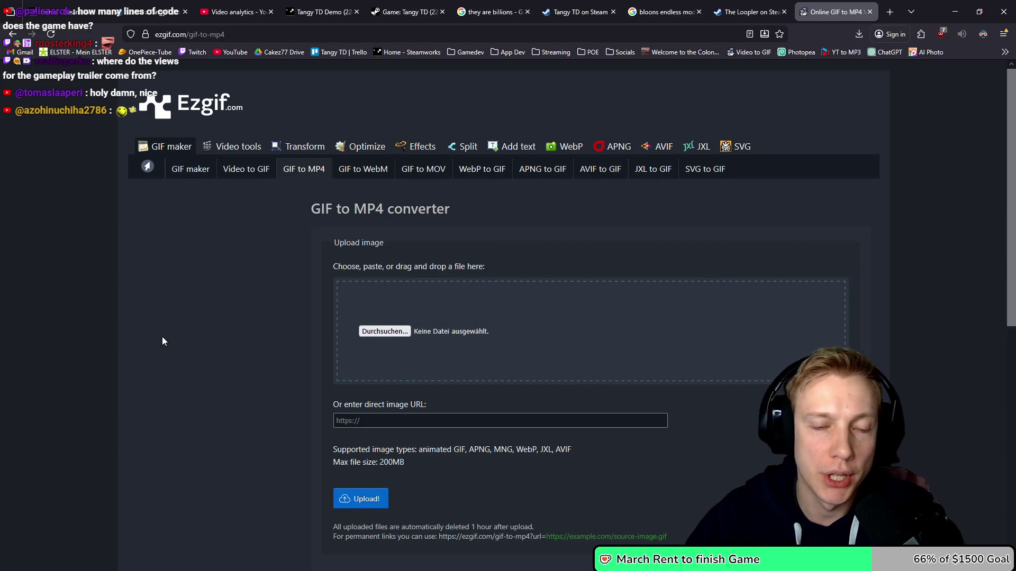
{"action": "key", "text": "alt+Tab"}
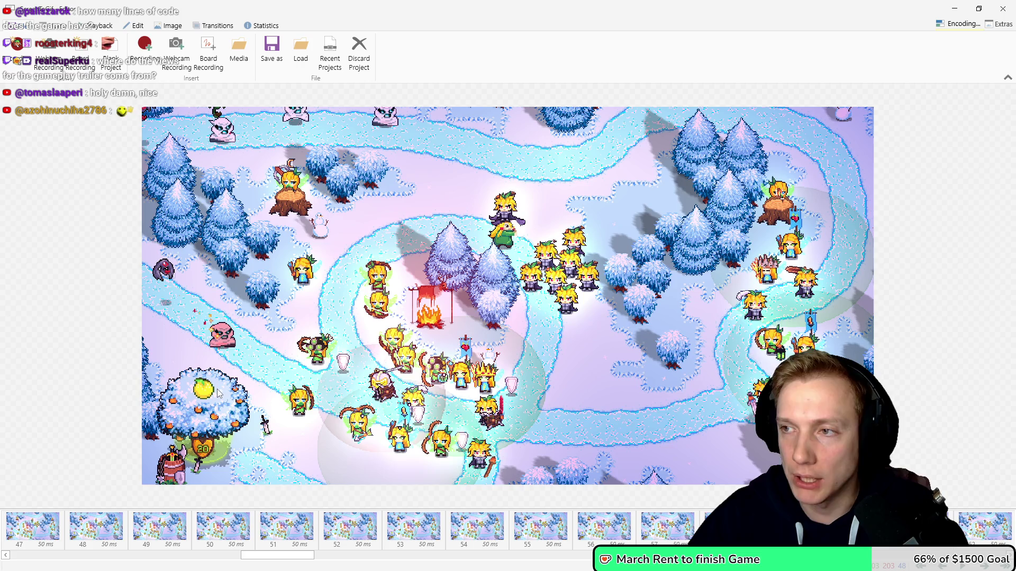
Check encoding progress and refresh the Fairy folder to show Boss Action.gif
{"action": "left_click", "coordinate": [954, 27]}
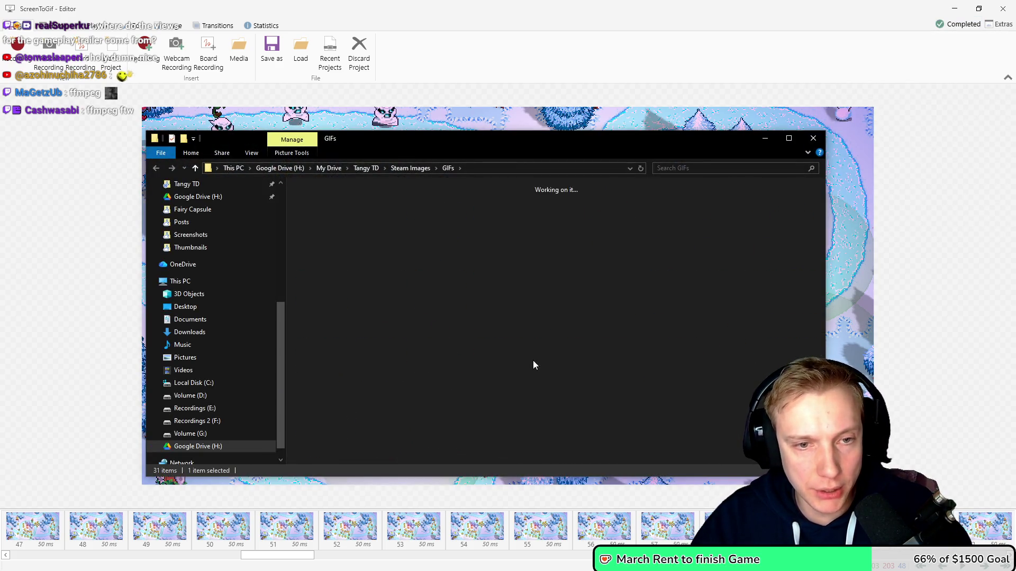
{"action": "key", "text": "ctrl+v"}
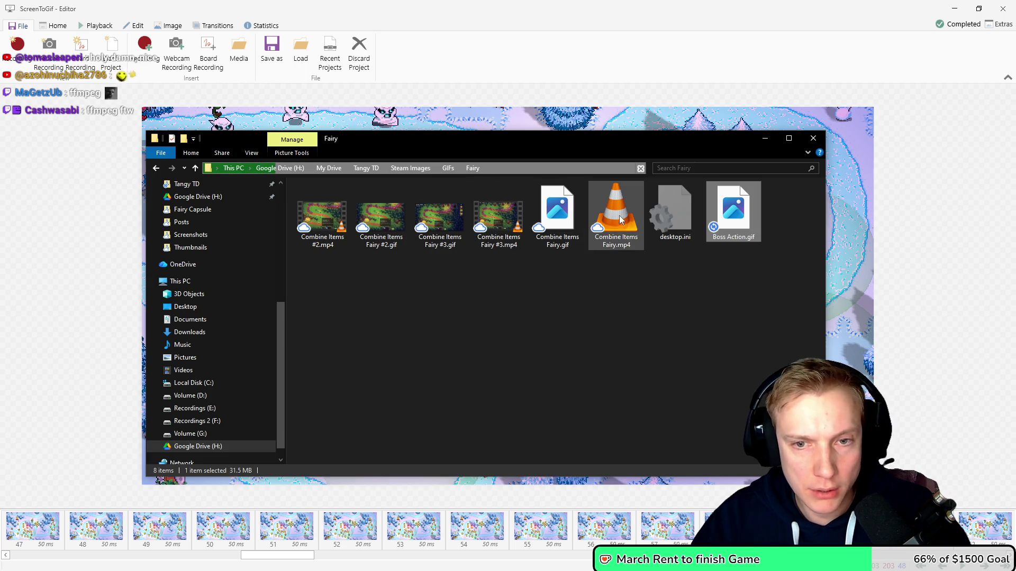
{"action": "key", "text": "alt+Tab"}
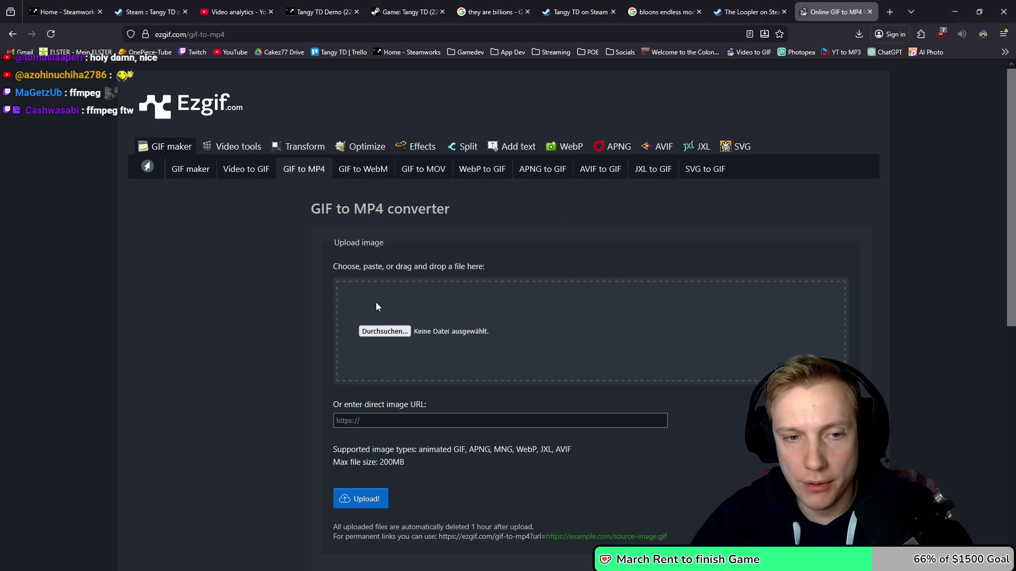
Drop Boss Action.gif from the Fairy folder into Ezgif and start the upload
{"action": "left_click", "coordinate": [700, 322]}
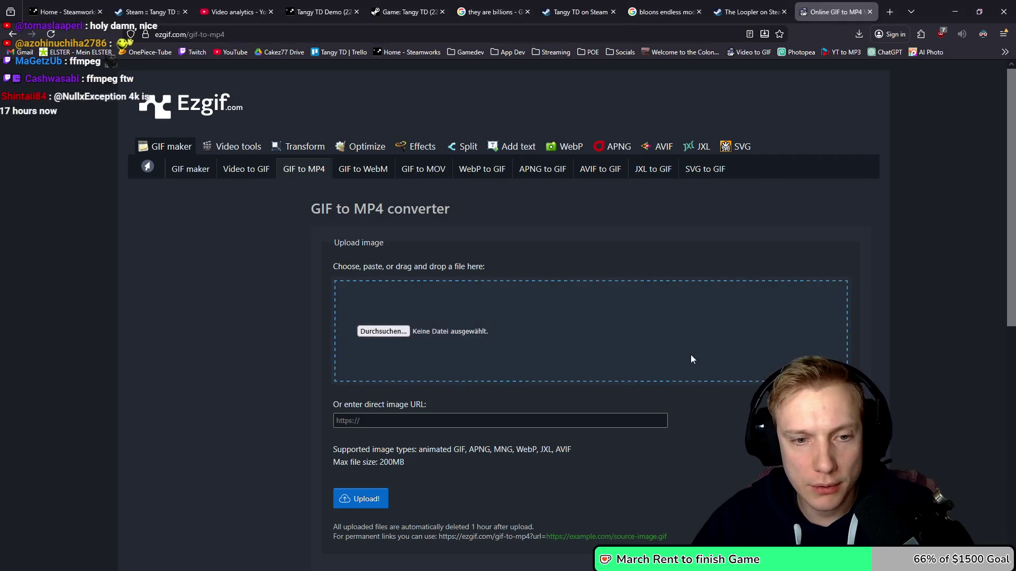
{"action": "key", "text": "alt+Tab"}
{"action": "mouse_move", "coordinate": [595, 144]}
{"action": "left_mouse_down"}
{"action": "mouse_move", "coordinate": [357, 334]}
{"action": "mouse_move", "coordinate": [247, 366]}
{"action": "mouse_move", "coordinate": [239, 398]}
{"action": "left_mouse_up"}
{"action": "left_click_drag", "start_coordinate": [378, 466], "coordinate": [371, 331]}
{"action": "left_click", "coordinate": [302, 312]}
Restore and minimise the browser window, then switch to the Genius Stan lyrics
{"action": "scroll", "coordinate": [362, 328], "scroll_direction": "down", "scroll_amount": 2}
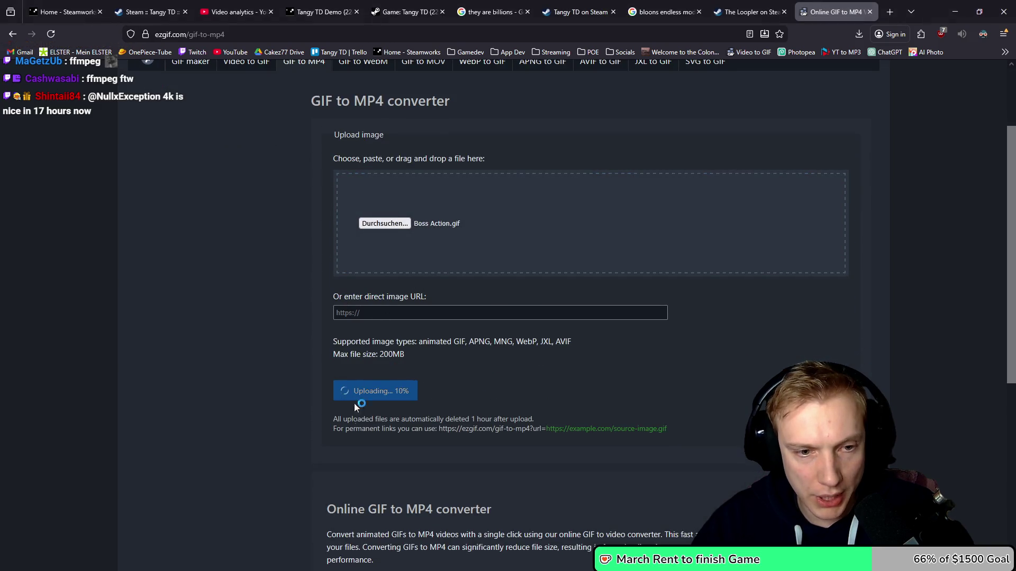
{"action": "scroll", "coordinate": [418, 293], "scroll_direction": "down", "scroll_amount": 4}
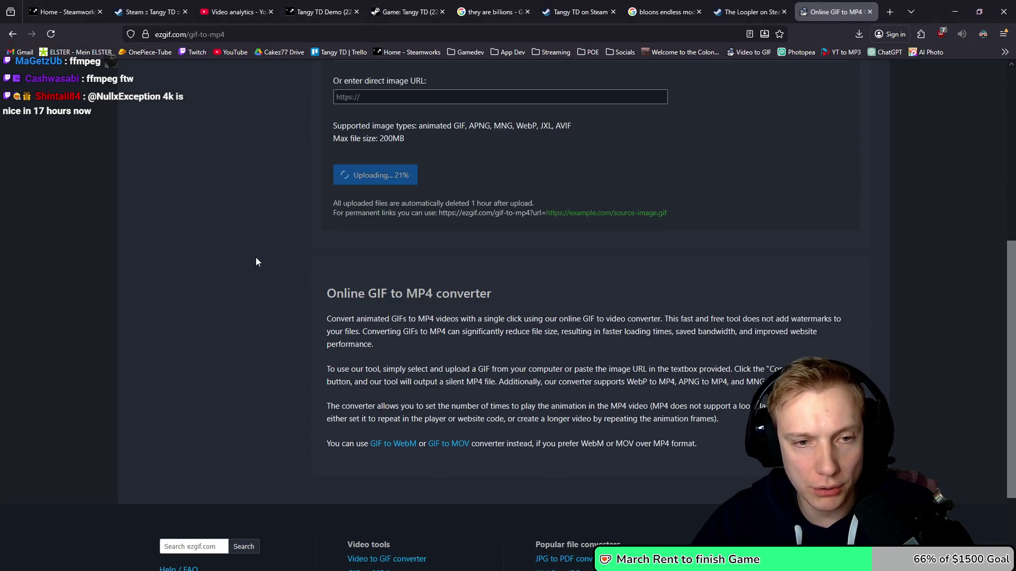
{"action": "scroll", "coordinate": [270, 273], "scroll_direction": "up", "scroll_amount": 4}
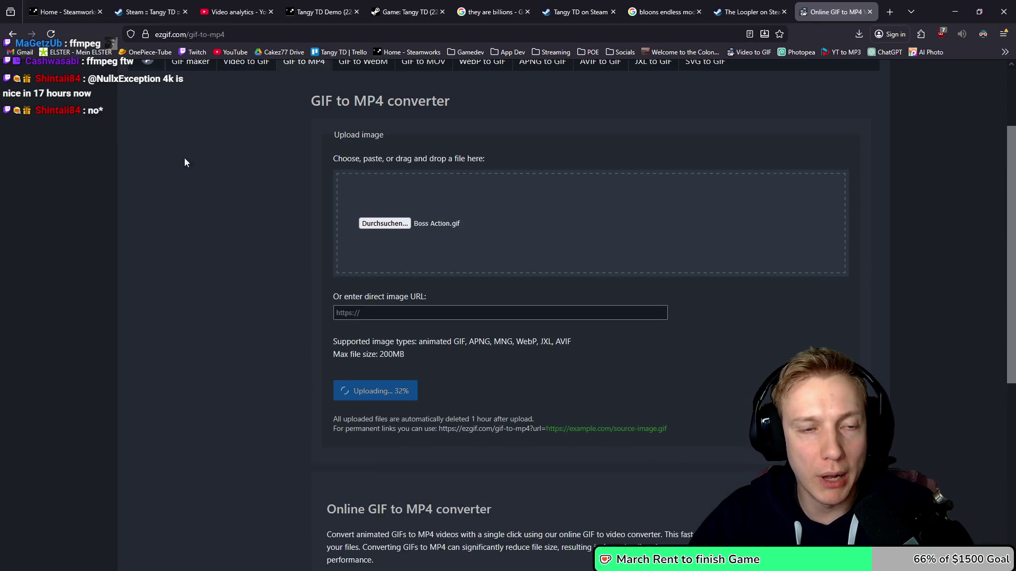
{"action": "left_click", "coordinate": [979, 12]}
{"action": "key", "text": "super+Down"}
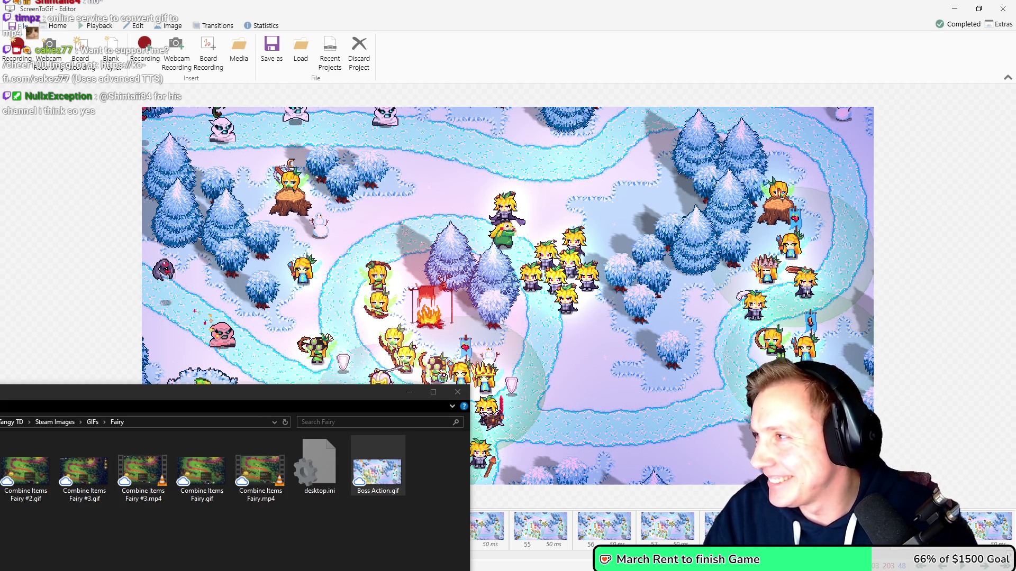
{"action": "key", "text": "alt+Tab"}
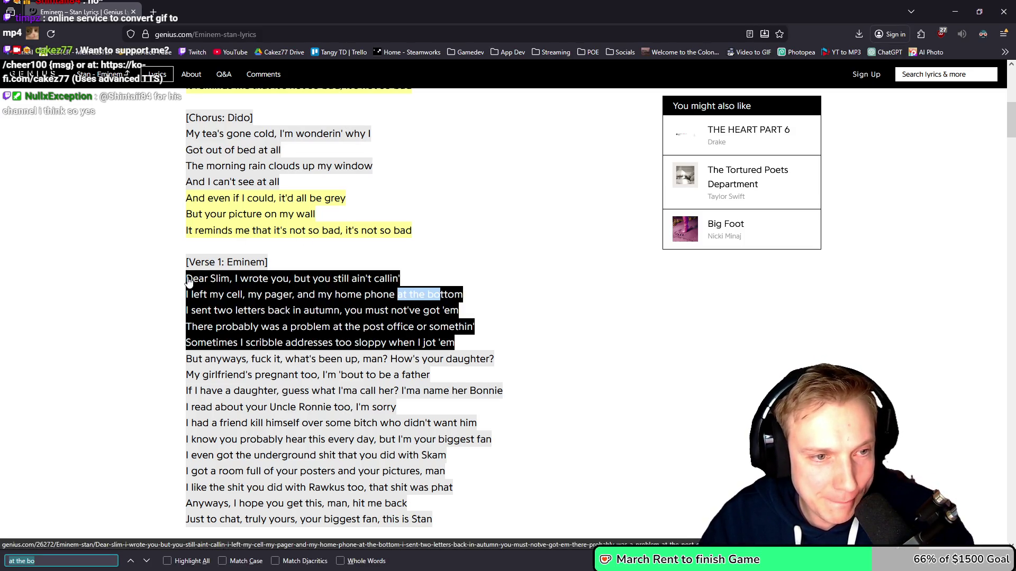
Select the first five lines of Stan's Verse 1, then close the Genius tab
{"action": "mouse_move", "coordinate": [193, 279]}
{"action": "left_mouse_down"}
{"action": "mouse_move", "coordinate": [423, 327]}
{"action": "mouse_move", "coordinate": [385, 312]}
{"action": "mouse_move", "coordinate": [371, 327]}
{"action": "mouse_move", "coordinate": [389, 294]}
{"action": "mouse_move", "coordinate": [316, 311]}
{"action": "mouse_move", "coordinate": [357, 311]}
{"action": "mouse_move", "coordinate": [300, 311]}
{"action": "mouse_move", "coordinate": [451, 311]}
{"action": "mouse_move", "coordinate": [266, 329]}
{"action": "mouse_move", "coordinate": [479, 326]}
{"action": "mouse_move", "coordinate": [441, 326]}
{"action": "mouse_move", "coordinate": [470, 328]}
{"action": "mouse_move", "coordinate": [455, 343]}
{"action": "mouse_move", "coordinate": [410, 342]}
{"action": "mouse_move", "coordinate": [398, 360]}
{"action": "mouse_move", "coordinate": [383, 358]}
{"action": "mouse_move", "coordinate": [415, 328]}
{"action": "mouse_move", "coordinate": [465, 331]}
{"action": "mouse_move", "coordinate": [455, 343]}
{"action": "mouse_move", "coordinate": [236, 343]}
{"action": "mouse_move", "coordinate": [455, 343]}
{"action": "left_mouse_up"}
{"action": "key", "text": "ctrl+c"}
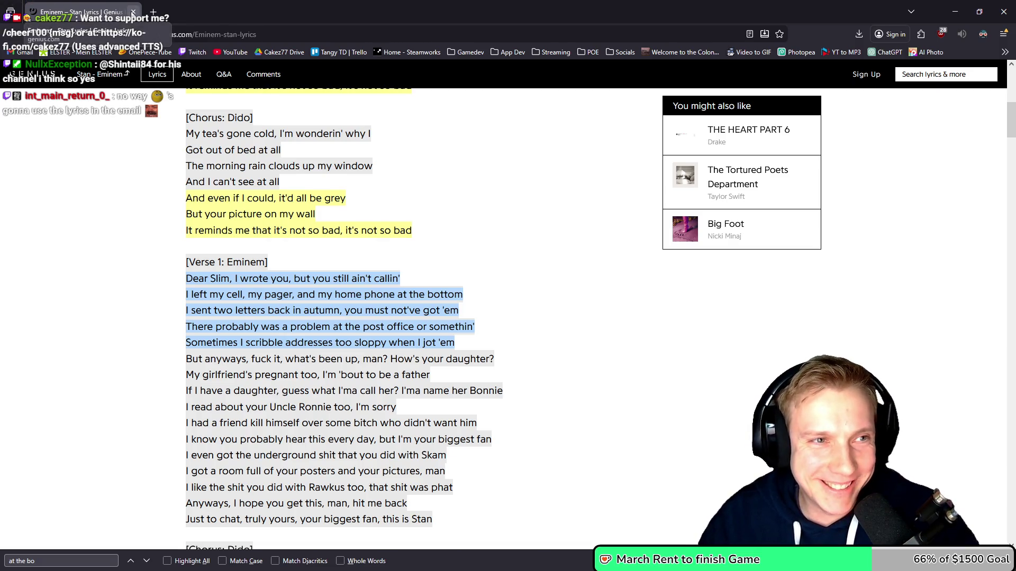
{"action": "left_click", "coordinate": [133, 11]}
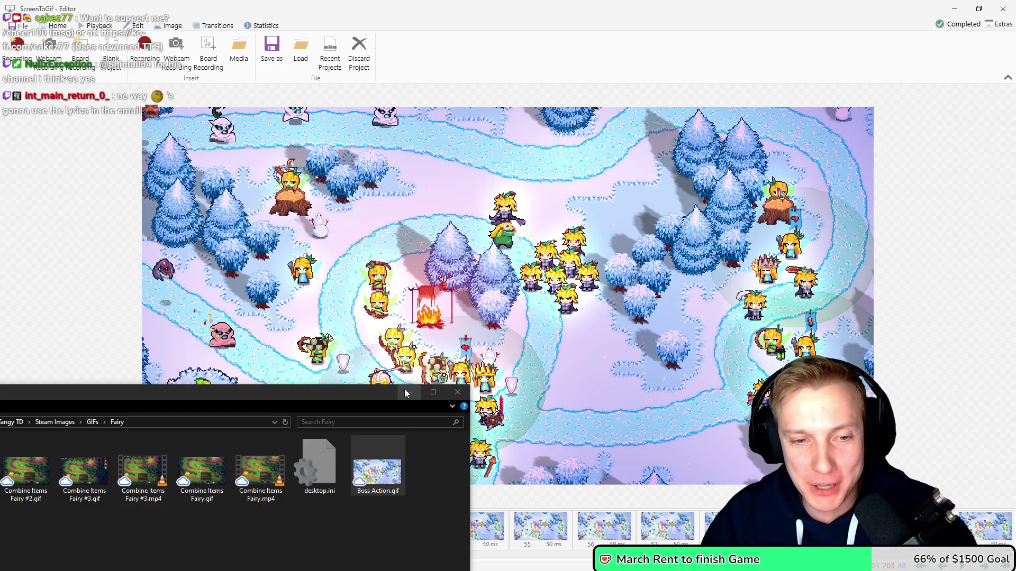
Close the Fairy folder window and bring up the 'Tangy TD - IGN outreach' draft
{"action": "left_click", "coordinate": [898, 355]}
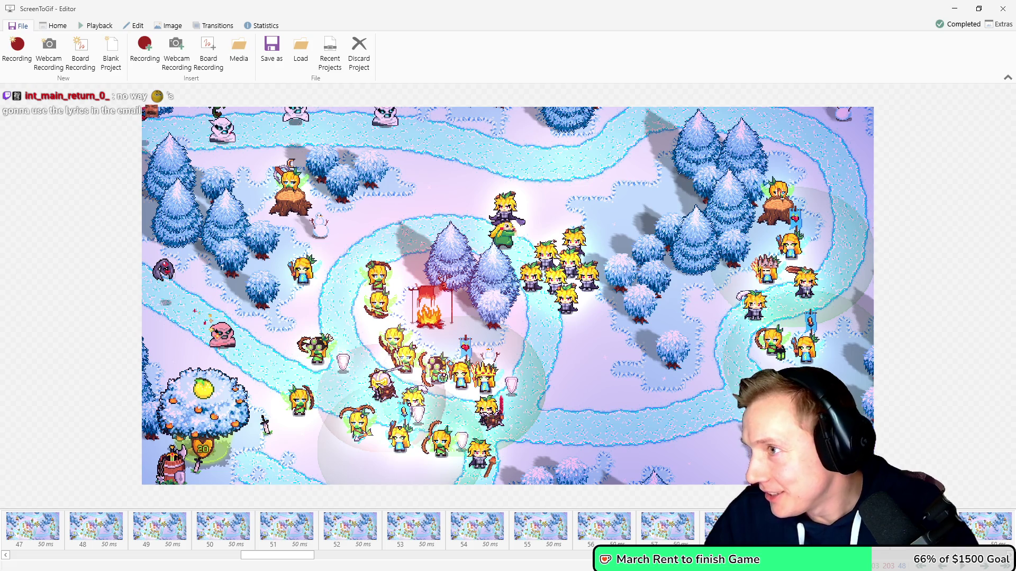
{"action": "key", "text": "alt+Tab"}
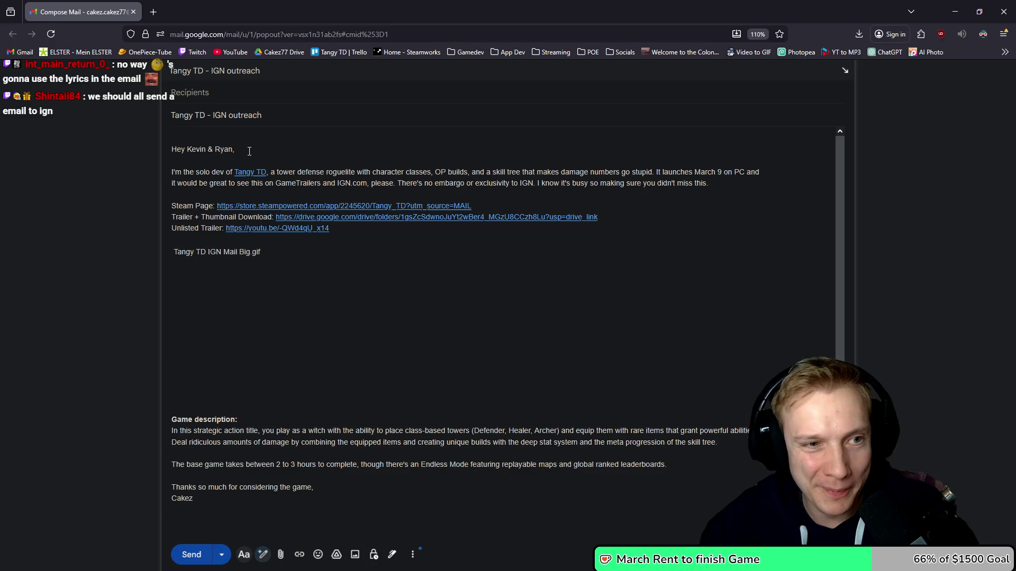
Paste the five Stan lyric lines under the greeting and change 'Hey' to 'Dear'
{"action": "left_click", "coordinate": [247, 152]}
{"action": "key", "text": "Return"}
{"action": "key", "text": "Return"}
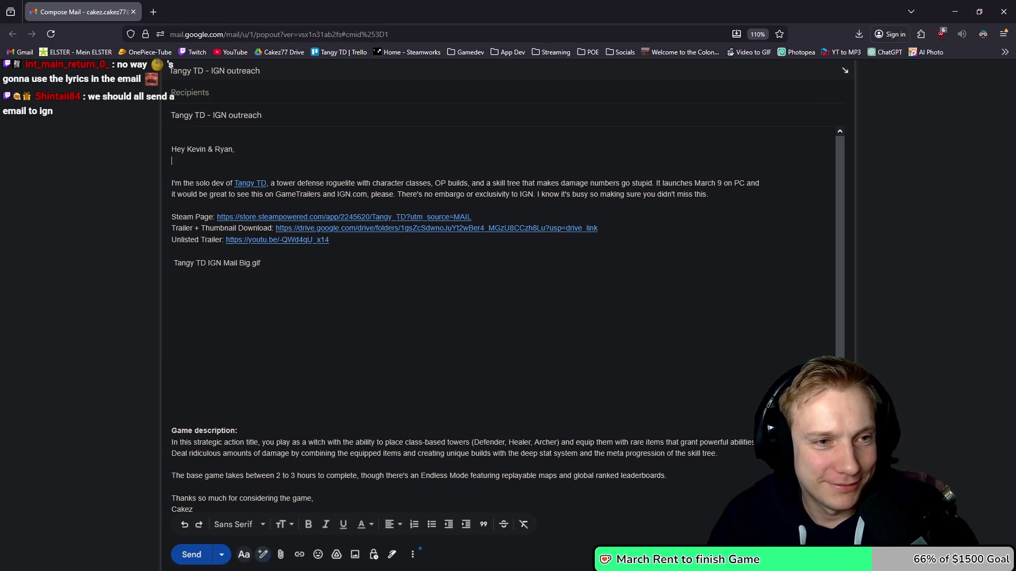
{"action": "key", "text": "ctrl+v"}
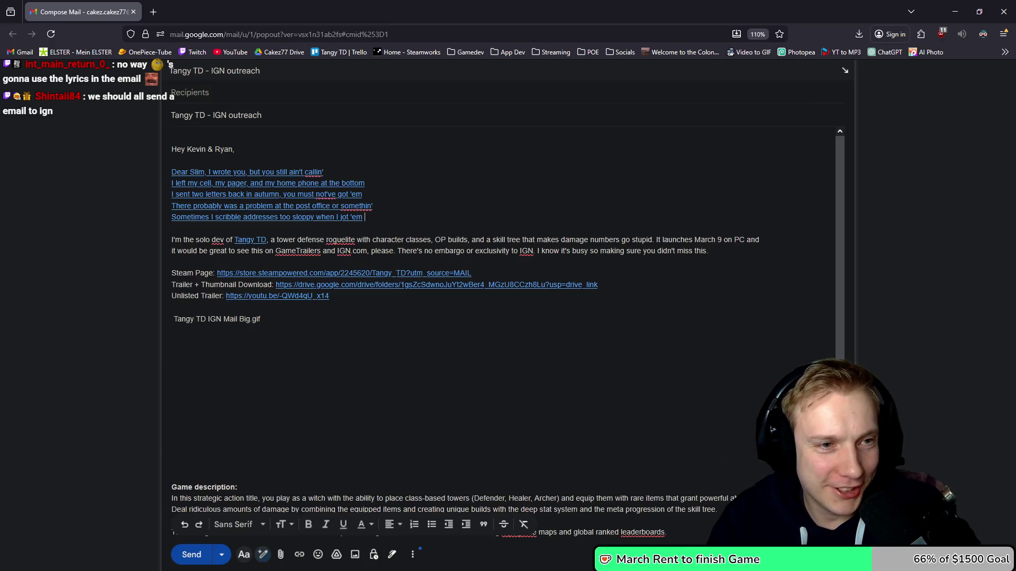
{"action": "key", "text": "Return"}
{"action": "key", "text": "Return"}
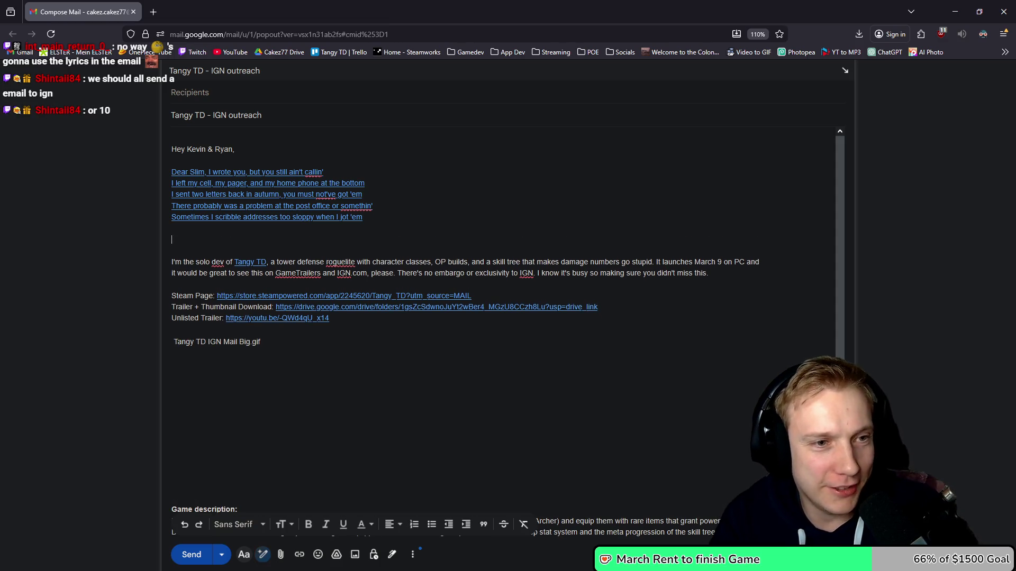
{"action": "left_click", "coordinate": [172, 217]}
{"action": "left_click", "coordinate": [171, 149]}
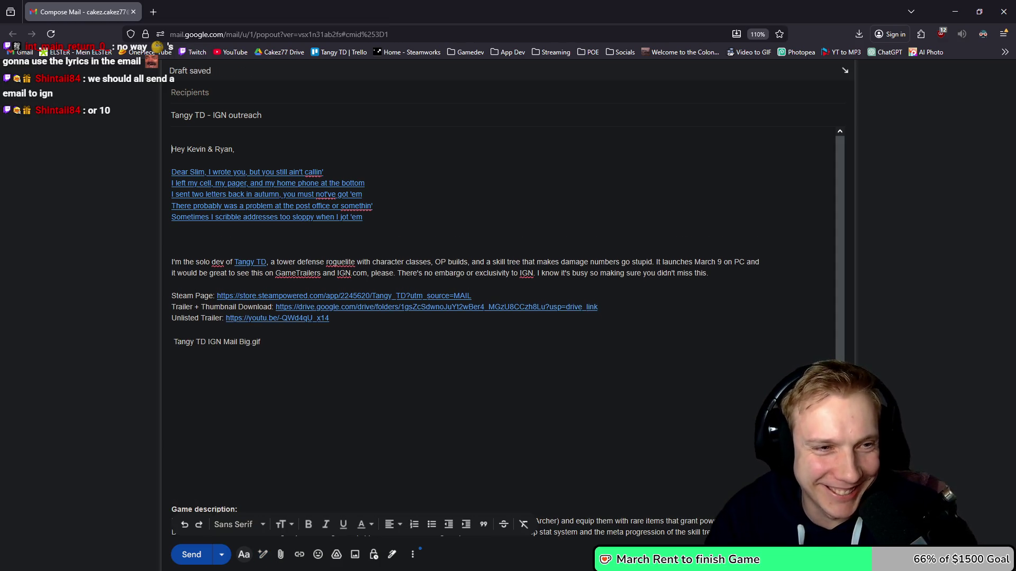
{"action": "key", "text": "BackSpace"}
{"action": "key", "text": "BackSpace"}
{"action": "key", "text": "BackSpace"}
{"action": "type", "text": "Dear"}
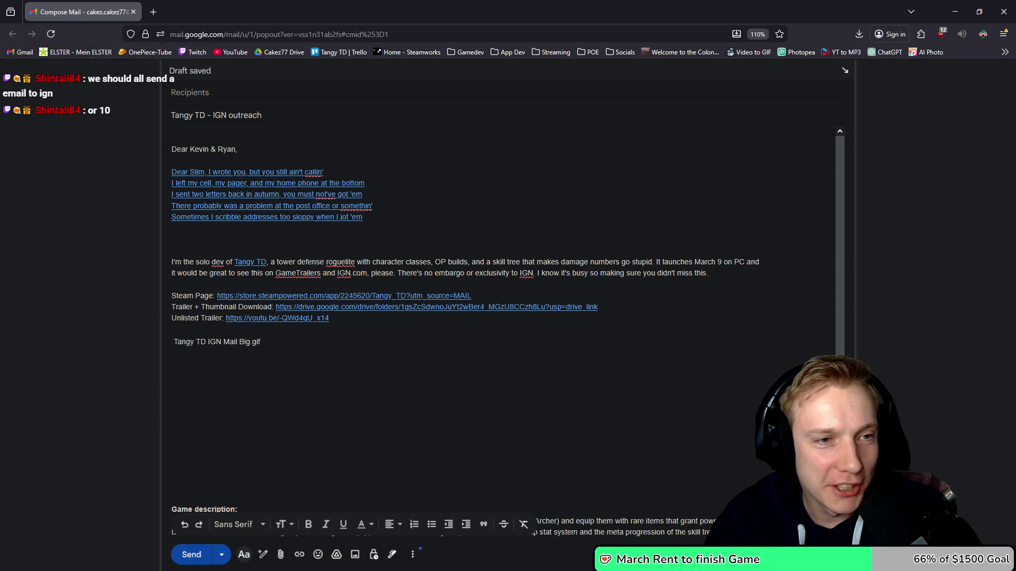
Type the joke line 'I wrote you, but you still ain't uploading my trailer' below the lyrics
{"action": "left_click", "coordinate": [186, 230]}
{"action": "type", "text": "ote you, bo"}
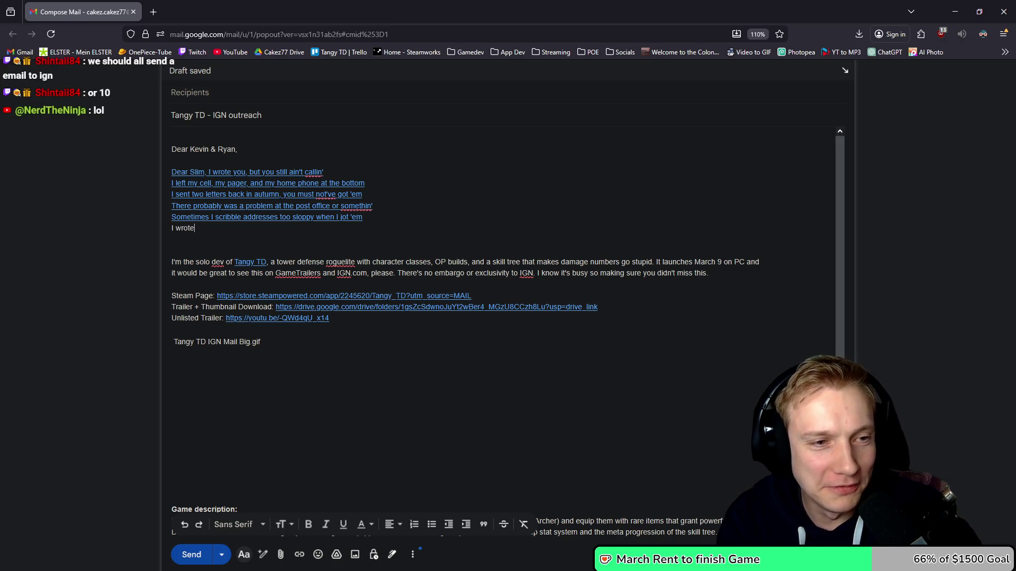
{"action": "key", "text": "BackSpace"}
{"action": "key", "text": "BackSpace"}
{"action": "key", "text": "BackSpace"}
{"action": "type", "text": "but you still"}
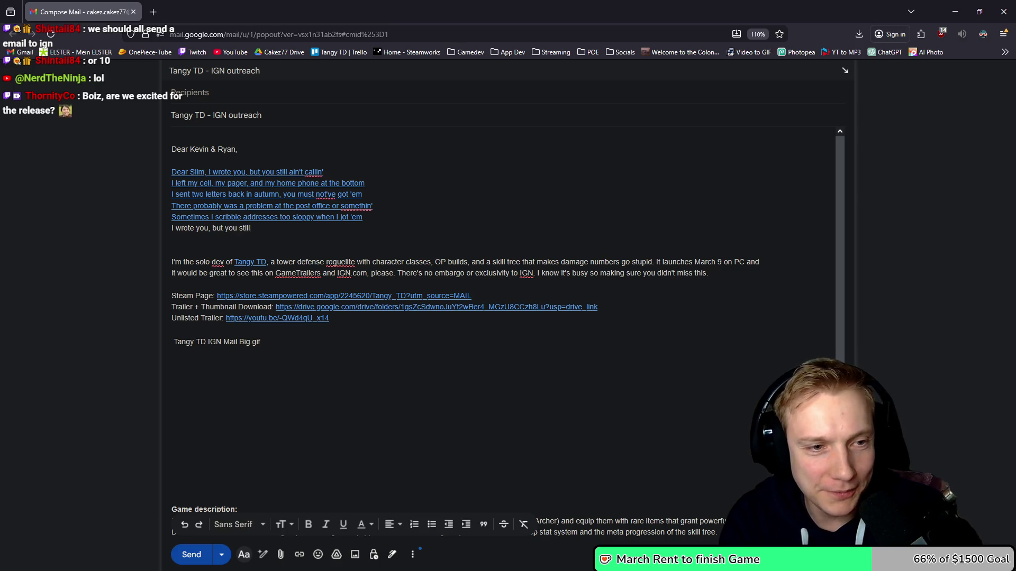
{"action": "type", "text": " ain't"}
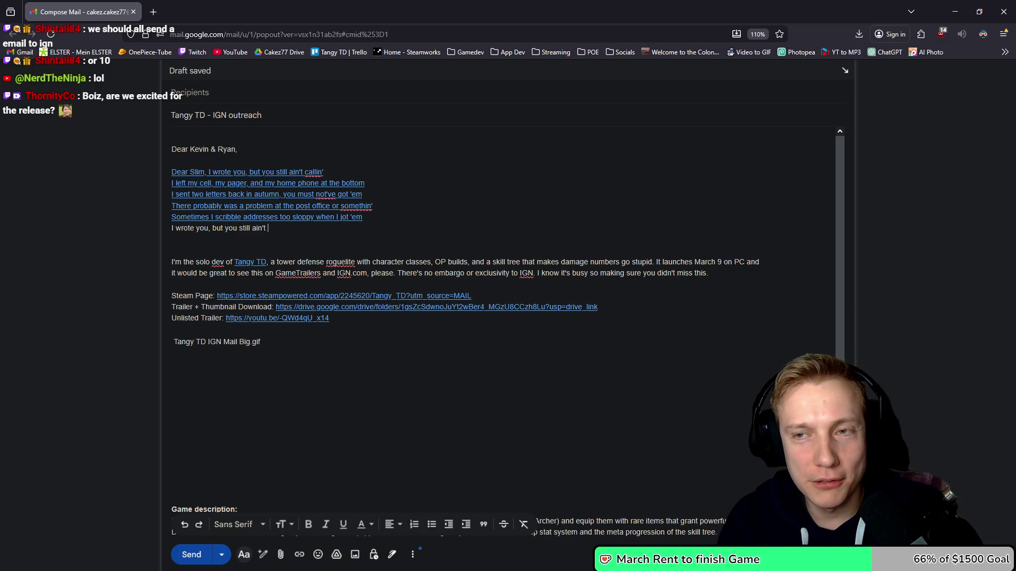
{"action": "type", "text": "railer"}
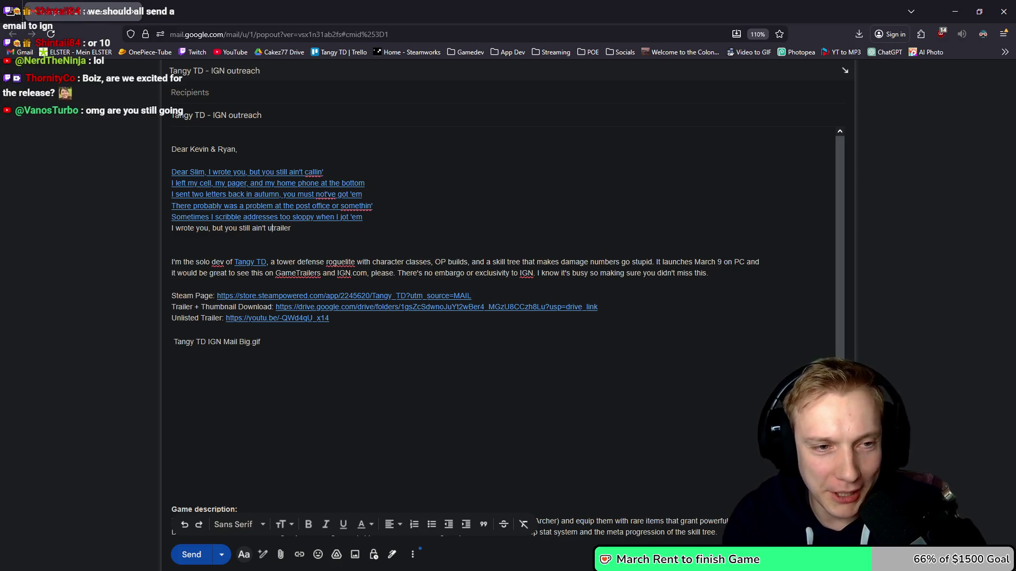
{"action": "type", "text": "uploading my "}
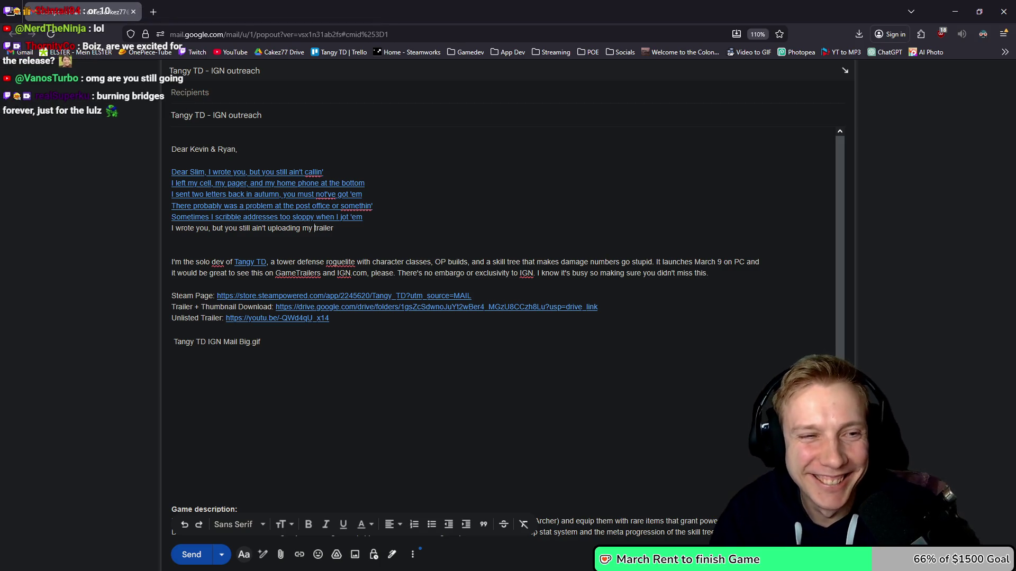
{"action": "type", "text": "."}
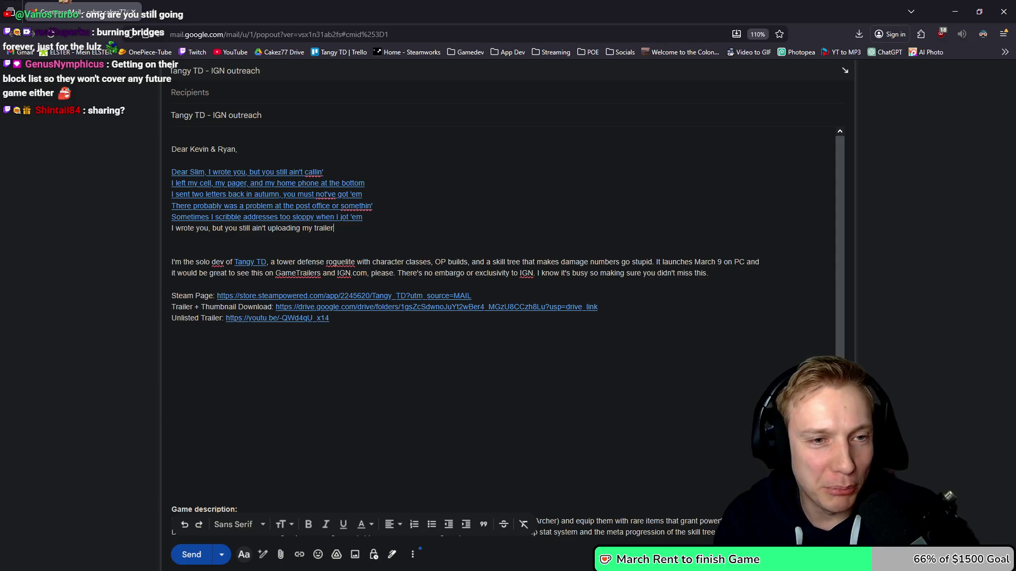
{"action": "type", "text": "."}
Add a new line reading 'I left my mail, my discord and my' below the trailer line
{"action": "key", "text": "Return"}
{"action": "type", "text": "I left"}
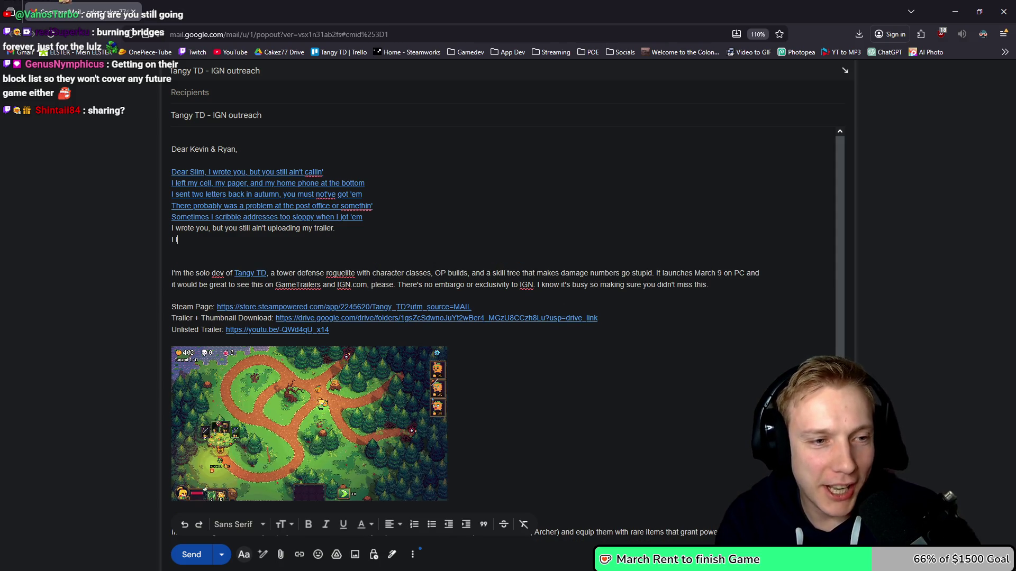
{"action": "type", "text": " my"}
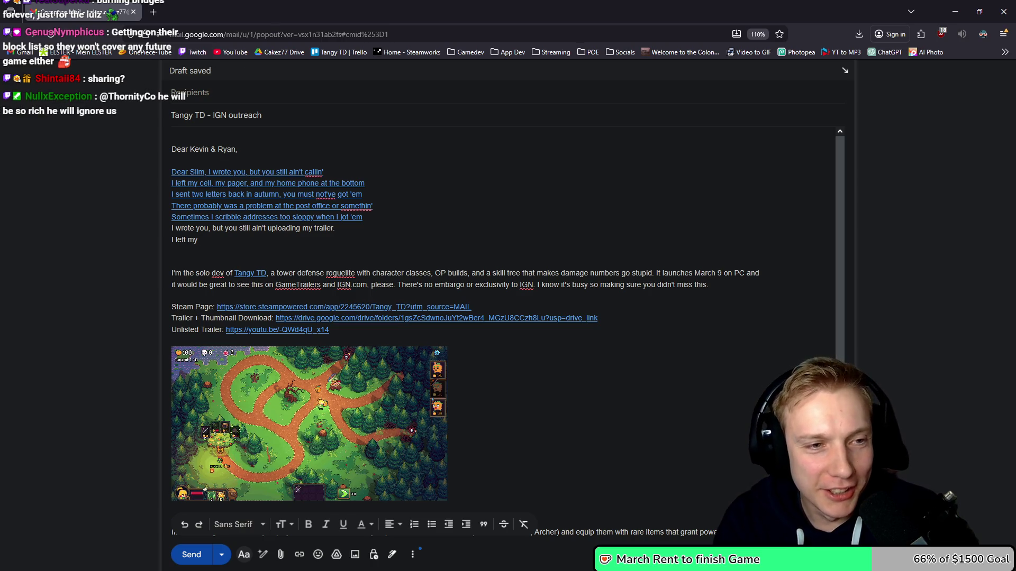
{"action": "type", "text": " mail, my "}
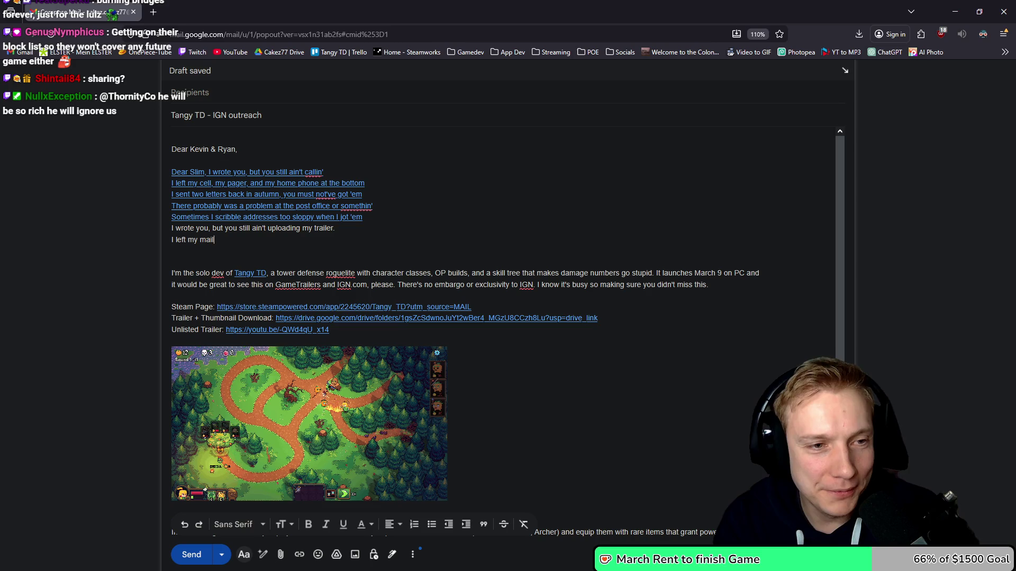
{"action": "type", "text": "discor"}
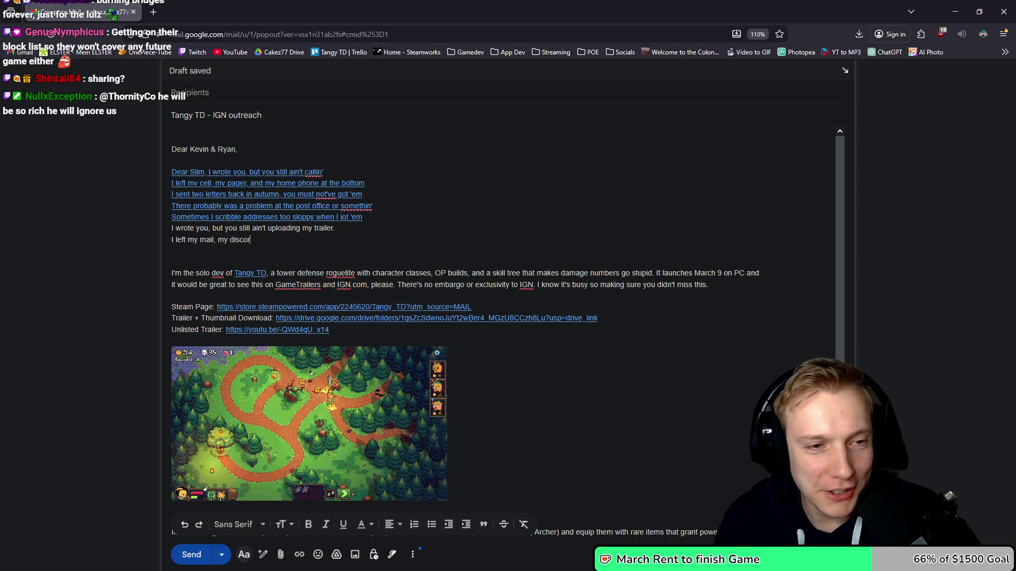
{"action": "type", "text": "d and my"}
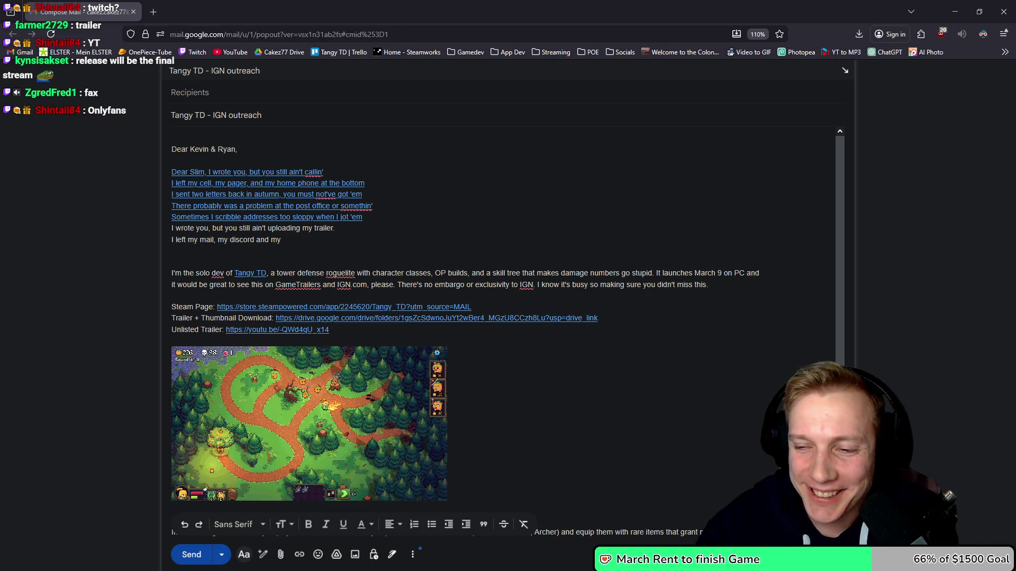
{"action": "scroll", "coordinate": [186, 422], "scroll_direction": "down", "scroll_amount": 3}
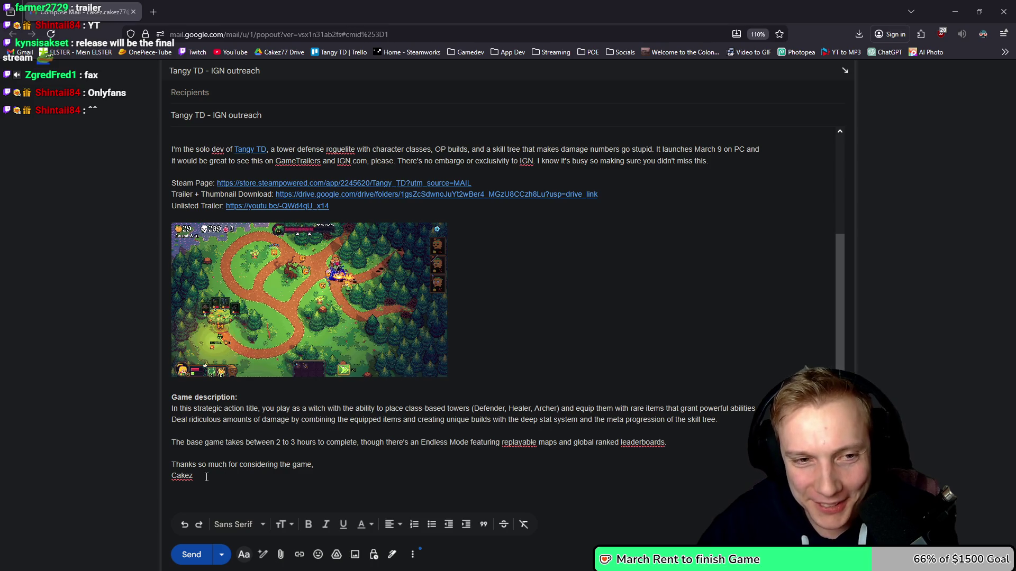
Add a 'Contacts:' heading on a new line below the email signature
{"action": "scroll", "coordinate": [335, 445], "scroll_direction": "up", "scroll_amount": 3}
{"action": "scroll", "coordinate": [393, 353], "scroll_direction": "down", "scroll_amount": 3}
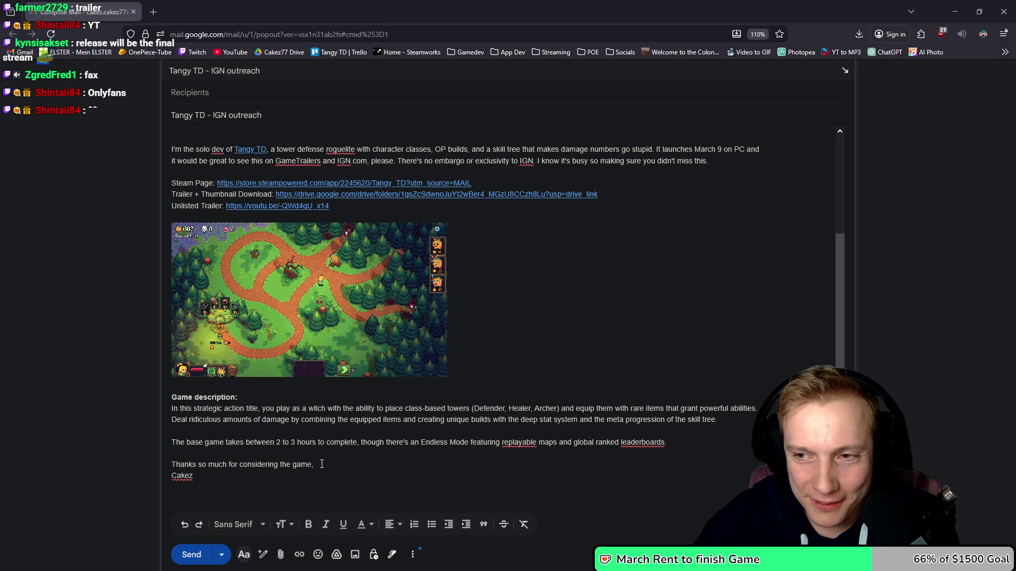
{"action": "left_click", "coordinate": [205, 477]}
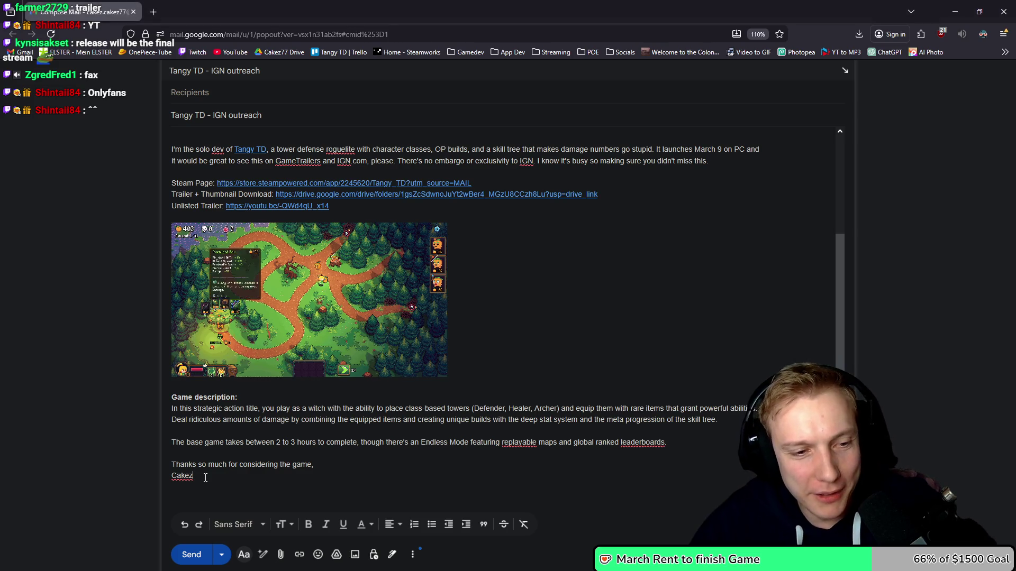
{"action": "key", "text": "Return"}
{"action": "key", "text": "Return"}
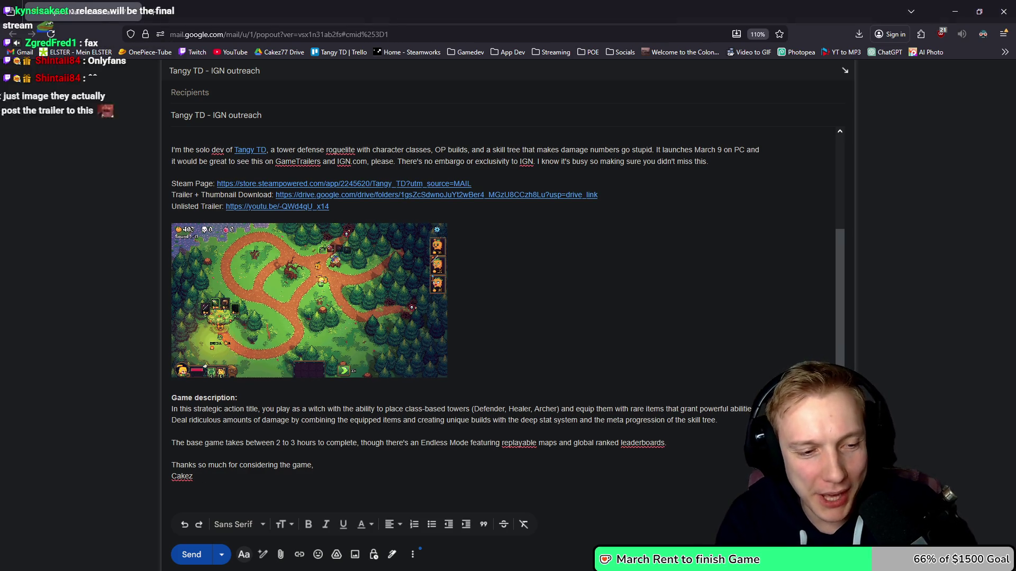
{"action": "type", "text": "Contacas"}
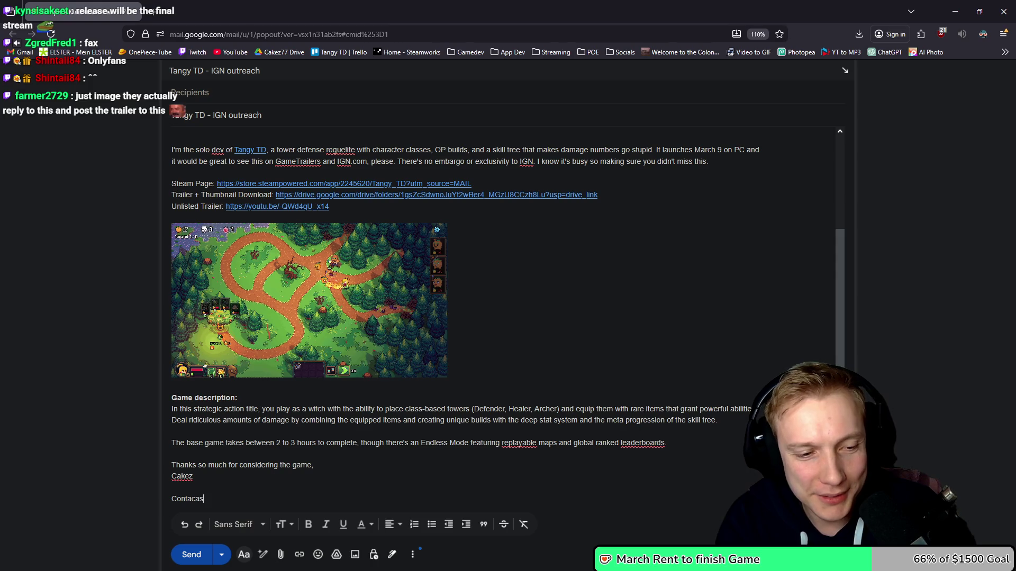
{"action": "key", "text": "BackSpace"}
{"action": "key", "text": "BackSpace"}
{"action": "key", "text": "BackSpace"}
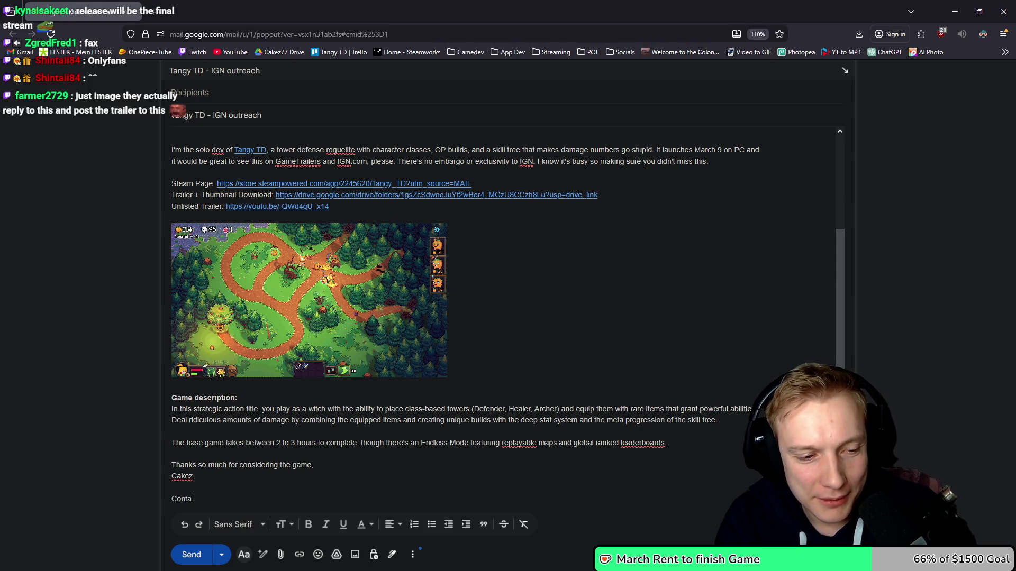
{"action": "type", "text": ":"}
{"action": "key", "text": "Return"}
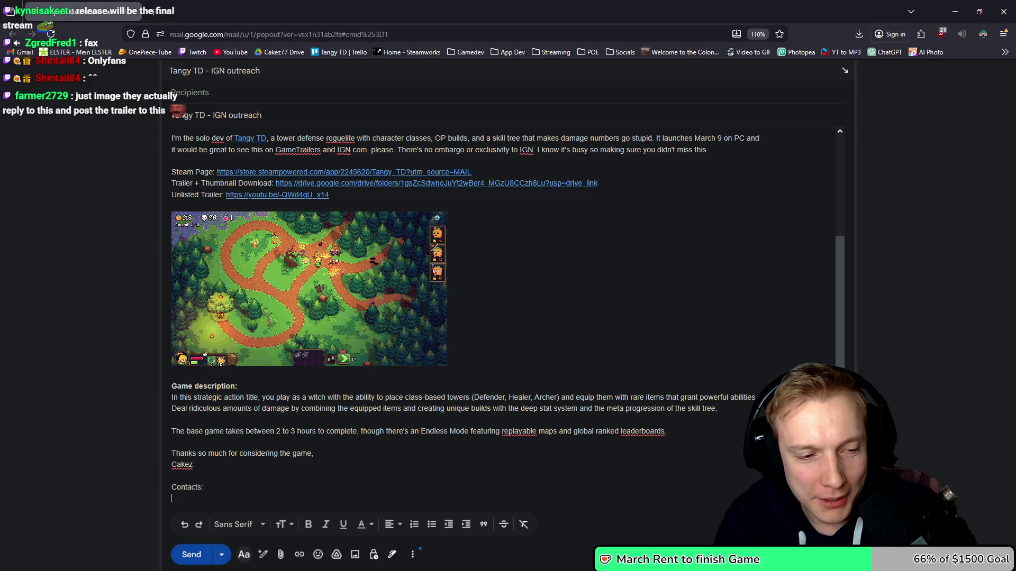
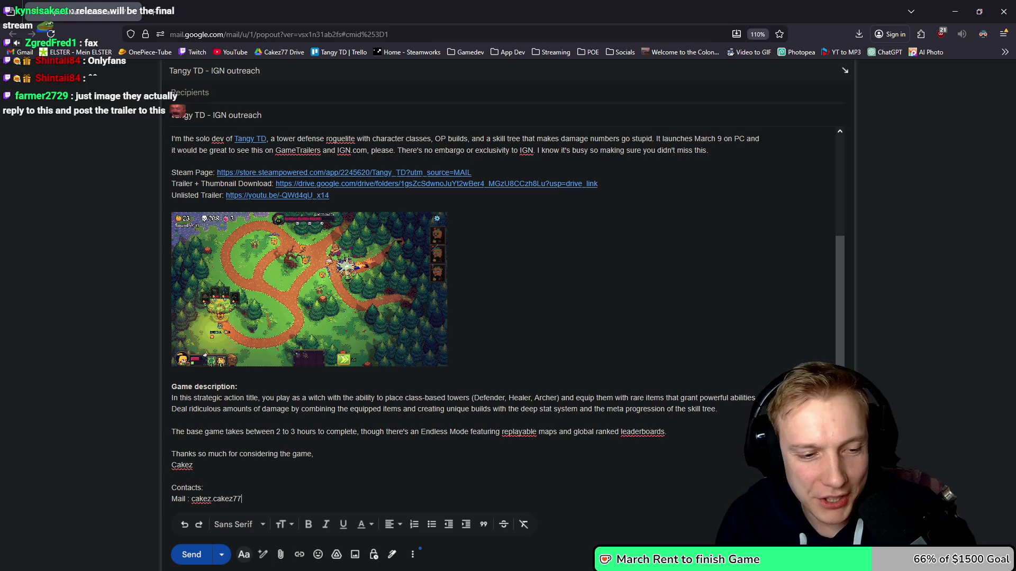
Add a Mail line with the sender's e-mail address and start a Discord line with their username
{"action": "key", "text": "Return"}
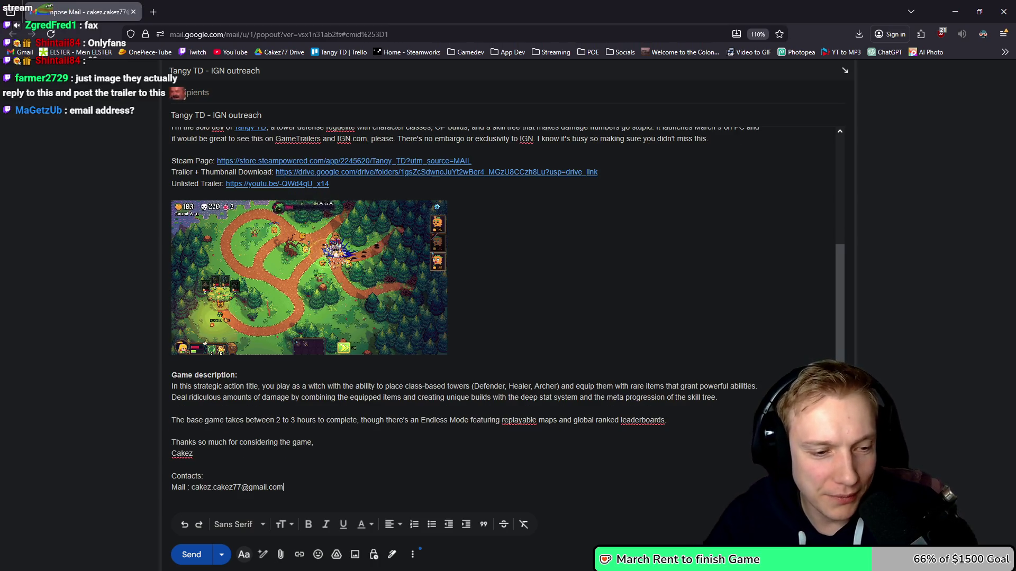
{"action": "scroll", "coordinate": [259, 162], "scroll_direction": "up", "scroll_amount": 2}
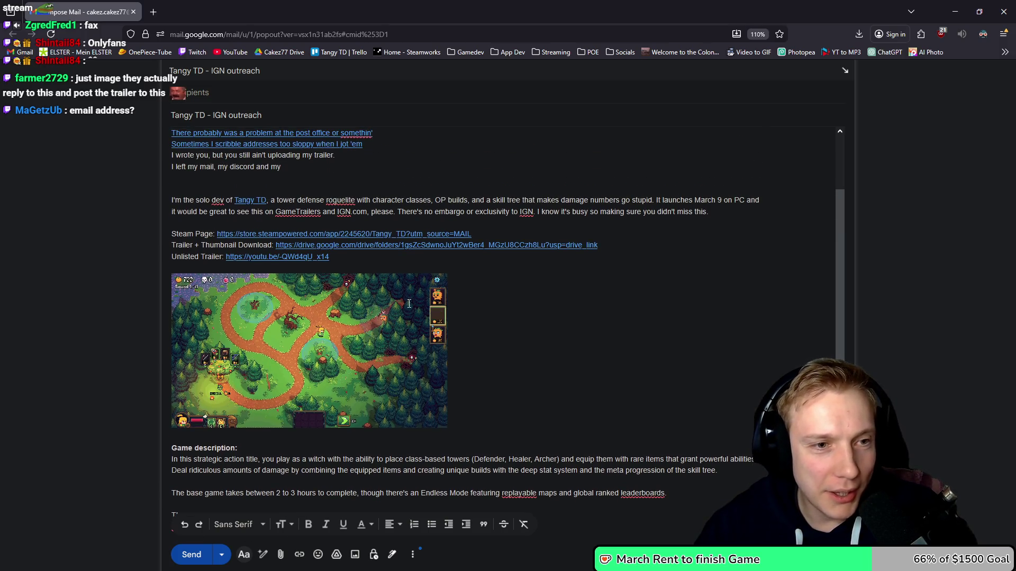
{"action": "scroll", "coordinate": [474, 314], "scroll_direction": "down", "scroll_amount": 3}
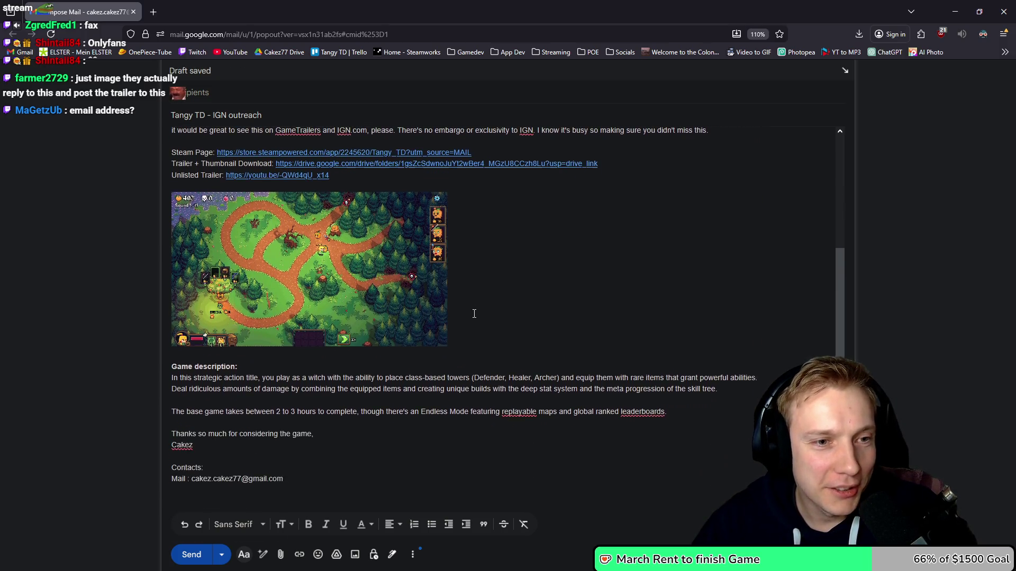
{"action": "type", "text": "Disc"}
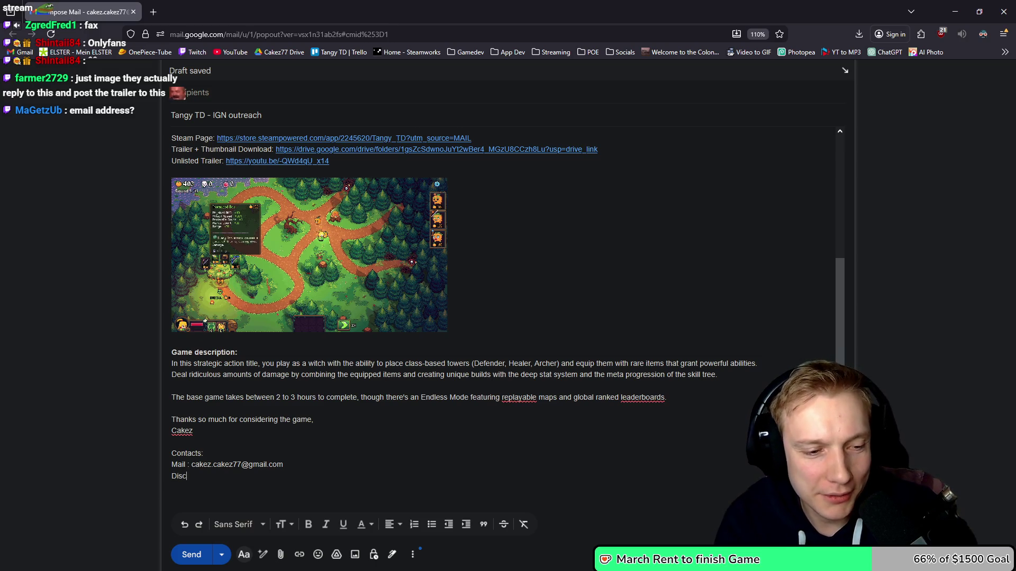
{"action": "type", "text": "ord: cakez77"}
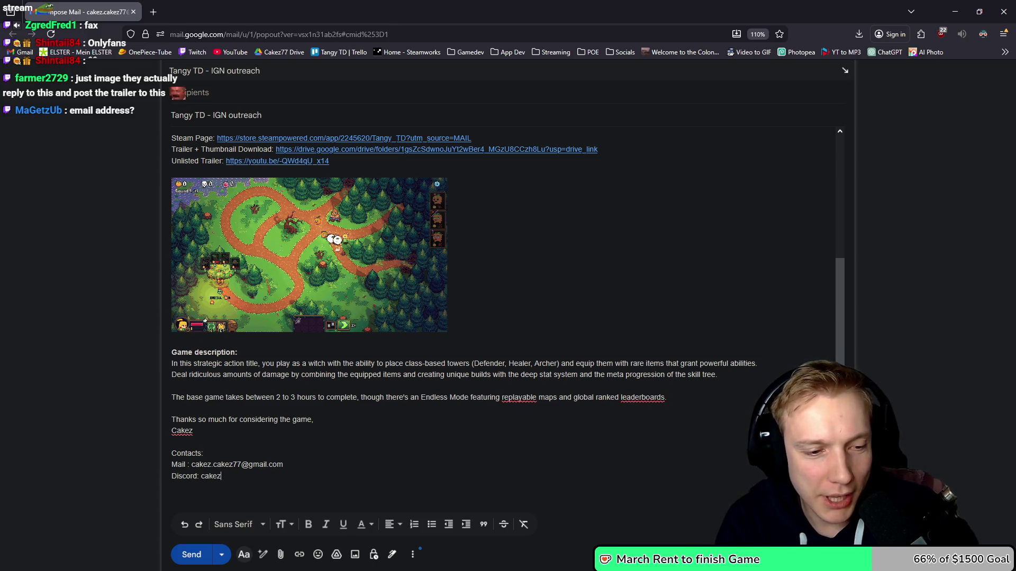
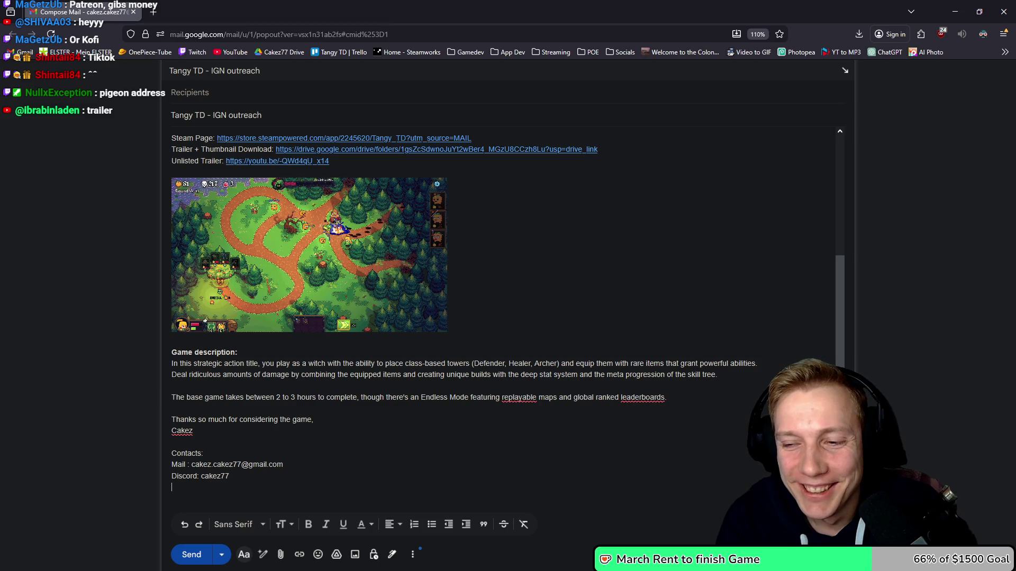
Add a 'Trailer:' line under Discord and cut 'Unlisted' from the 'Unlisted Trailer:' label above the links
{"action": "type", "text": "Trai"}
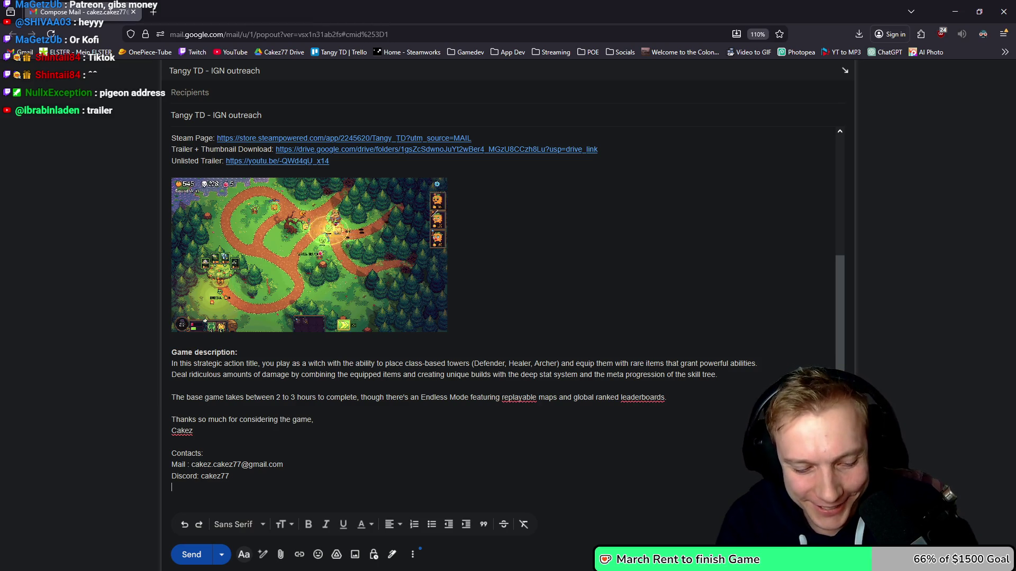
{"action": "type", "text": "ler:"}
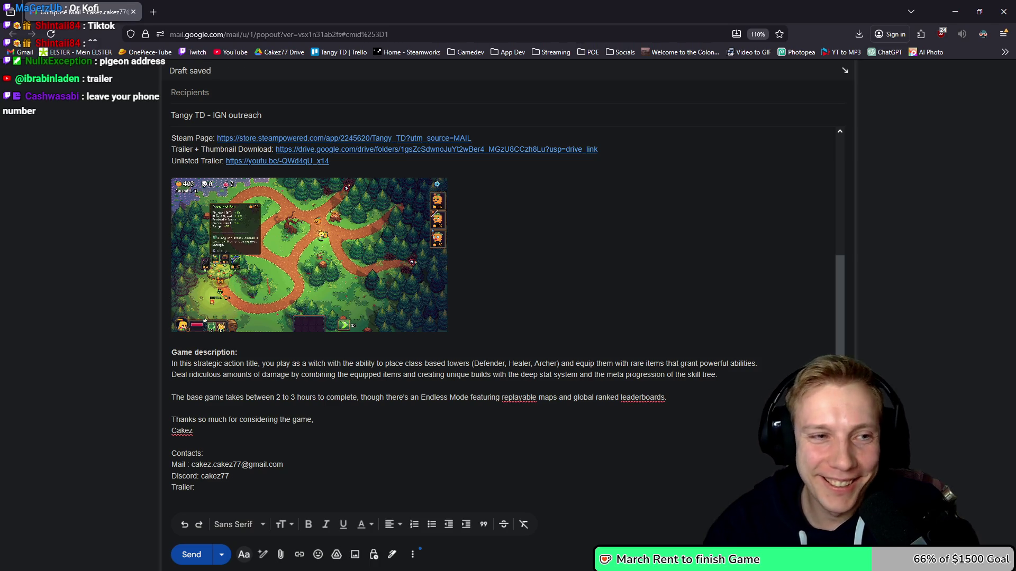
{"action": "scroll", "coordinate": [508, 231], "scroll_direction": "up", "scroll_amount": 2}
{"action": "scroll", "coordinate": [217, 220], "scroll_direction": "up", "scroll_amount": 1}
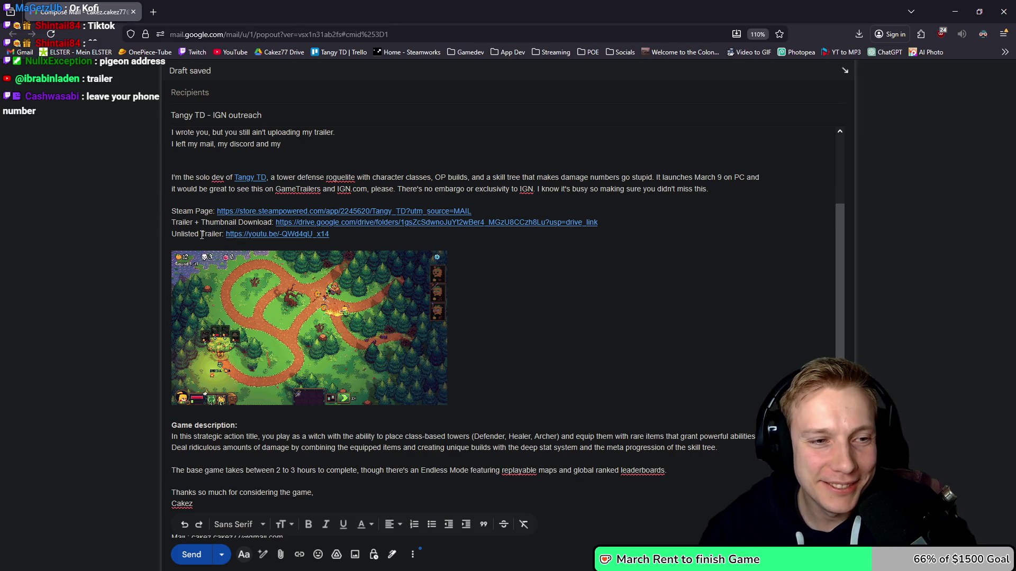
{"action": "left_click", "coordinate": [202, 235]}
{"action": "key", "text": "BackSpace"}
{"action": "key", "text": "BackSpace"}
{"action": "key", "text": "BackSpace"}
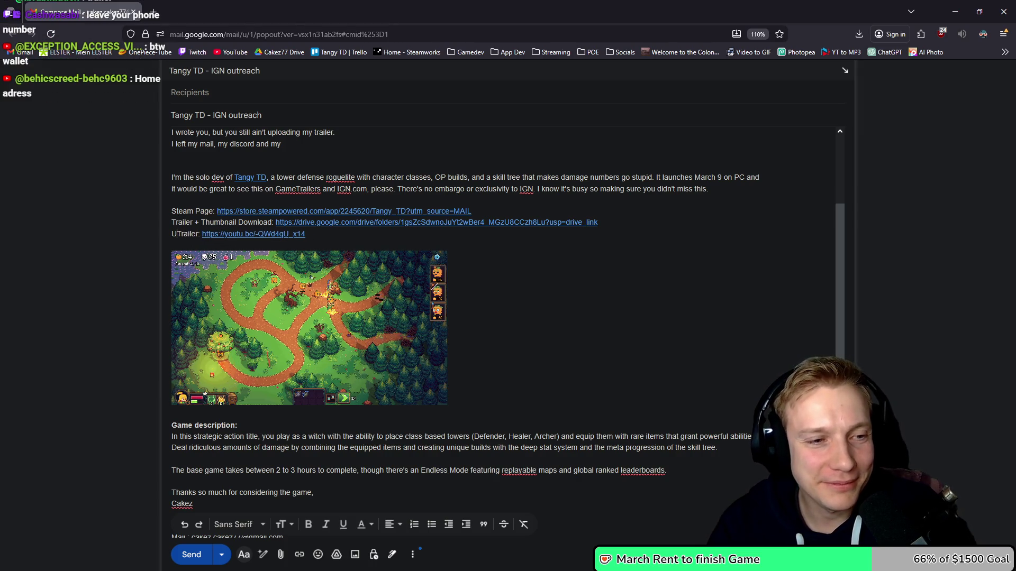
{"action": "key", "text": "BackSpace"}
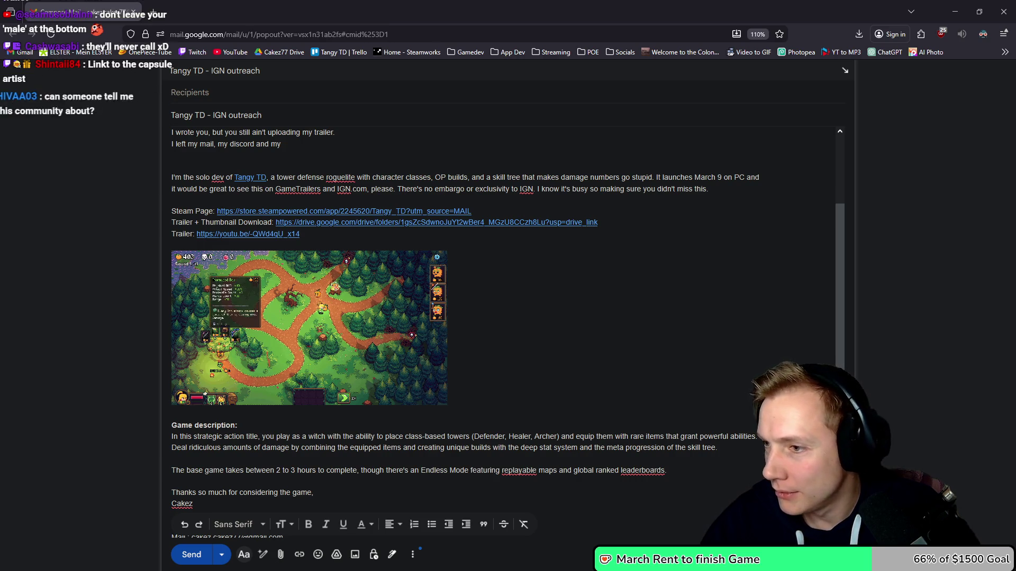
Paste the new youtu.be/wyjcqPCvk5M trailer URL over the old link and hyperlink it
{"action": "scroll", "coordinate": [427, 436], "scroll_direction": "down", "scroll_amount": 2}
{"action": "scroll", "coordinate": [427, 436], "scroll_direction": "down", "scroll_amount": 1}
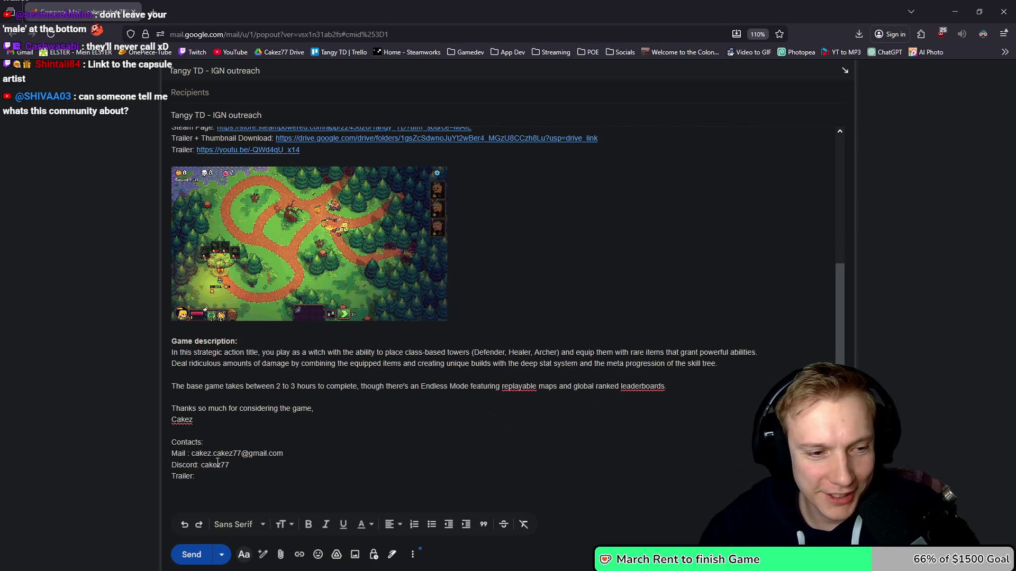
{"action": "type", "text": "https://youtu.be/wyjcqPCvk5M"}
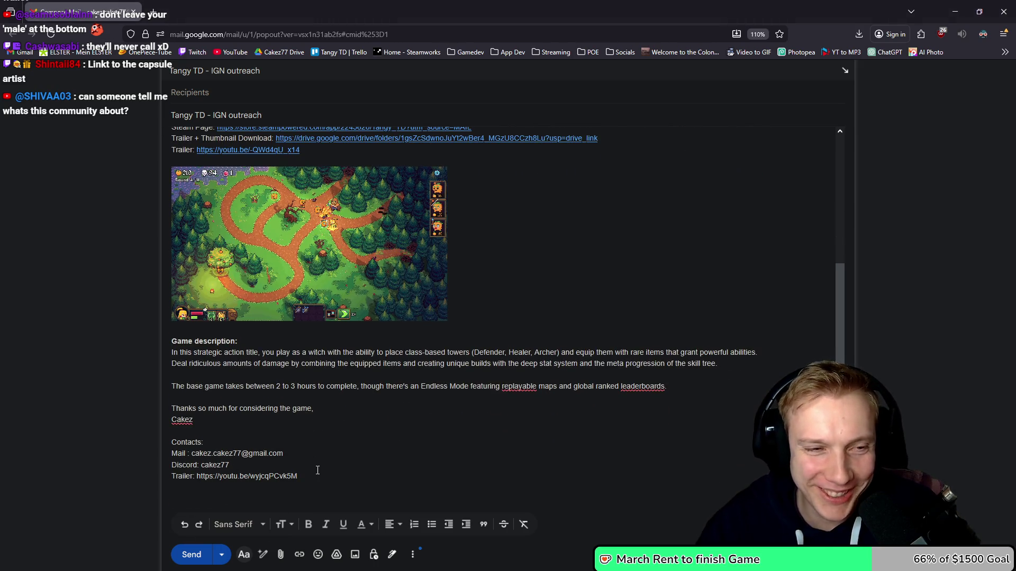
{"action": "left_click_drag", "start_coordinate": [300, 150], "coordinate": [200, 153]}
{"action": "type", "text": "https://youtu.be/wyjcqPCvk5M"}
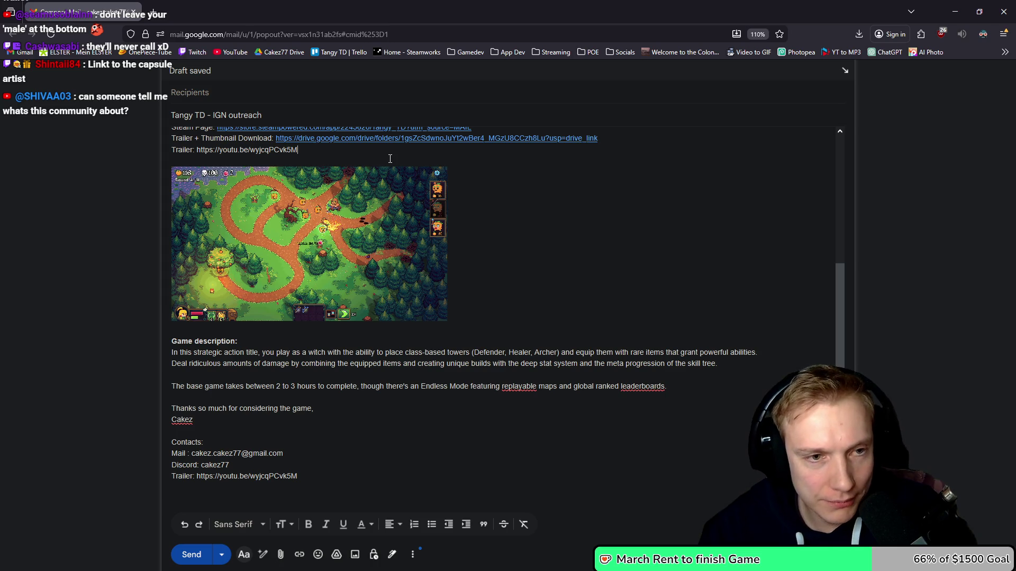
{"action": "key", "text": "ctrl+z"}
{"action": "left_click_drag", "start_coordinate": [300, 151], "coordinate": [197, 151]}
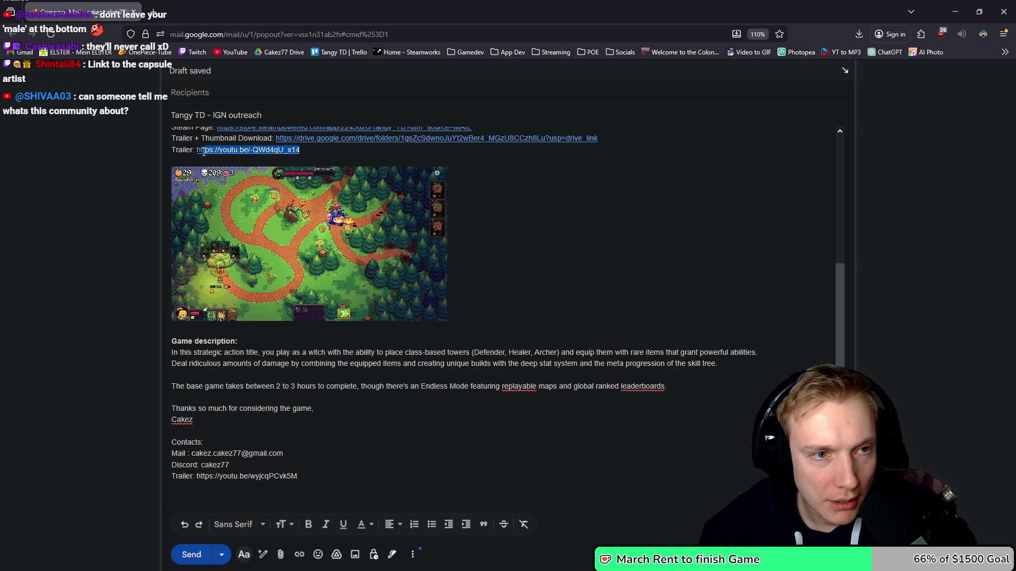
{"action": "type", "text": "https://youtu.be/wyjcqPCvk5M"}
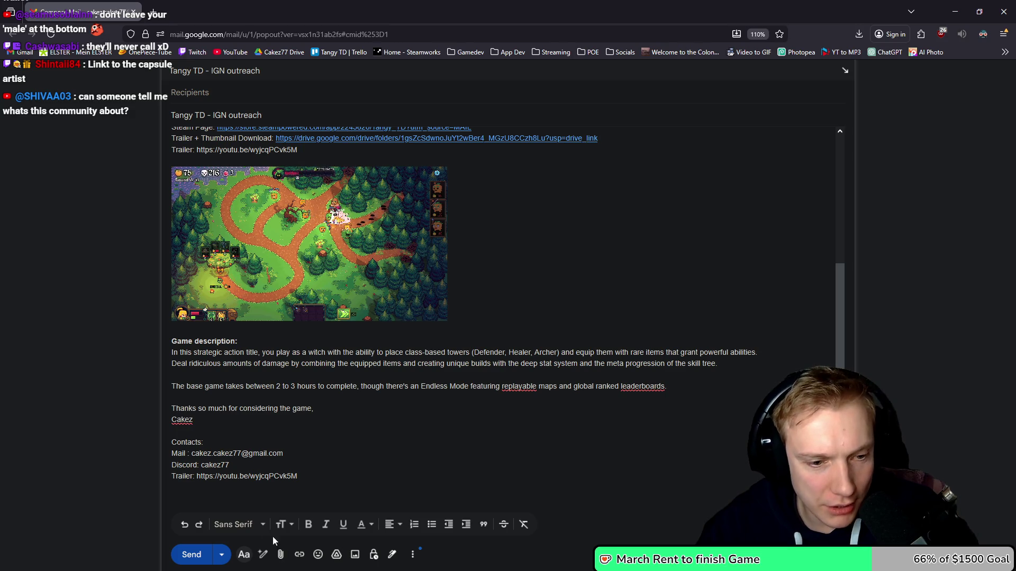
{"action": "left_click_drag", "start_coordinate": [298, 150], "coordinate": [196, 151]}
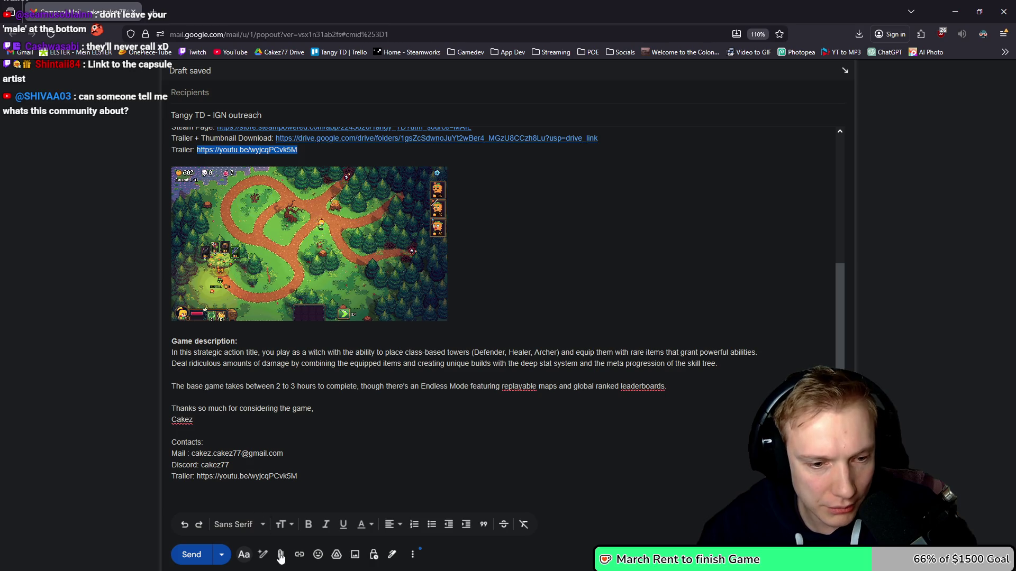
{"action": "left_click", "coordinate": [299, 556]}
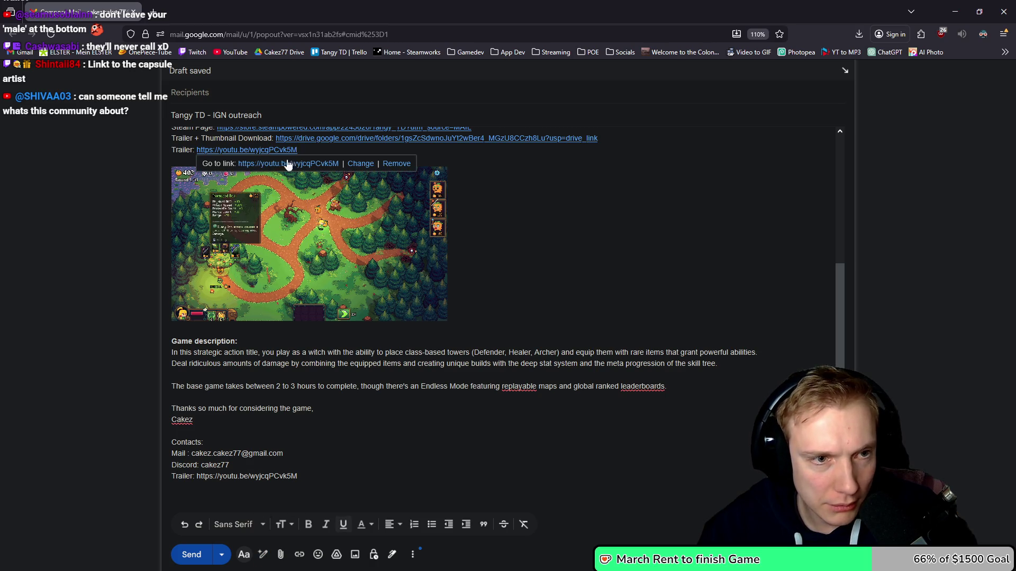
{"action": "left_click", "coordinate": [468, 158]}
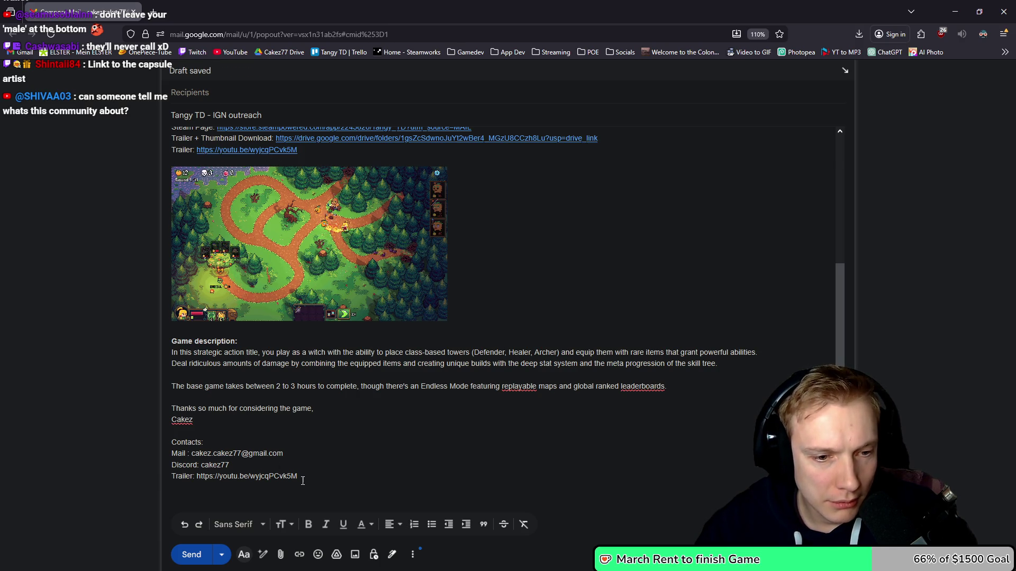
Hyperlink the trailer URL on the Contacts 'Trailer:' line as well
{"action": "left_click_drag", "start_coordinate": [243, 480], "coordinate": [200, 478]}
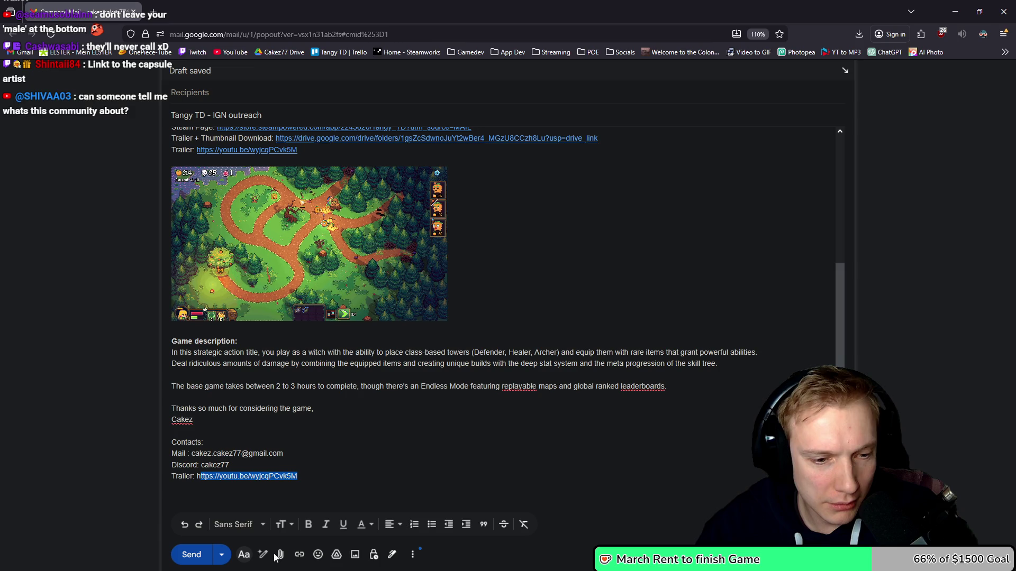
{"action": "left_click", "coordinate": [300, 555]}
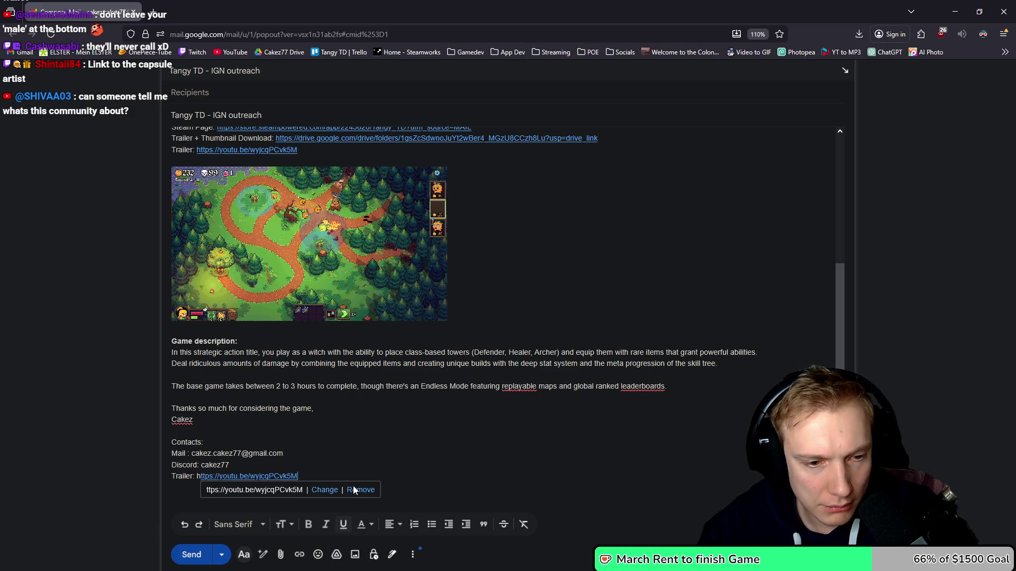
{"action": "left_click", "coordinate": [368, 498]}
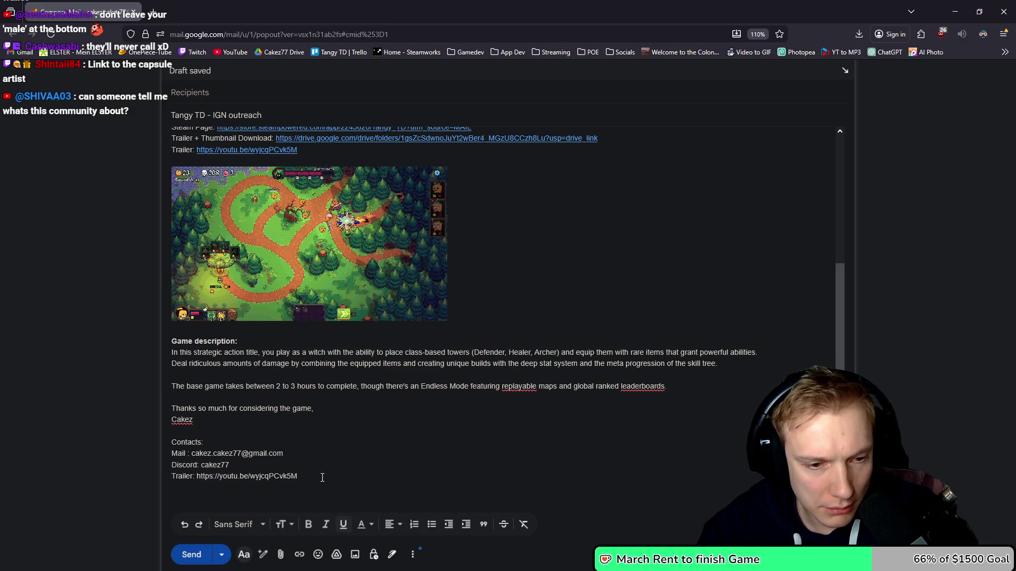
{"action": "left_click_drag", "start_coordinate": [298, 477], "coordinate": [196, 480]}
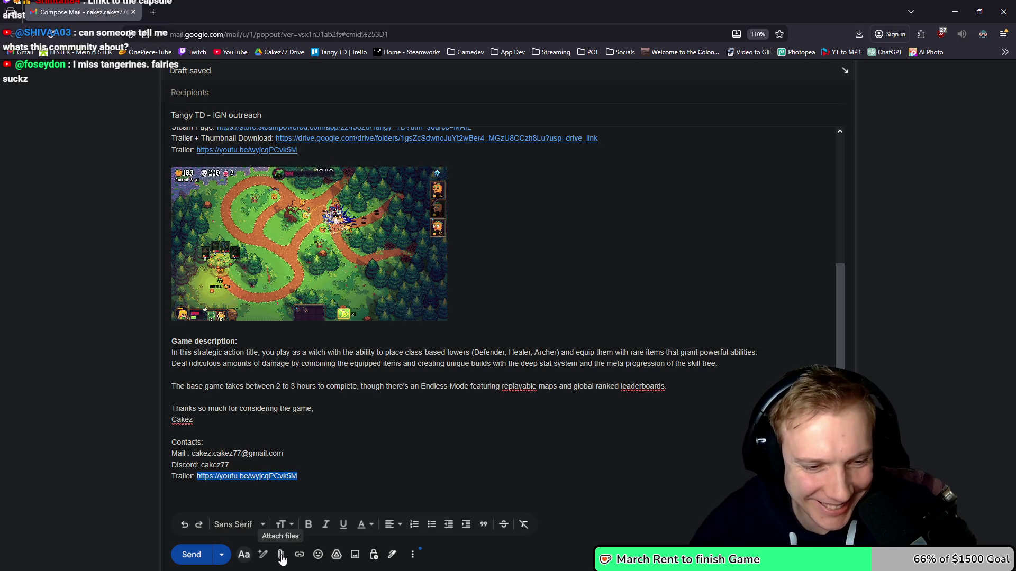
{"action": "key", "text": "ctrl+z"}
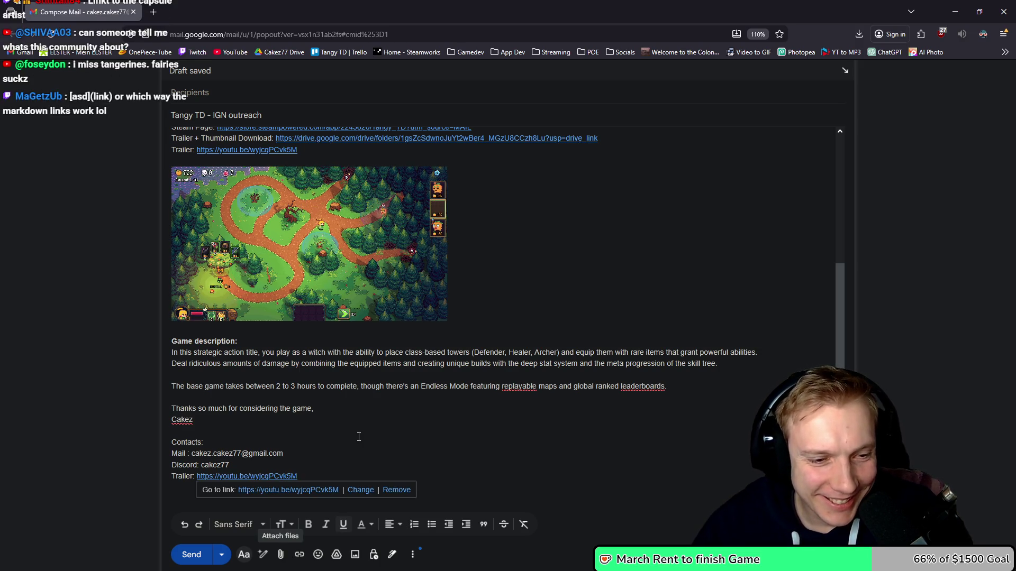
{"action": "scroll", "coordinate": [295, 564], "scroll_direction": "up", "scroll_amount": 3}
Type the new lyric lines about spam ('probably went into spam or somethin'') and 'I overdo it when I write'
{"action": "scroll", "coordinate": [317, 231], "scroll_direction": "up", "scroll_amount": 1}
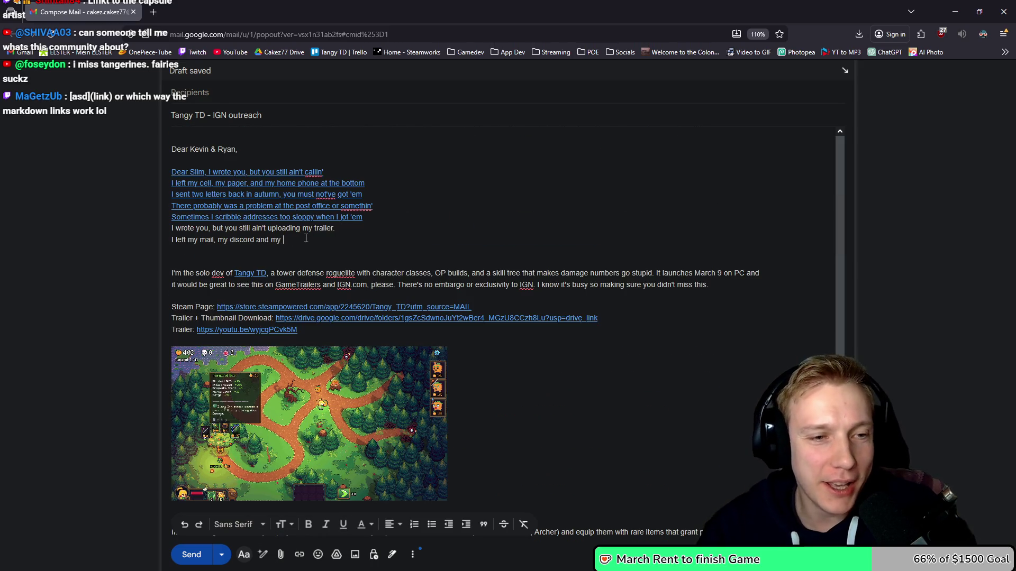
{"action": "type", "text": "tanler at the "}
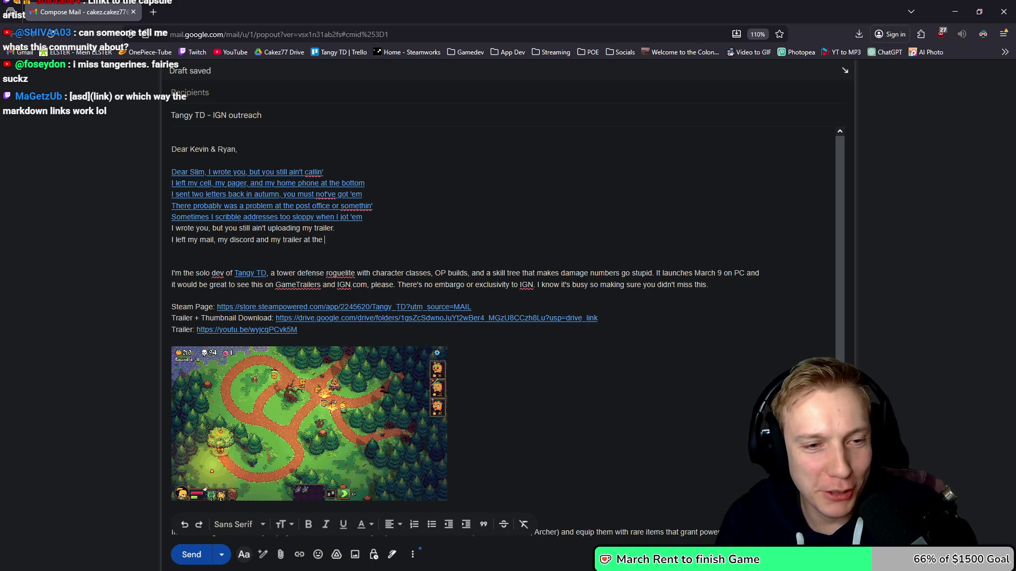
{"action": "type", "text": "bottom."}
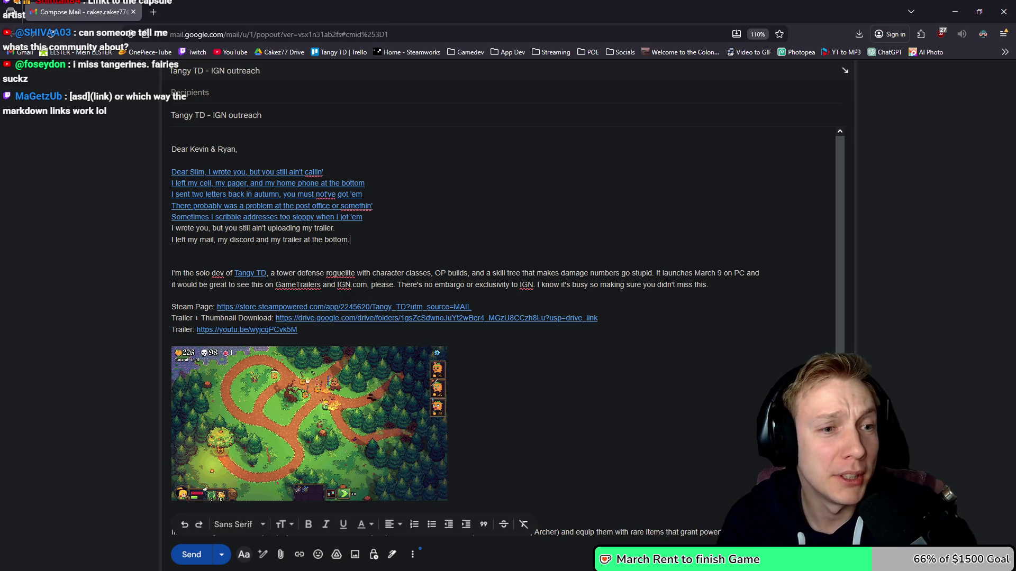
{"action": "key", "text": "BackSpace"}
{"action": "key", "text": "Return"}
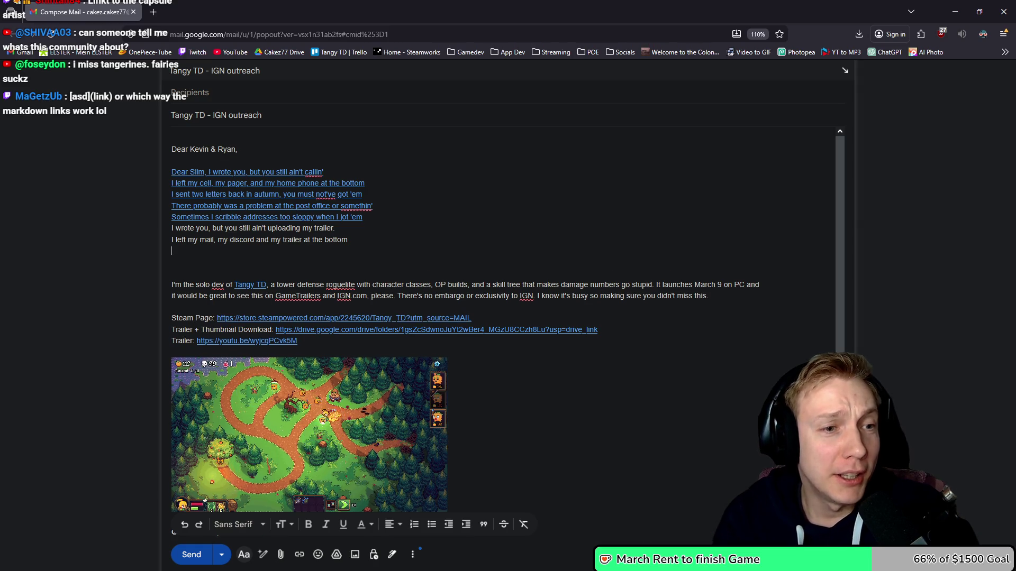
{"action": "type", "text": "I send two ma"}
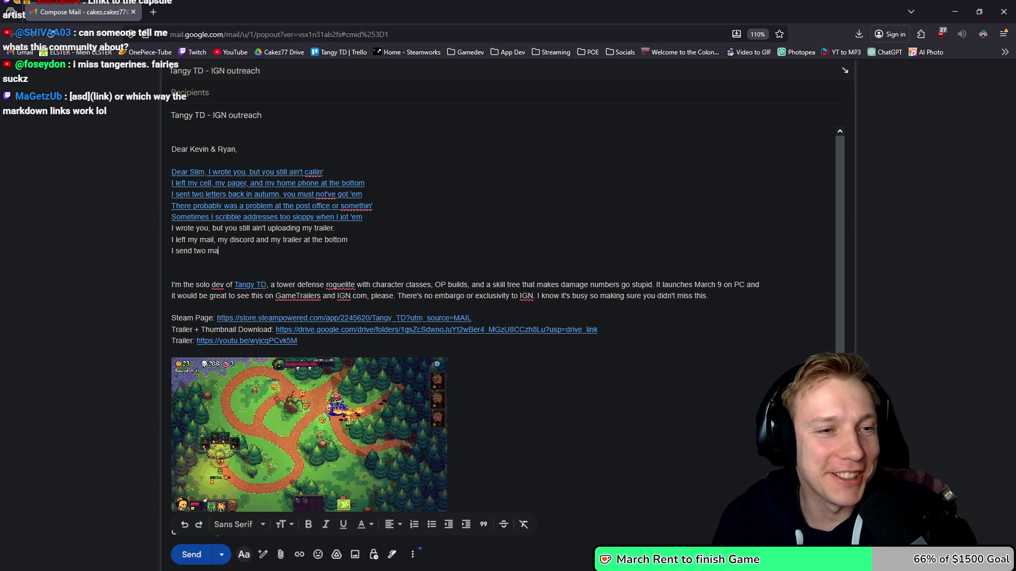
{"action": "type", "text": "last wee"}
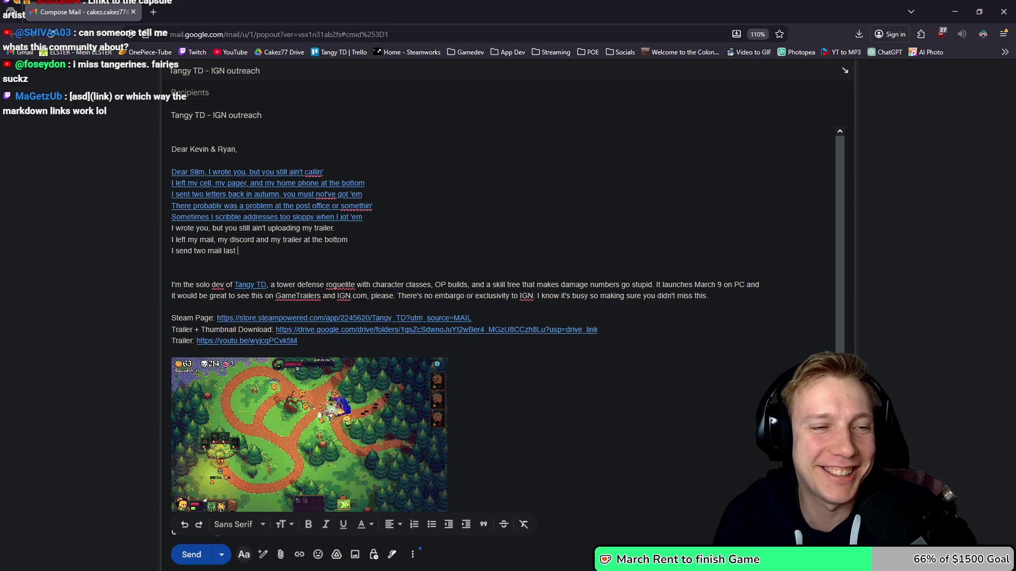
{"action": "type", "text": "k, y"}
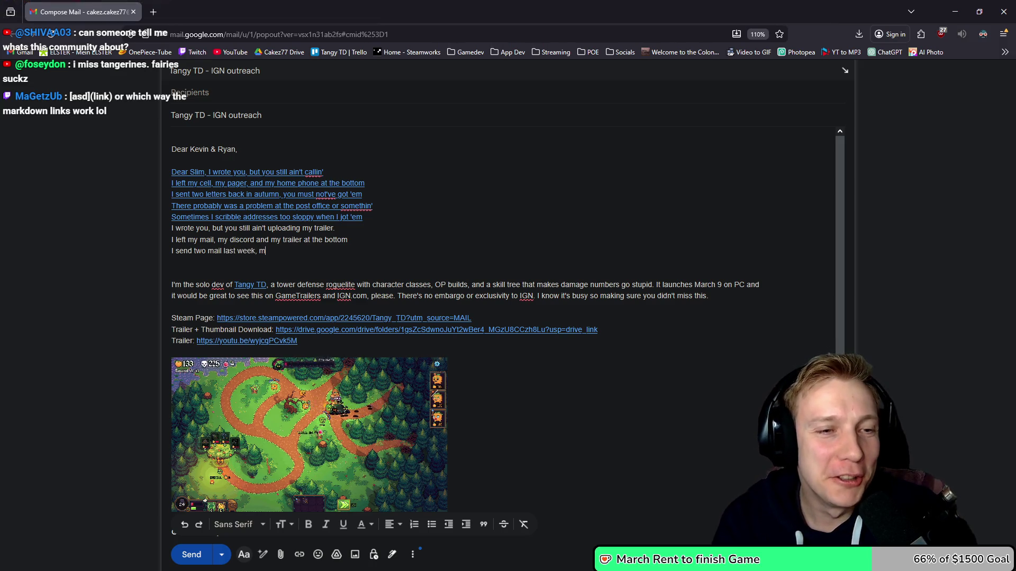
{"action": "type", "text": "ou must have"}
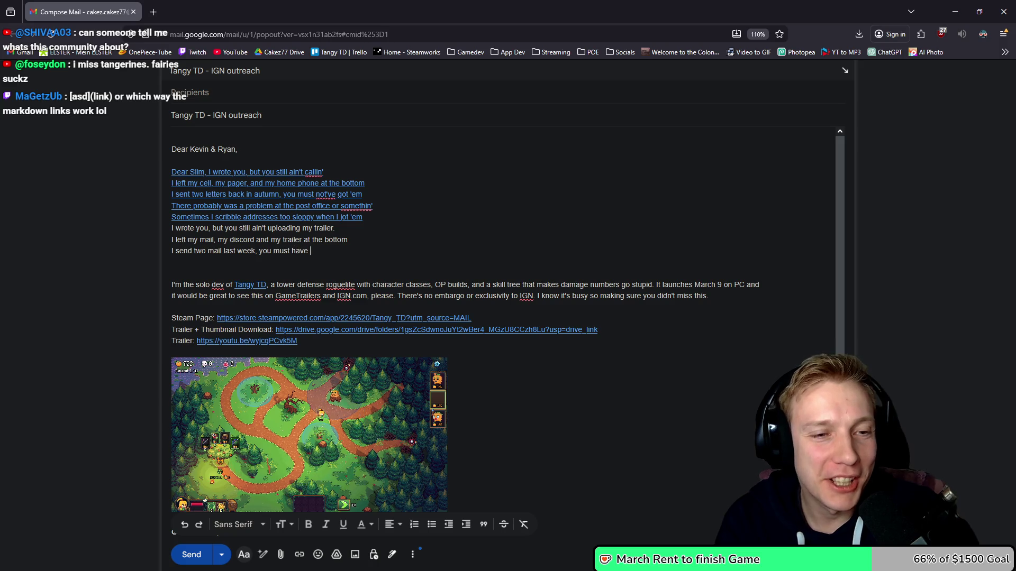
{"action": "type", "text": "not seen e"}
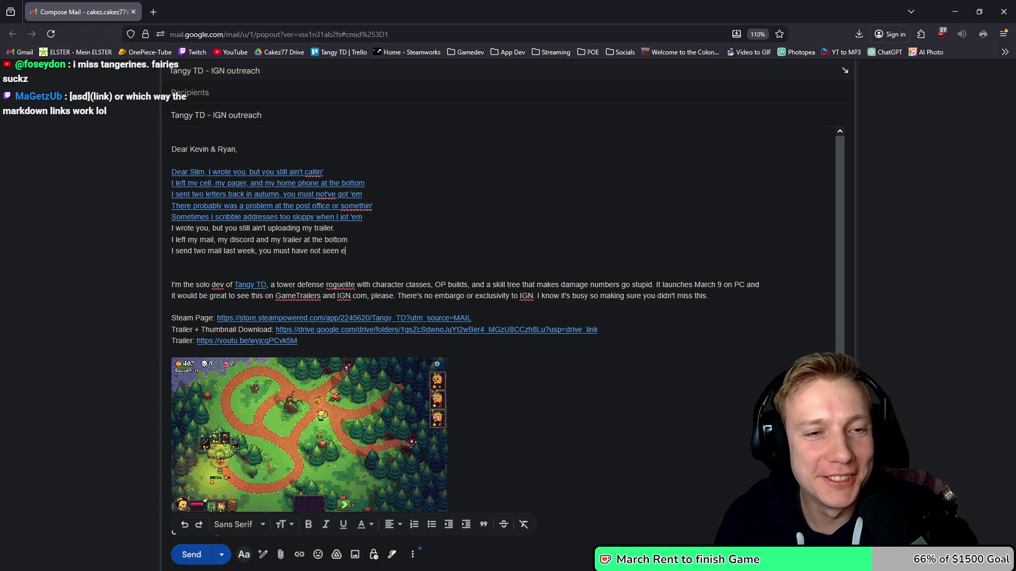
{"action": "type", "text": "m"}
{"action": "type", "text": "'em"}
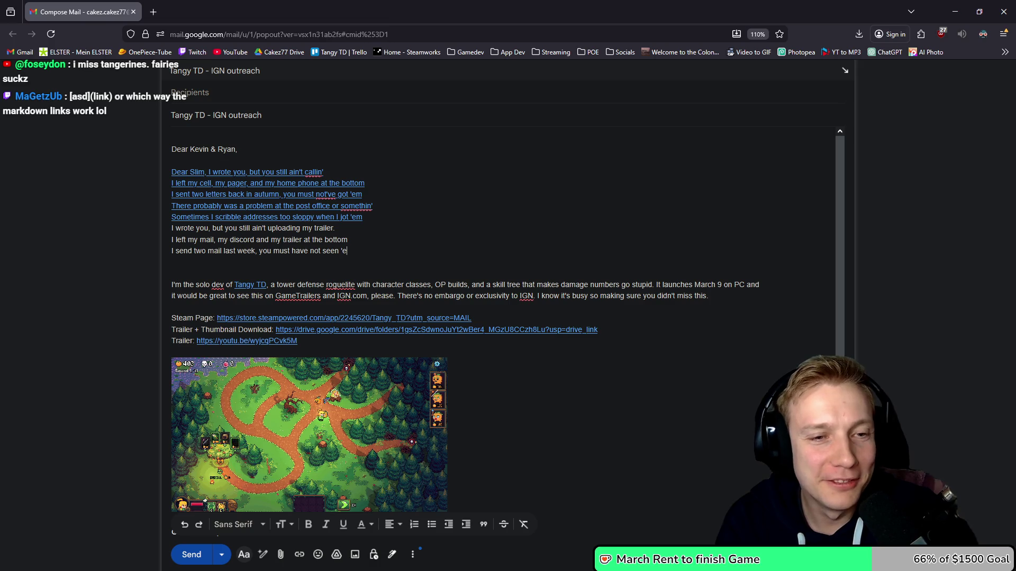
{"action": "key", "text": "Return"}
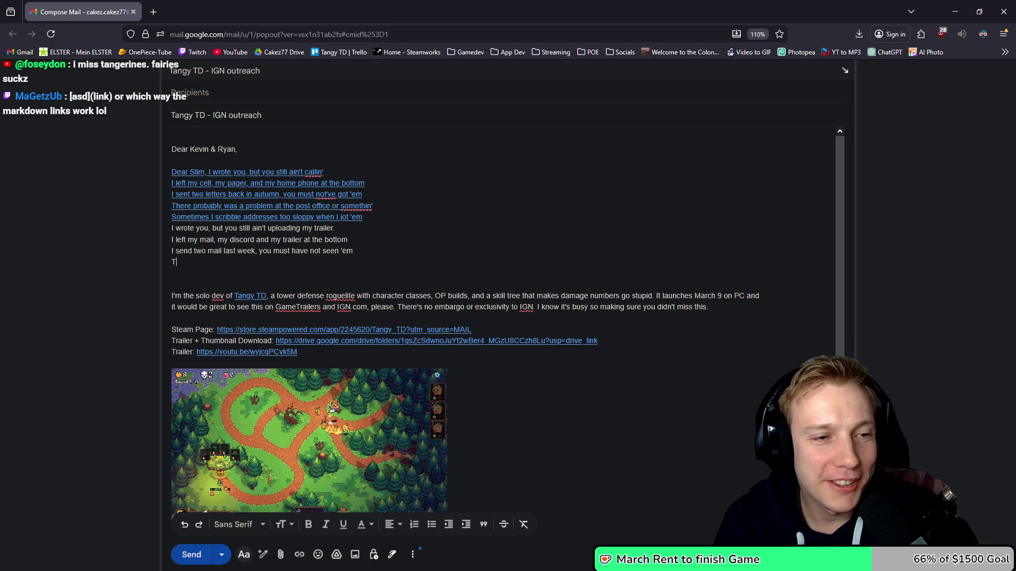
{"action": "type", "text": "hey probab"}
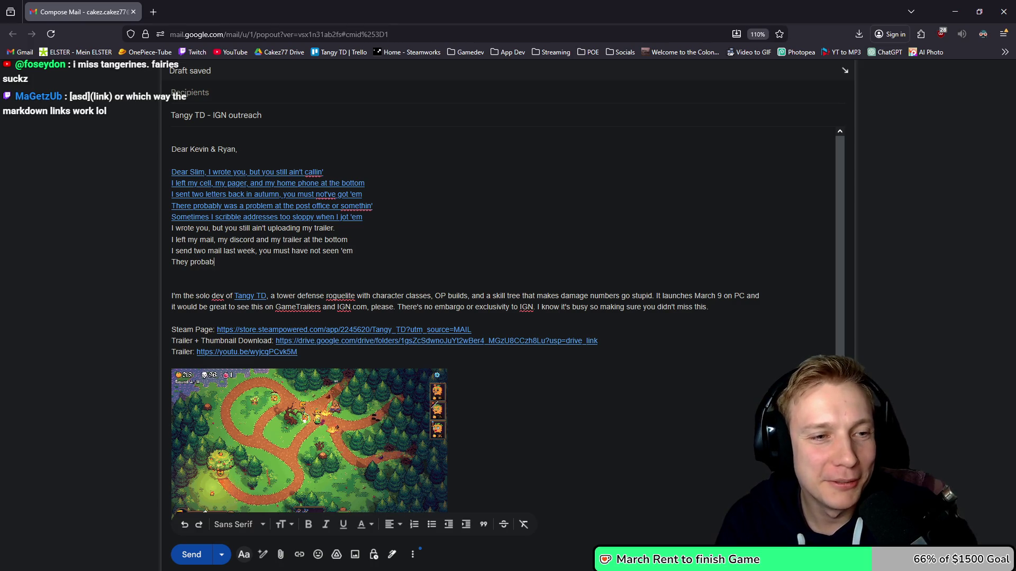
{"action": "type", "text": "ly "}
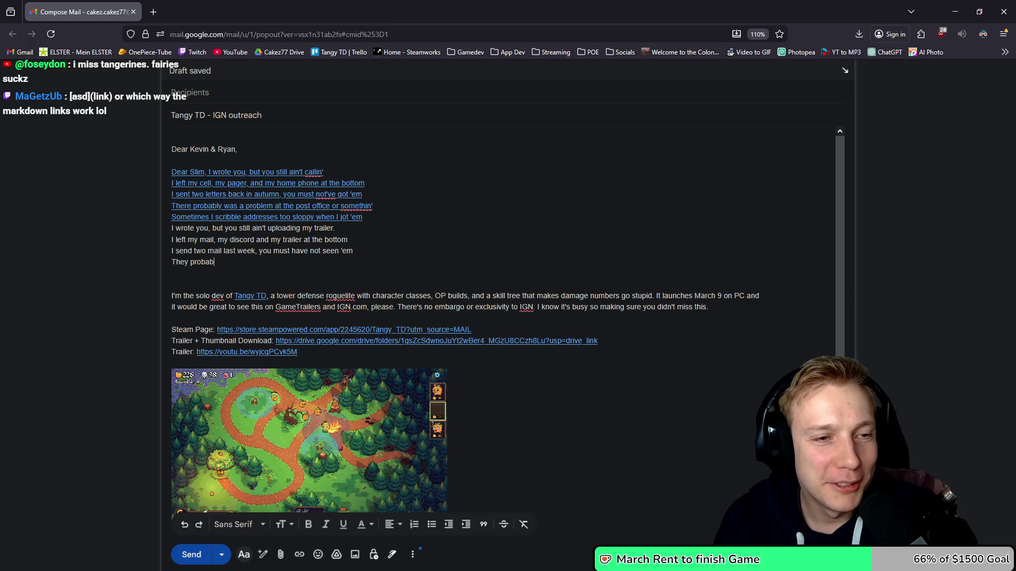
{"action": "type", "text": "went "}
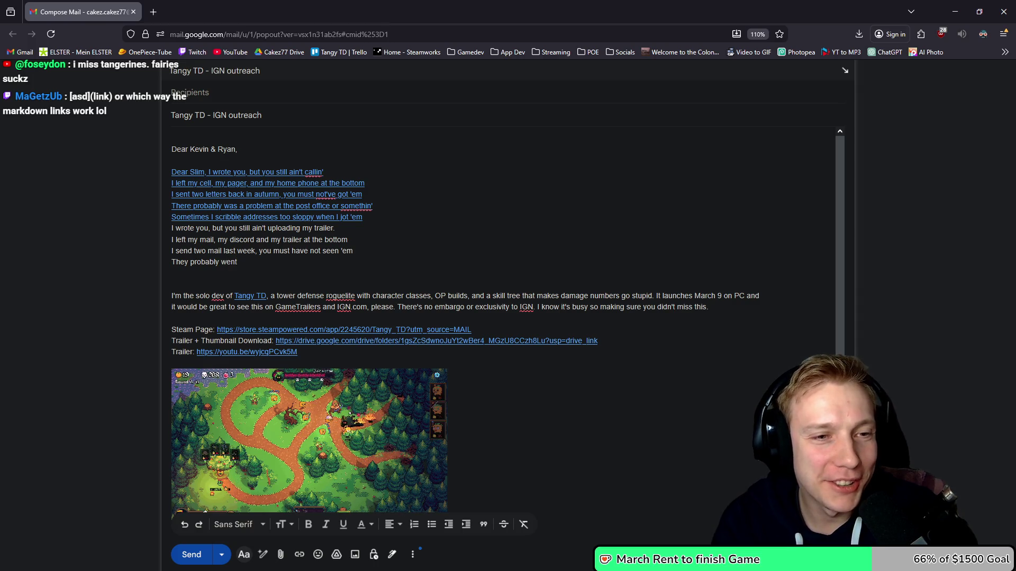
{"action": "type", "text": "into spam o"}
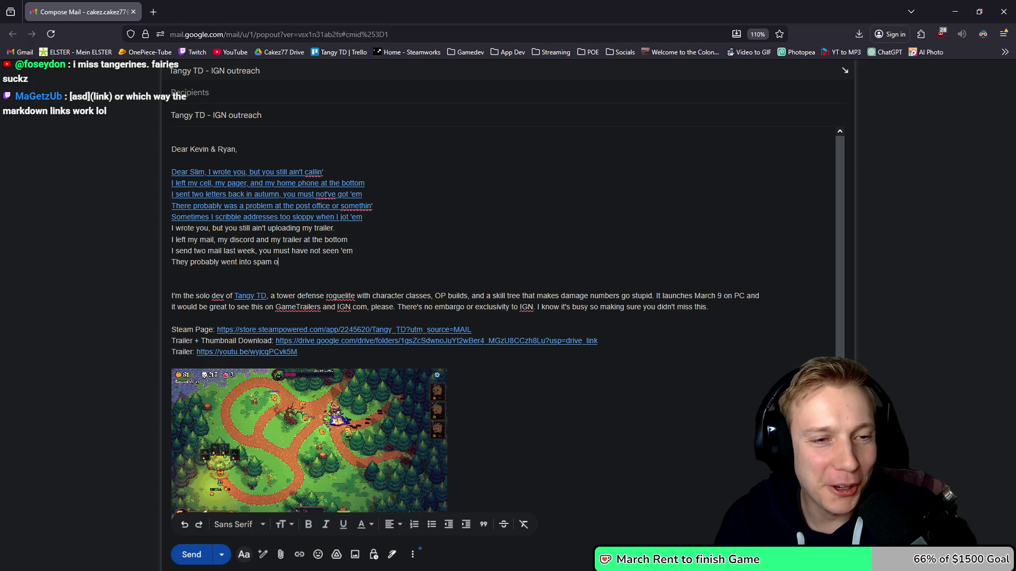
{"action": "type", "text": "r tomethin"}
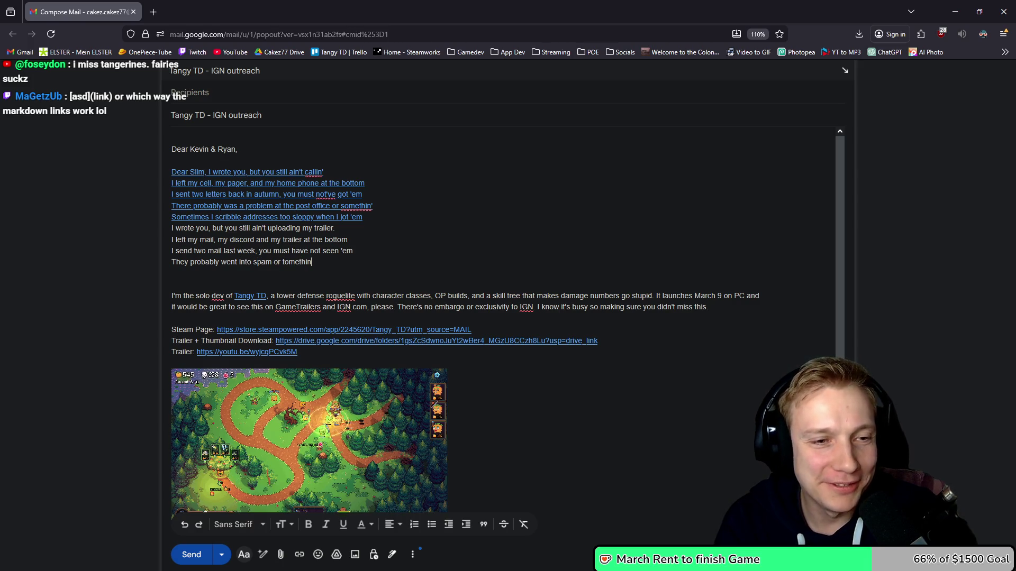
{"action": "key", "text": "BackSpace"}
{"action": "key", "text": "BackSpace"}
{"action": "key", "text": "BackSpace"}
{"action": "type", "text": "somethin"}
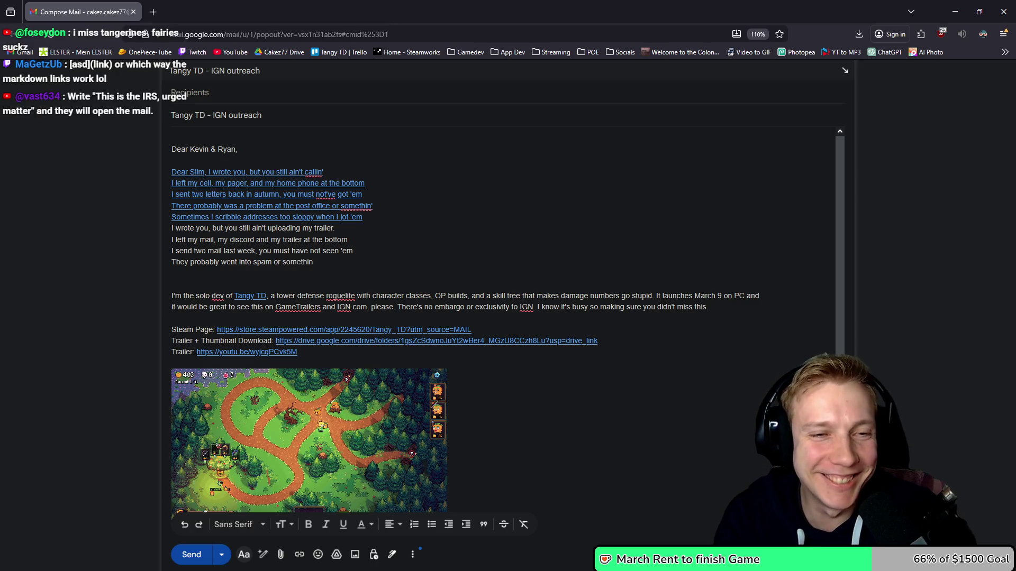
{"action": "key", "text": "Return"}
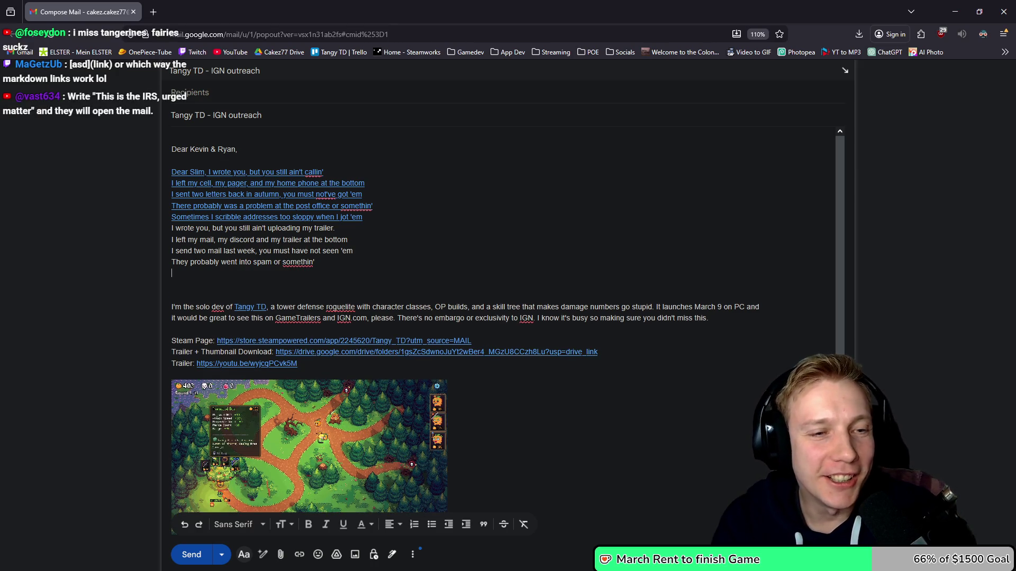
{"action": "type", "text": "Sometime"}
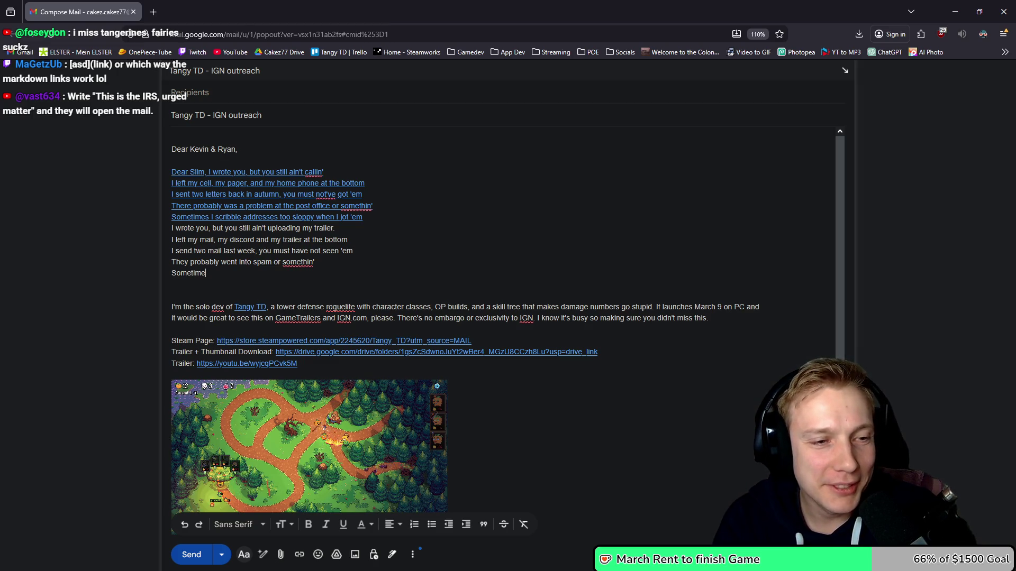
{"action": "type", "text": "s"}
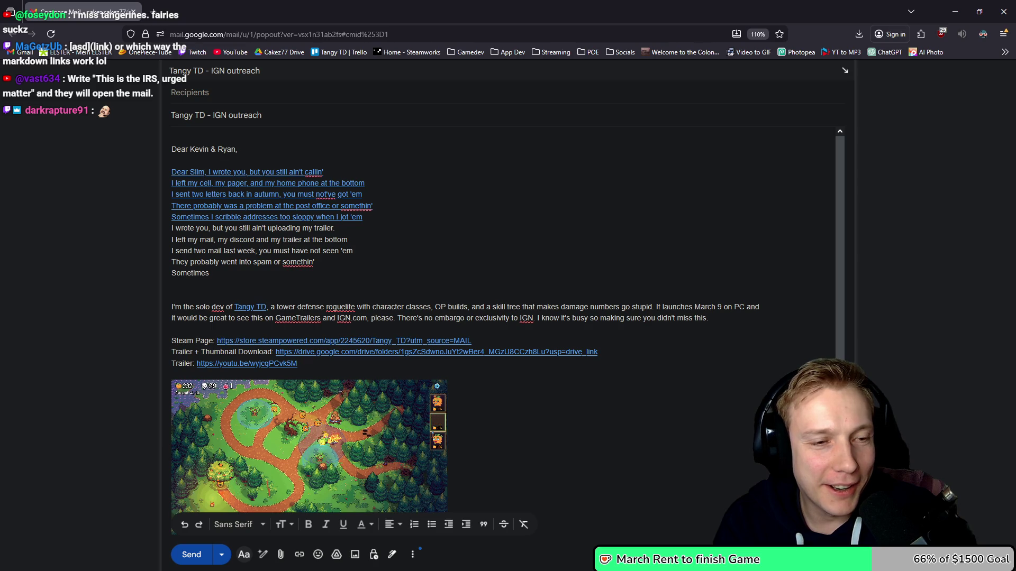
{"action": "type", "text": "I "}
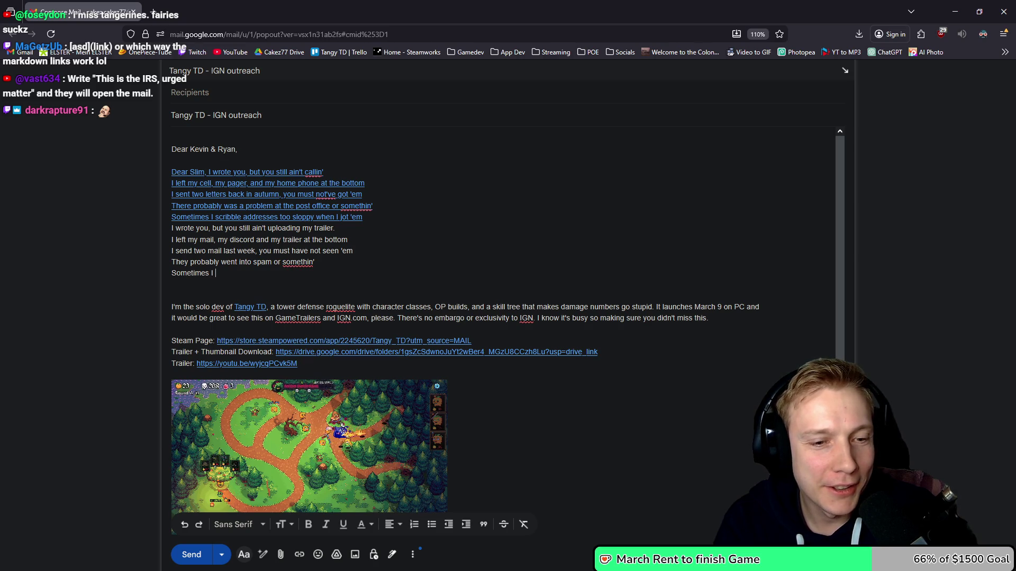
{"action": "type", "text": "over"}
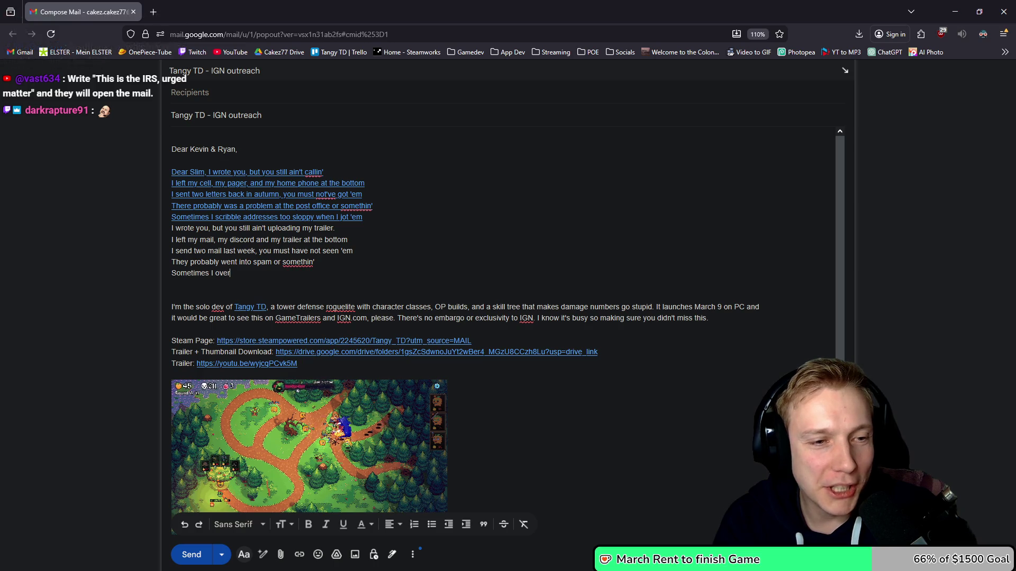
{"action": "type", "text": "do it when "}
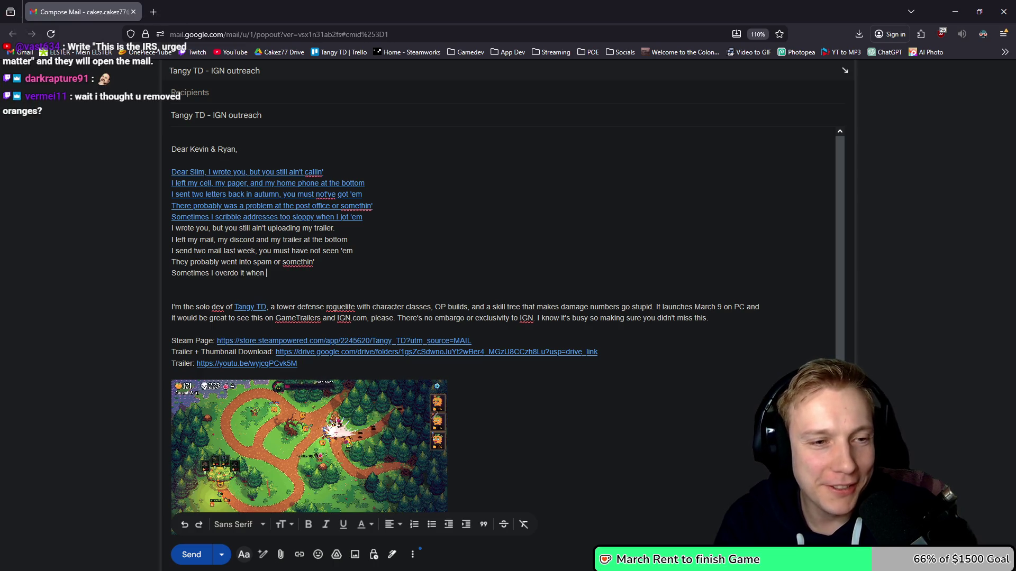
{"action": "type", "text": "I write"}
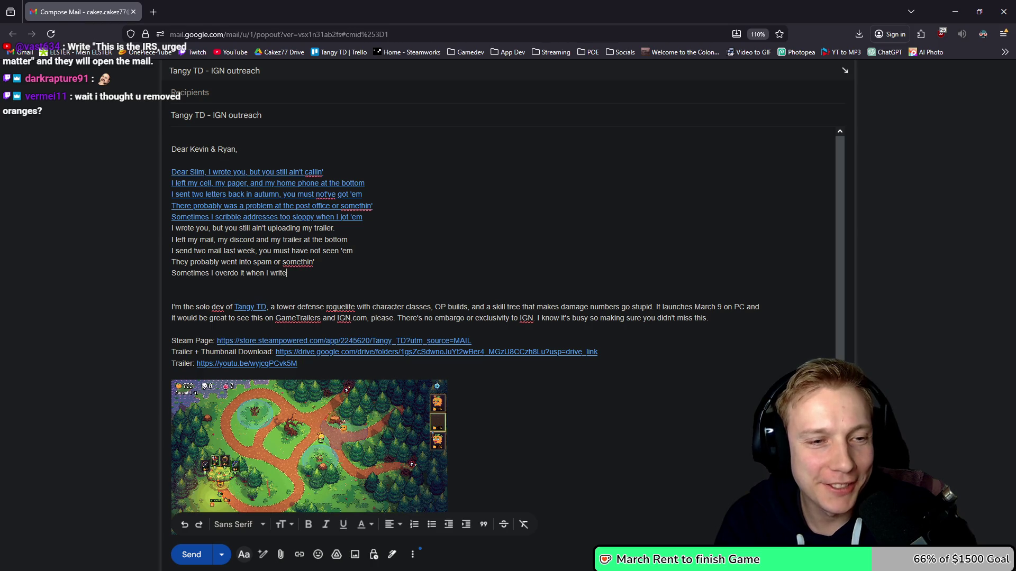
{"action": "type", "text": " 'em"}
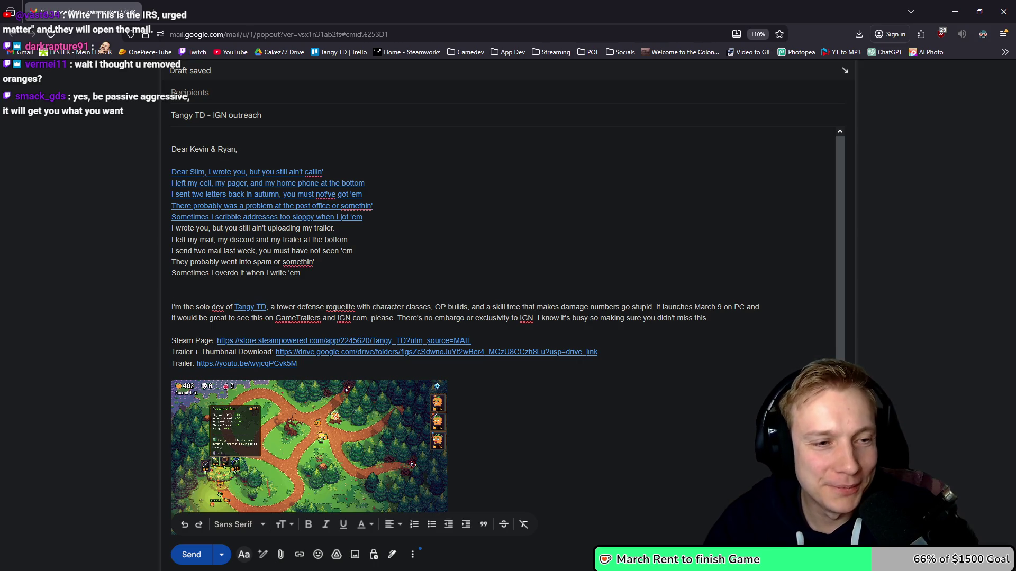
Start the pitch paragraph with 'Anyways,' and delete the five linked original lyric lines
{"action": "left_click", "coordinate": [171, 306]}
{"action": "type", "text": "Anyways,"}
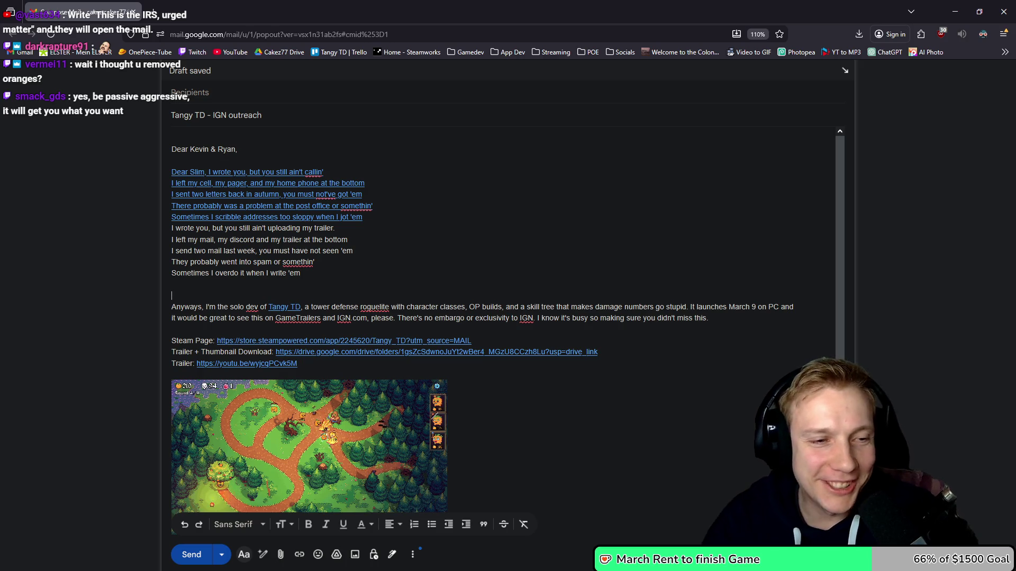
{"action": "key", "text": "BackSpace"}
{"action": "left_click", "coordinate": [347, 230]}
{"action": "key", "text": "BackSpace"}
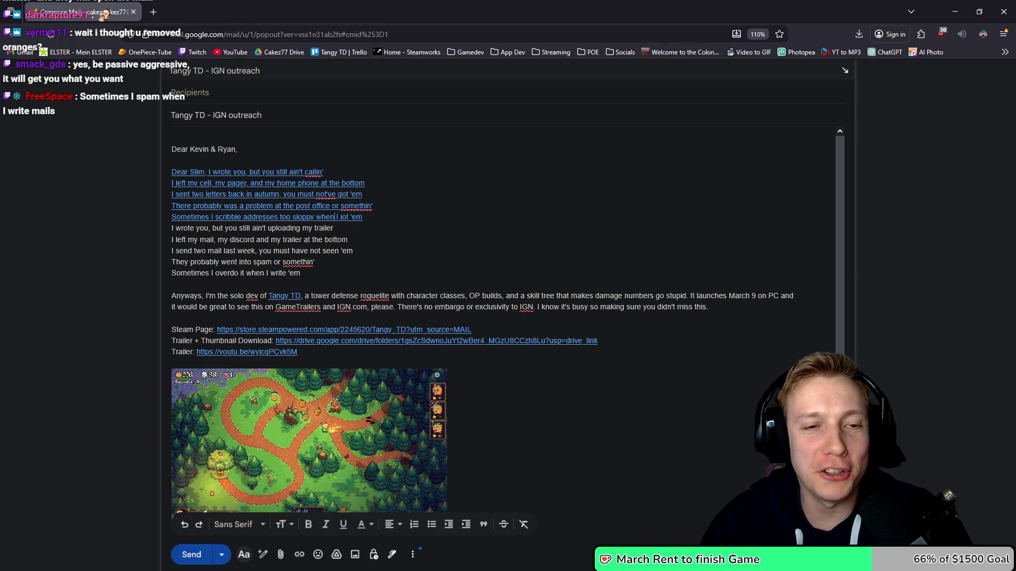
{"action": "key", "text": "shift+Up"}
{"action": "key", "text": "shift+Up"}
{"action": "key", "text": "shift+Up"}
{"action": "key", "text": "BackSpace"}
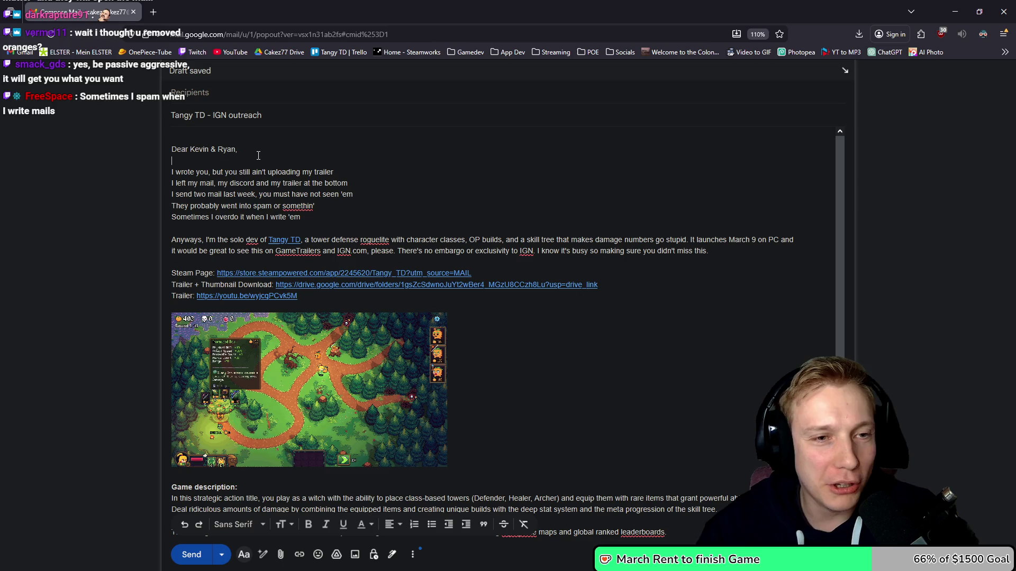
Restore the linked original lyric lines under the greeting and complete the 'Anyways,' opener
{"action": "left_click", "coordinate": [229, 159]}
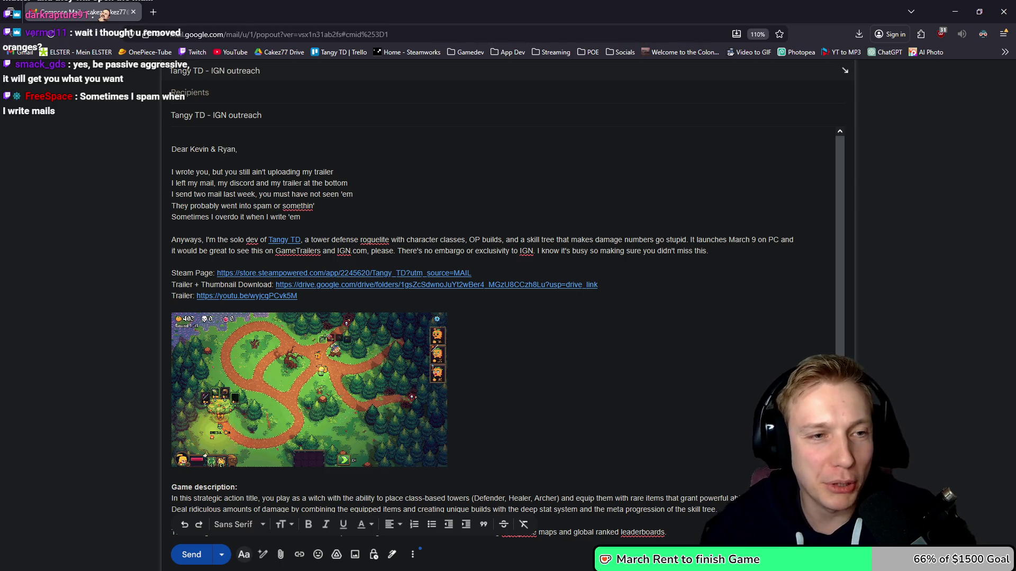
{"action": "key", "text": "ctrl+v"}
{"action": "key", "text": "ctrl+z"}
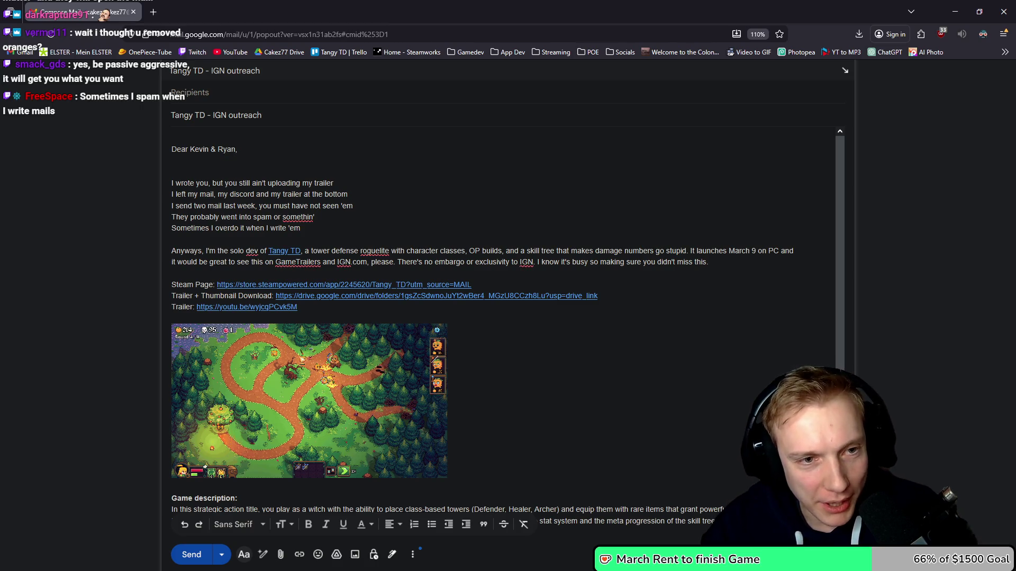
{"action": "key", "text": "BackSpace"}
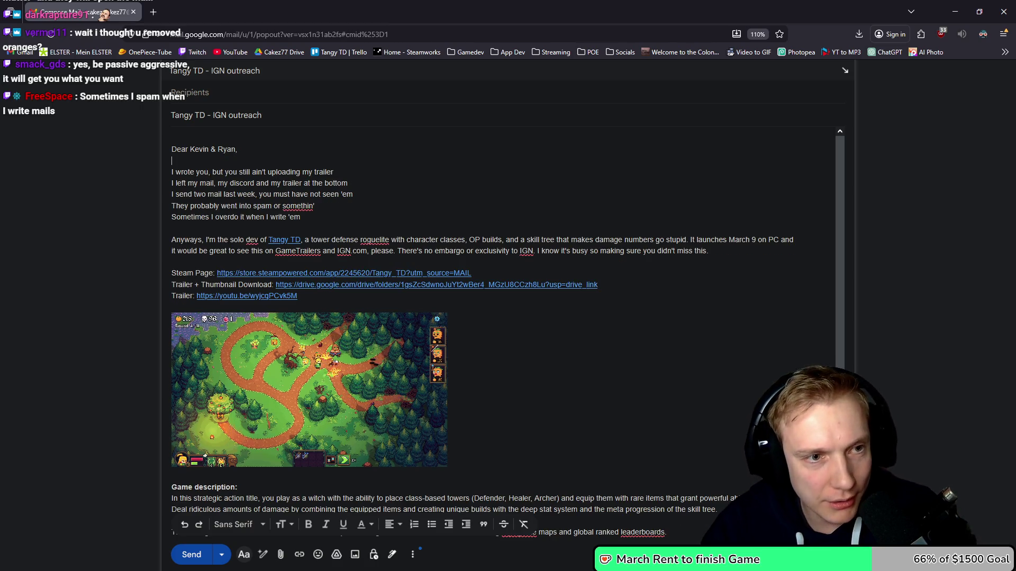
{"action": "type", "text": "There probably was a problem at the post office or somethin' Sometimes I scribble addresses too sloppy when I jot 'em"}
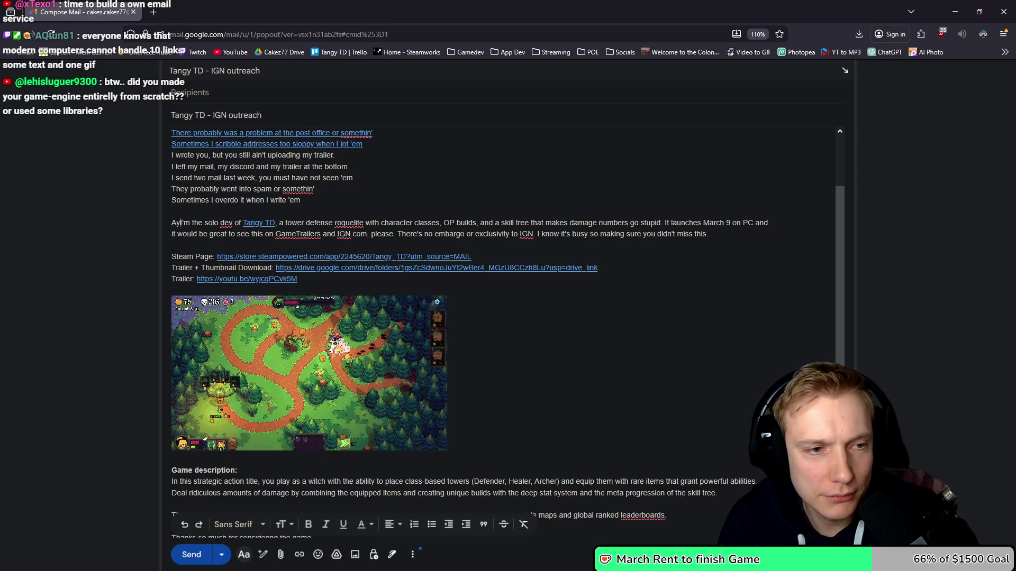
{"action": "type", "text": "ways,"}
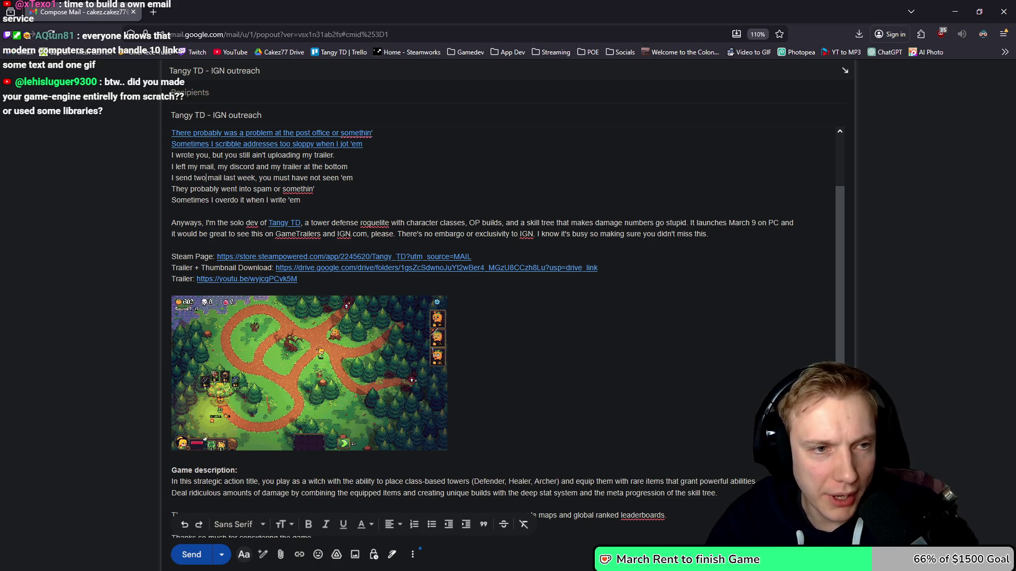
{"action": "key", "text": "Up"}
{"action": "key", "text": "Up"}
{"action": "key", "text": "Up"}
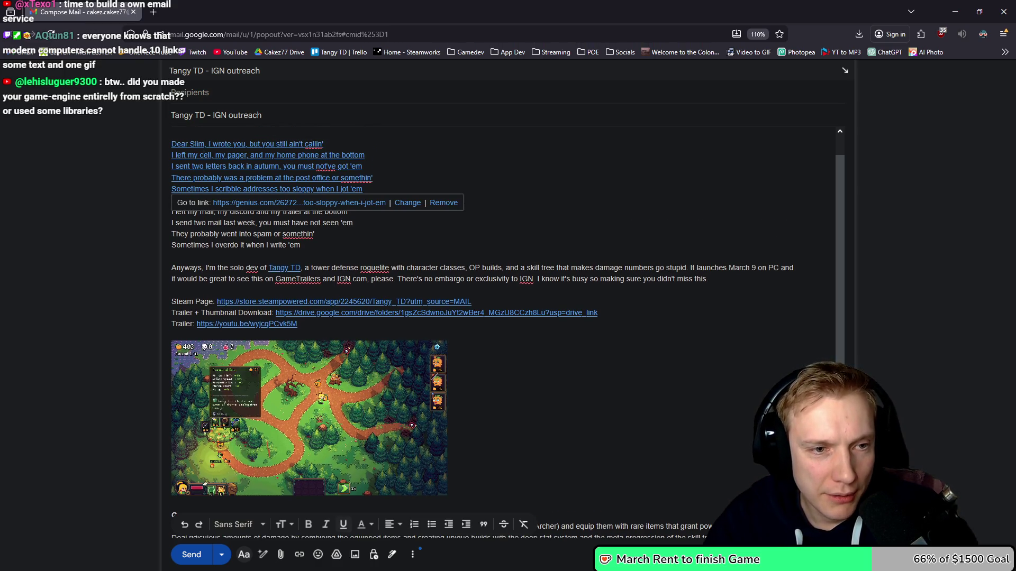
{"action": "key", "text": "Down"}
{"action": "key", "text": "Down"}
{"action": "key", "text": "Down"}
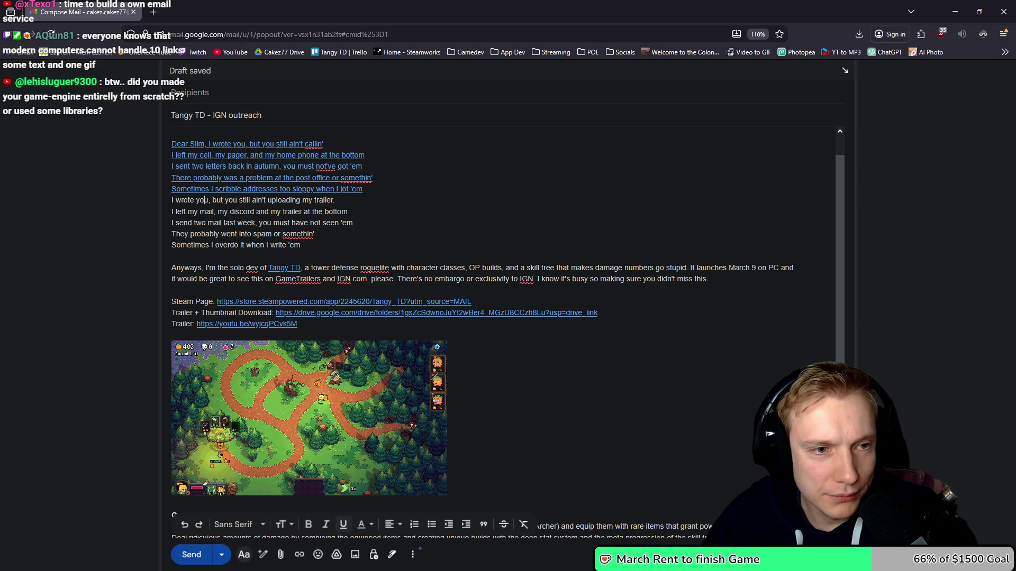
{"action": "left_click", "coordinate": [209, 200]}
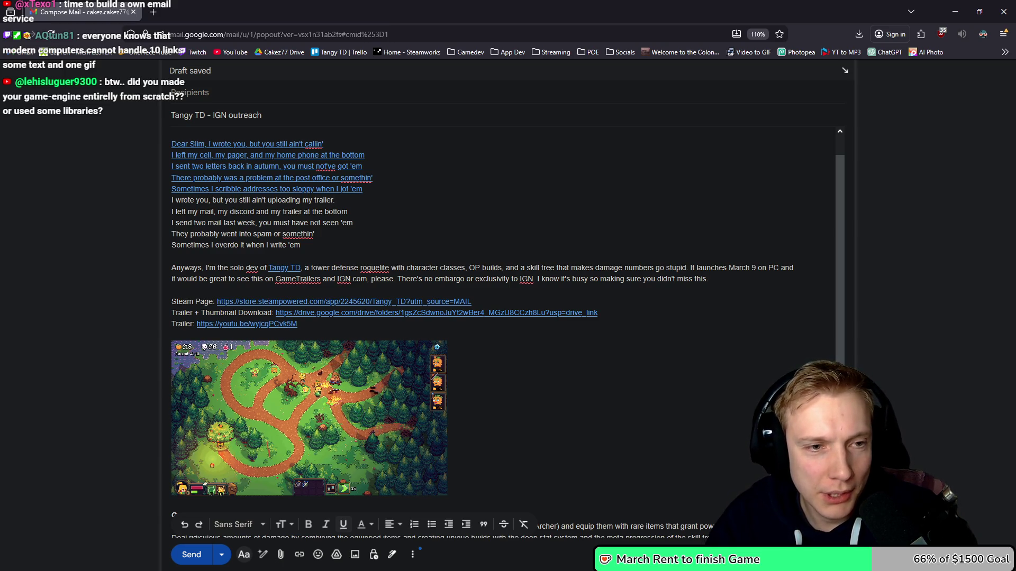
{"action": "left_click", "coordinate": [334, 200]}
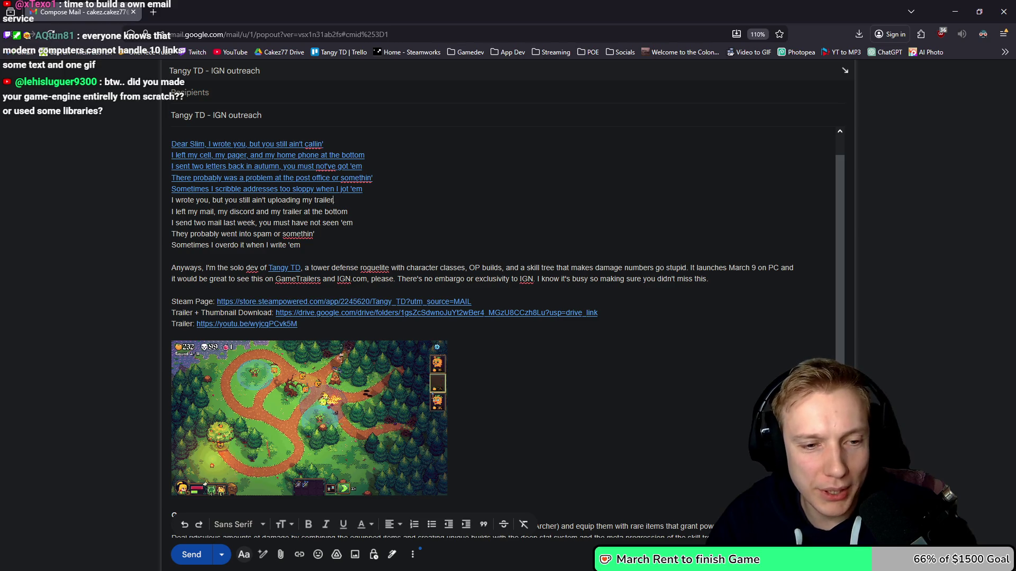
Finish the 'I wrote you' line with an apostrophe after 'uplodin'
{"action": "type", "text": "."}
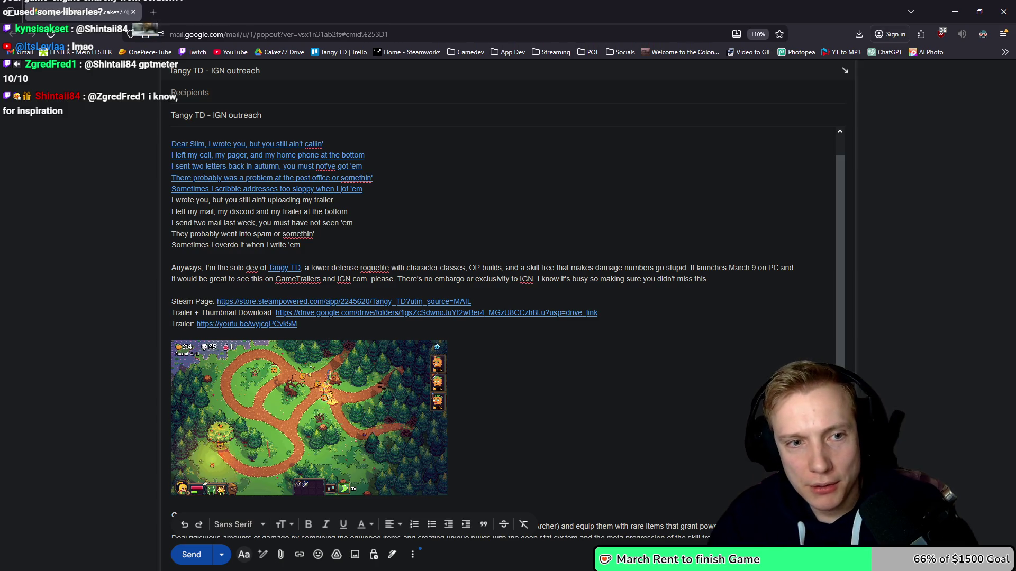
{"action": "key", "text": "BackSpace"}
{"action": "key", "text": "BackSpace"}
{"action": "type", "text": ". uplodin"}
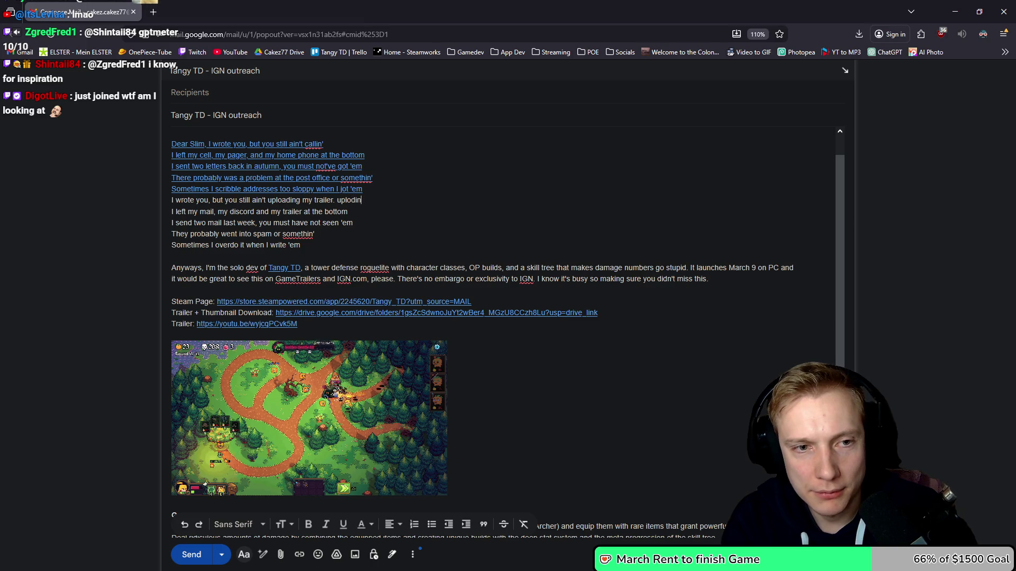
{"action": "type", "text": "'"}
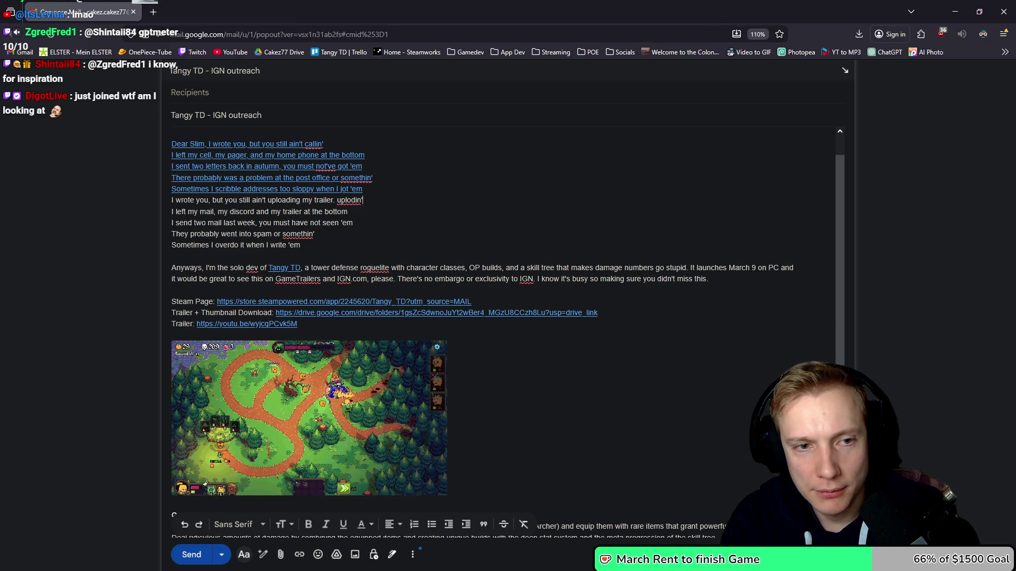
{"action": "type", "text": "a"}
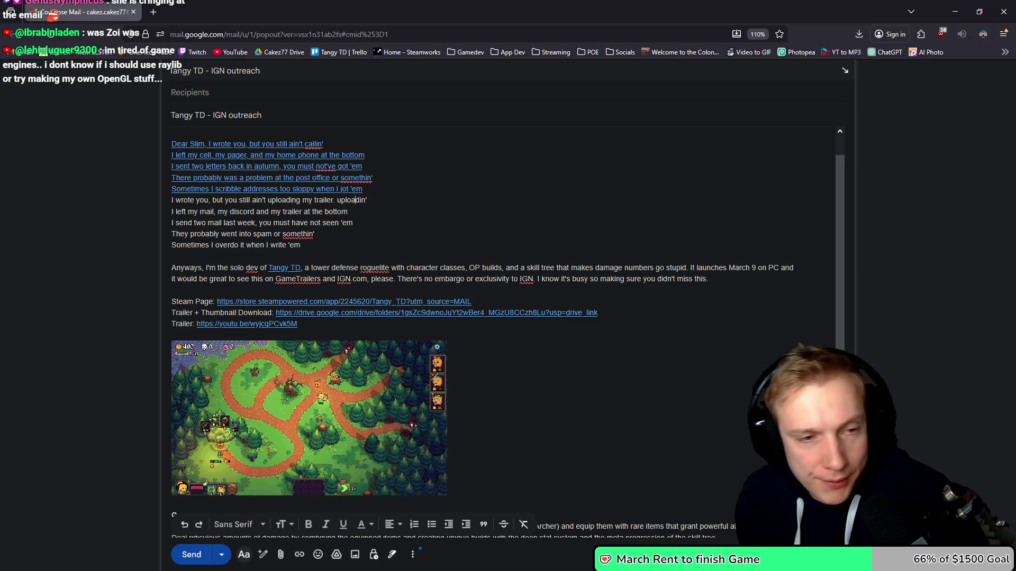
Delete 'my trailer' from the first parody line so it ends with 'uploadin''
{"action": "left_click", "coordinate": [389, 397]}
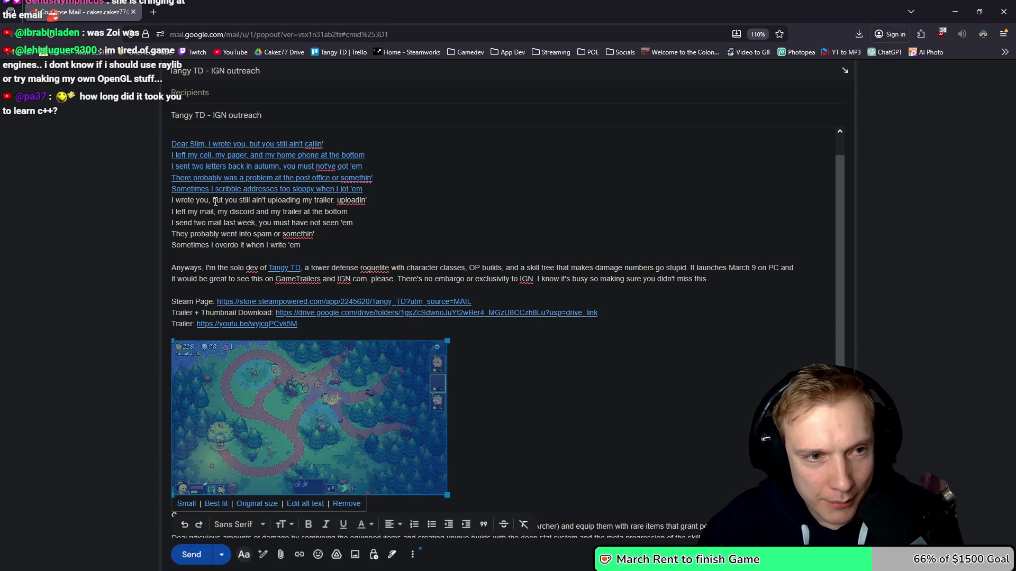
{"action": "left_click_drag", "start_coordinate": [224, 200], "coordinate": [321, 202]}
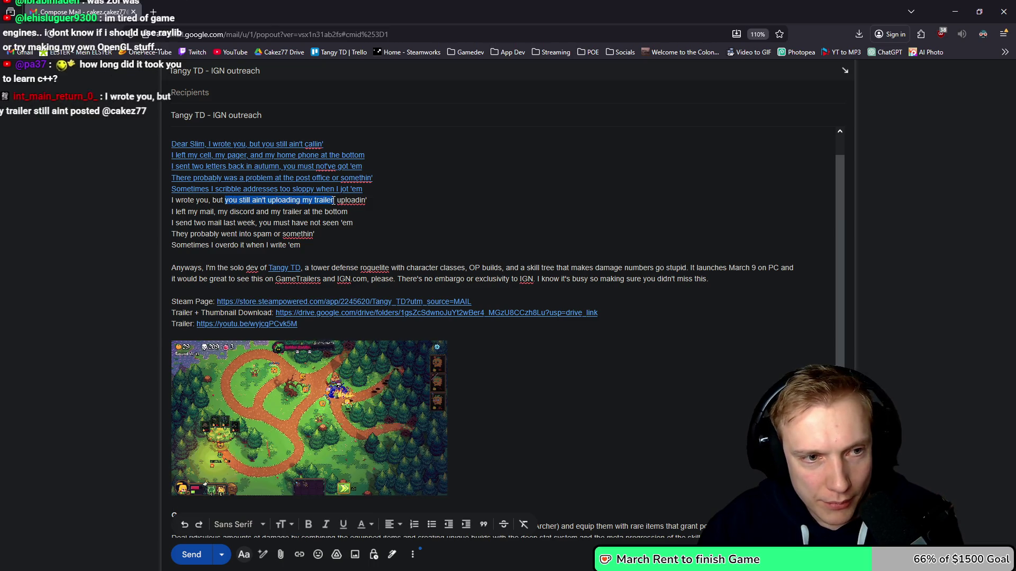
{"action": "left_click", "coordinate": [316, 201]}
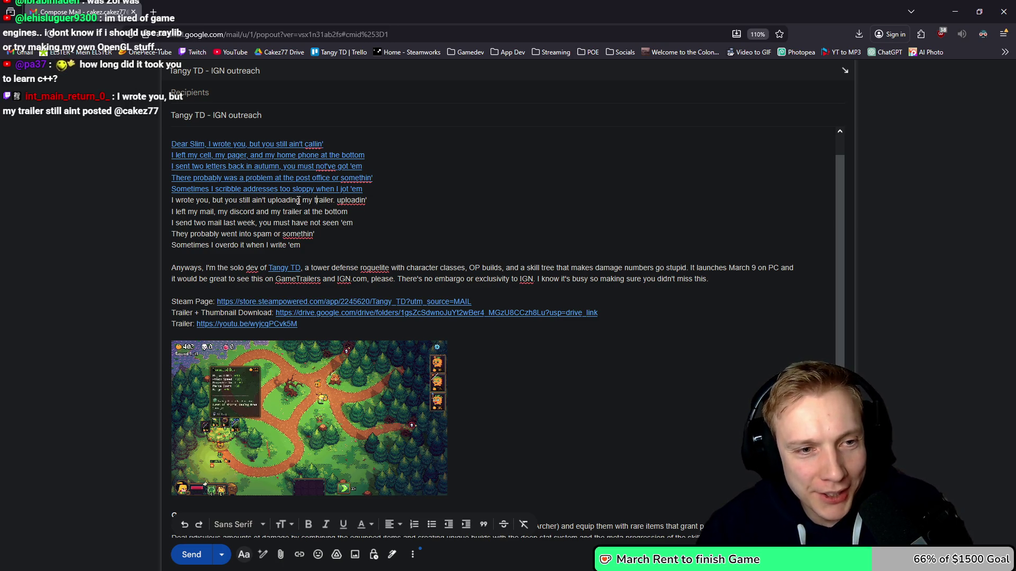
{"action": "left_click_drag", "start_coordinate": [301, 201], "coordinate": [336, 205]}
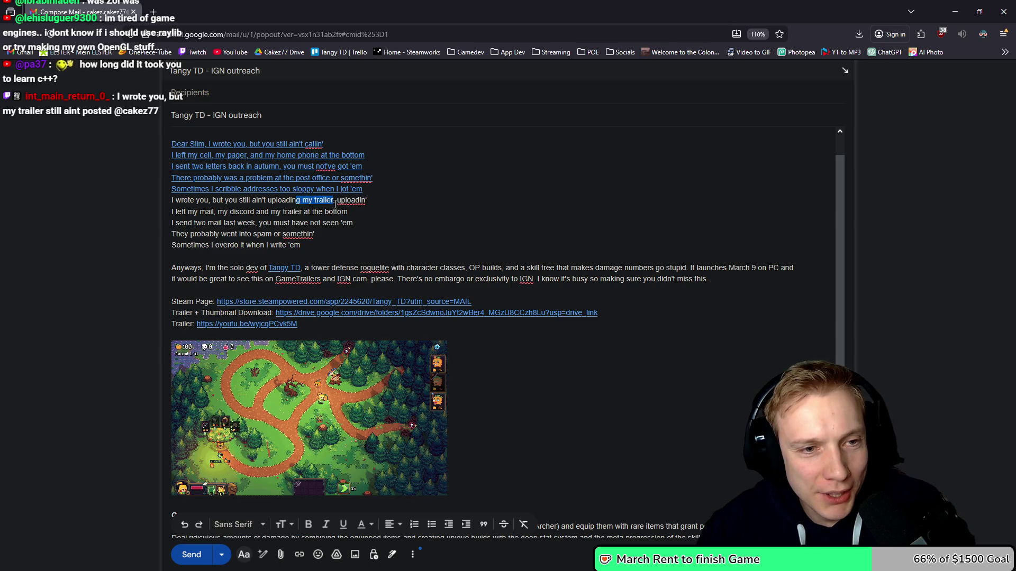
{"action": "key", "text": "BackSpace"}
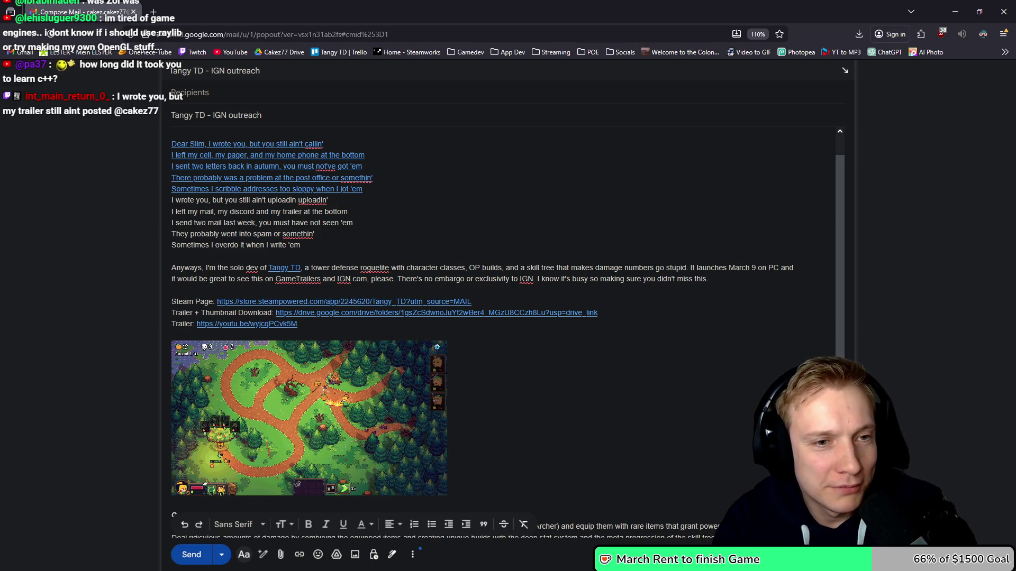
{"action": "type", "text": "'"}
{"action": "key", "text": "shift+End"}
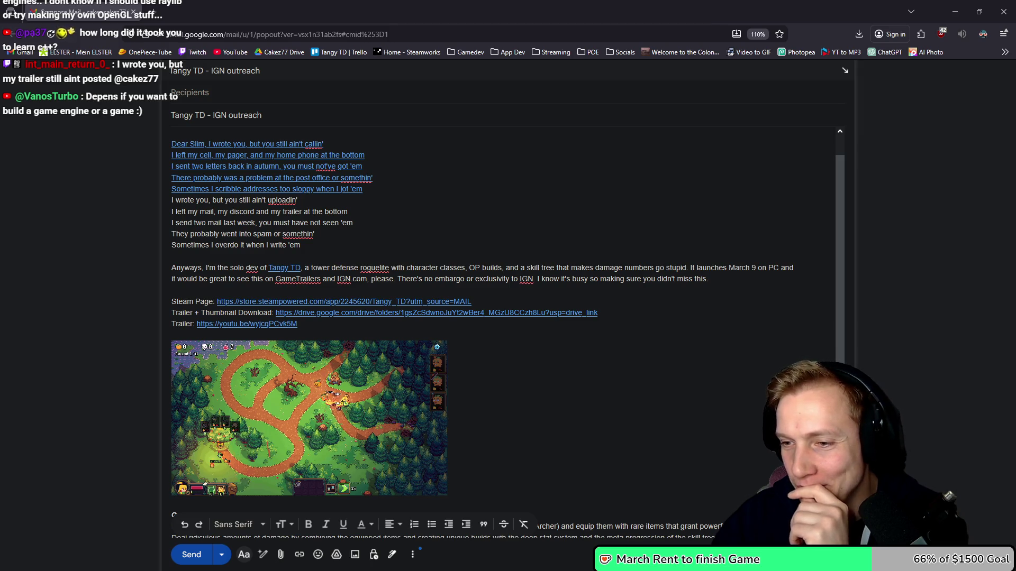
Delete the five original blue lyric lines
{"action": "mouse_move", "coordinate": [363, 189]}
{"action": "left_mouse_down"}
{"action": "mouse_move", "coordinate": [301, 189]}
{"action": "mouse_move", "coordinate": [130, 149]}
{"action": "left_mouse_up"}
{"action": "scroll", "coordinate": [193, 189], "scroll_direction": "up", "scroll_amount": 1}
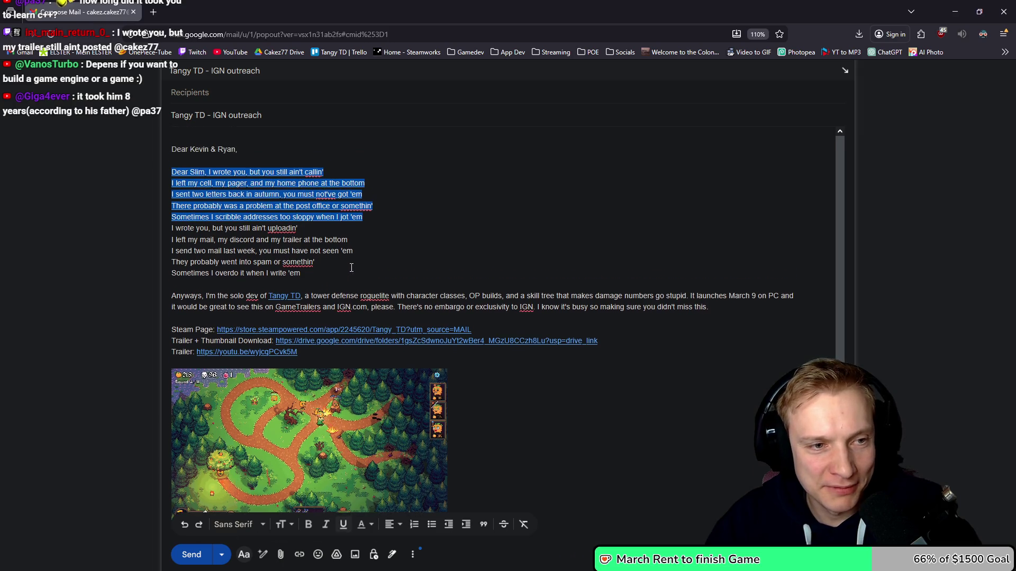
{"action": "key", "text": "BackSpace"}
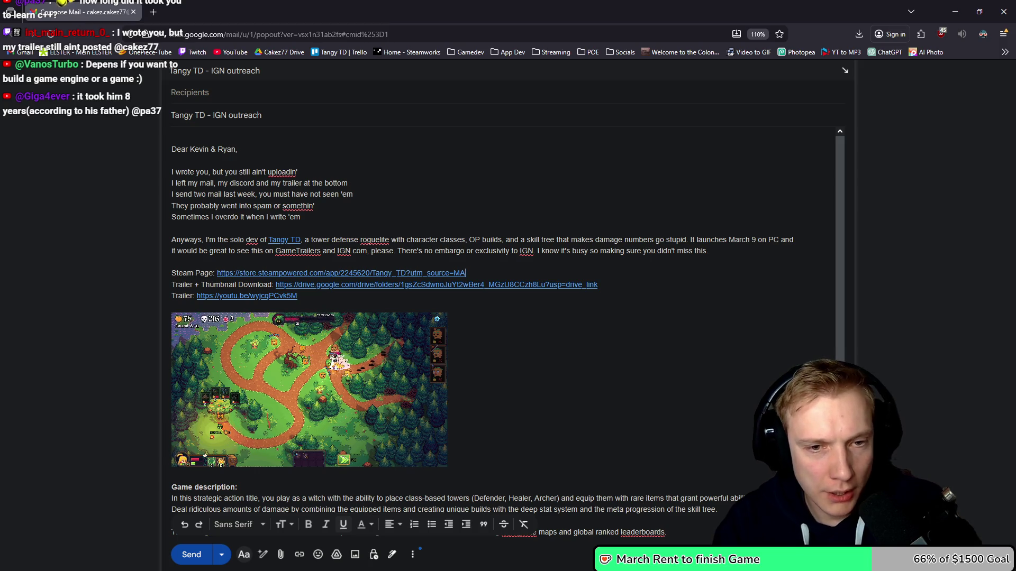
Strip '?utm_source=MAIL' so the Steam Page link ends at /app/2245620/Tangy_TD
{"action": "key", "text": "End"}
{"action": "key", "text": "BackSpace"}
{"action": "key", "text": "BackSpace"}
{"action": "key", "text": "BackSpace"}
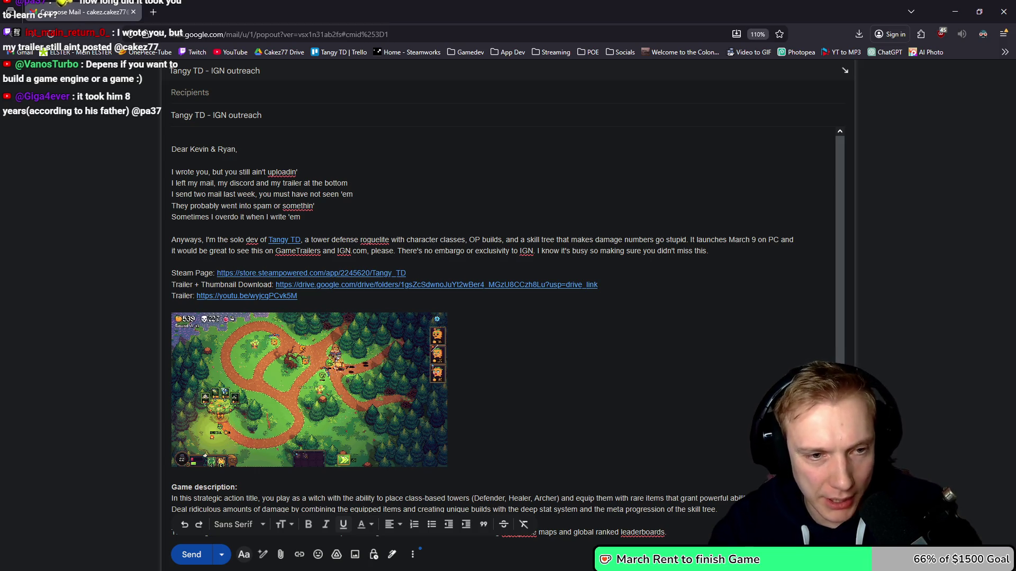
{"action": "left_click", "coordinate": [402, 284]}
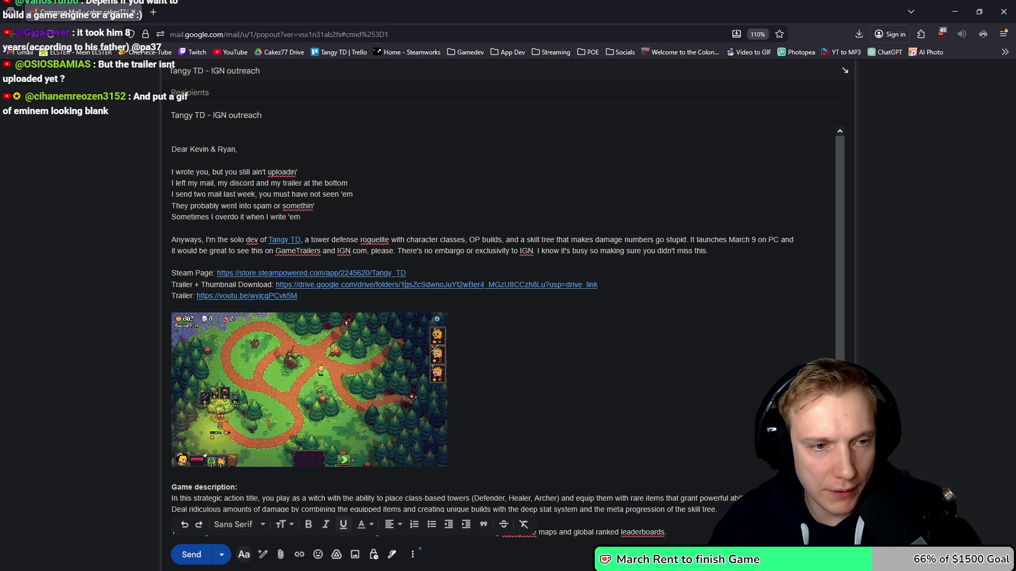
{"action": "left_click", "coordinate": [298, 296]}
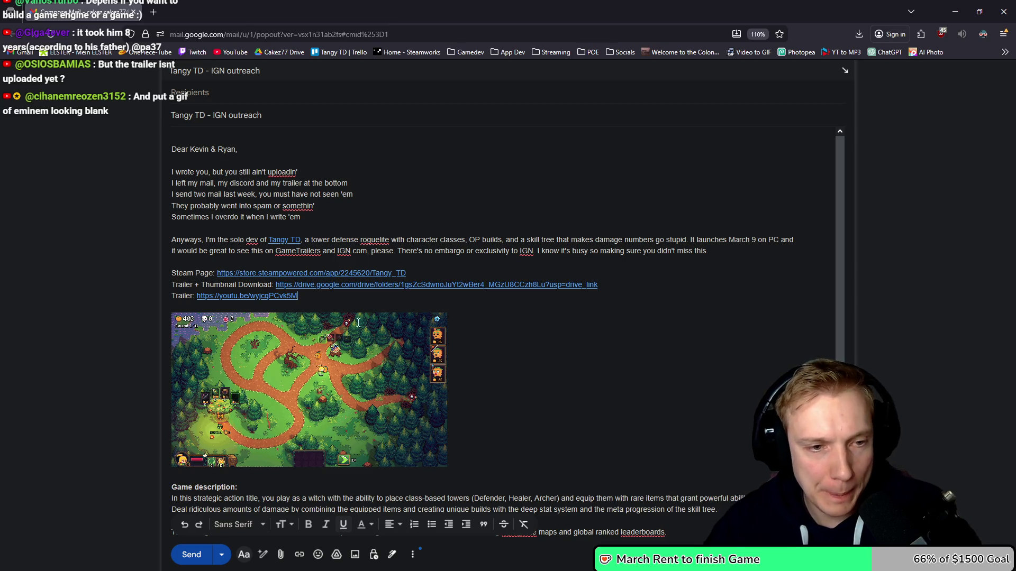
Rename the trailer label to 'Trailer on YouTube:'
{"action": "scroll", "coordinate": [358, 322], "scroll_direction": "down", "scroll_amount": 3}
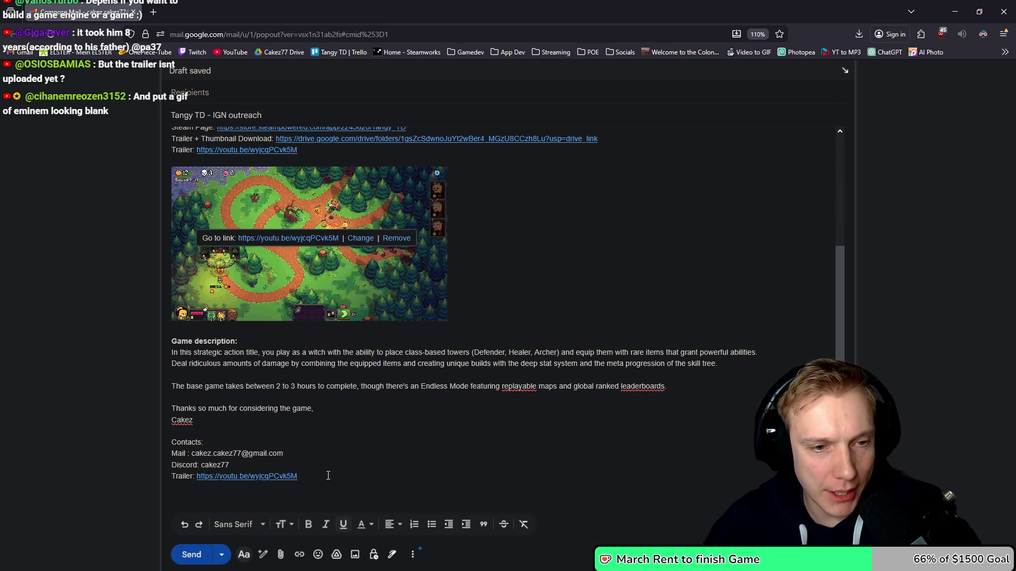
{"action": "scroll", "coordinate": [342, 405], "scroll_direction": "up", "scroll_amount": 2}
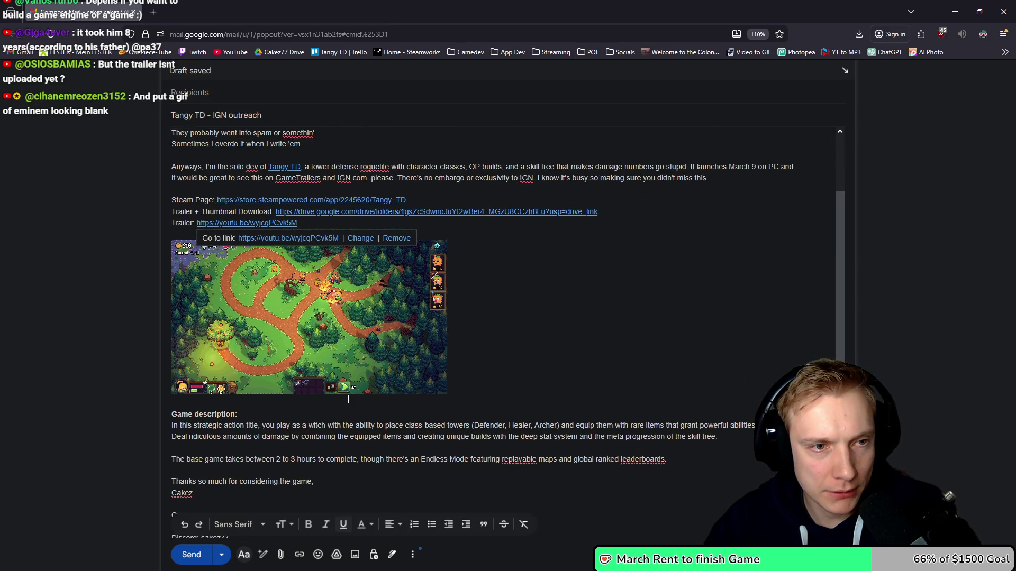
{"action": "left_click", "coordinate": [192, 222]}
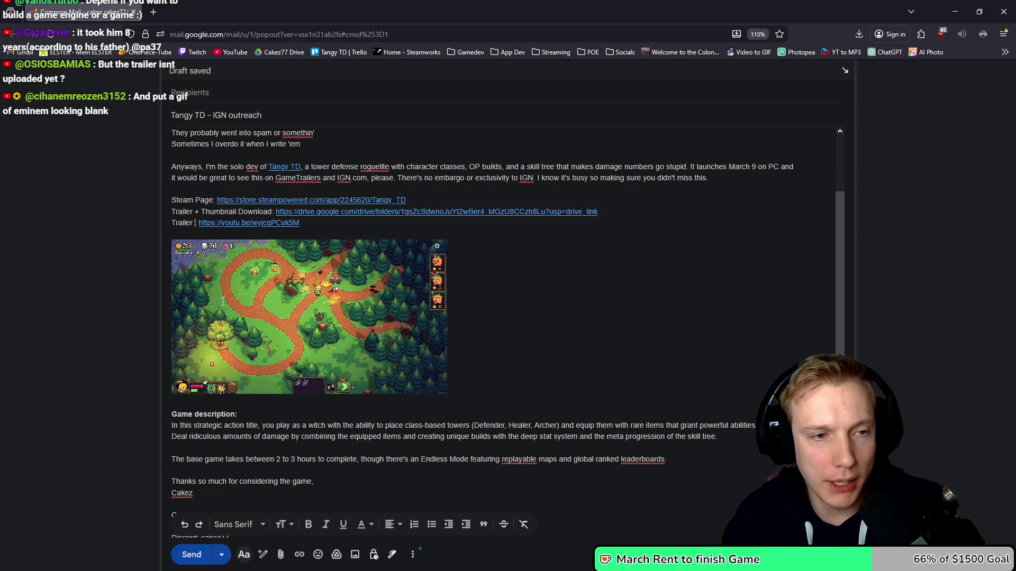
{"action": "type", "text": "on YouT"}
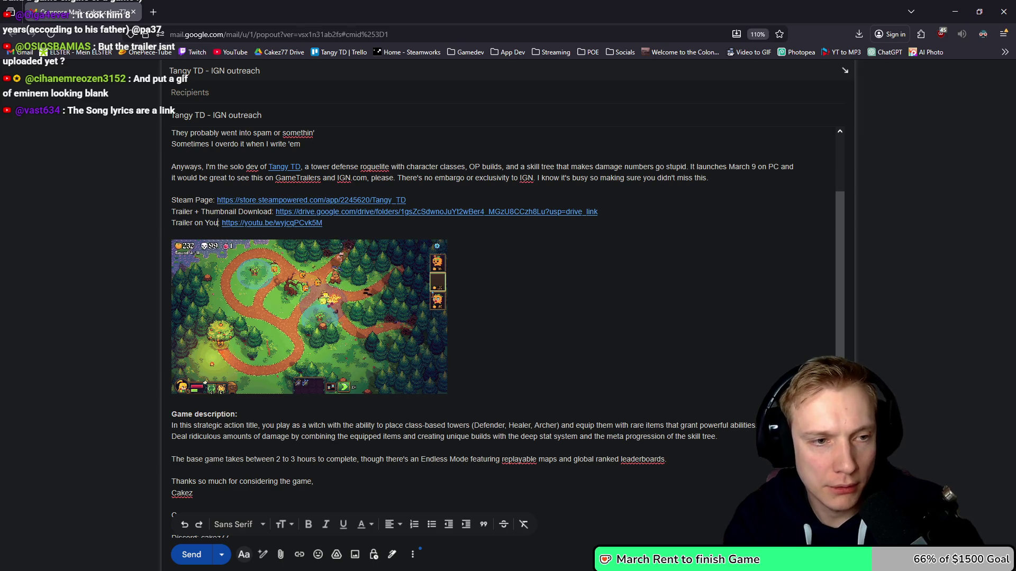
{"action": "type", "text": "ube"}
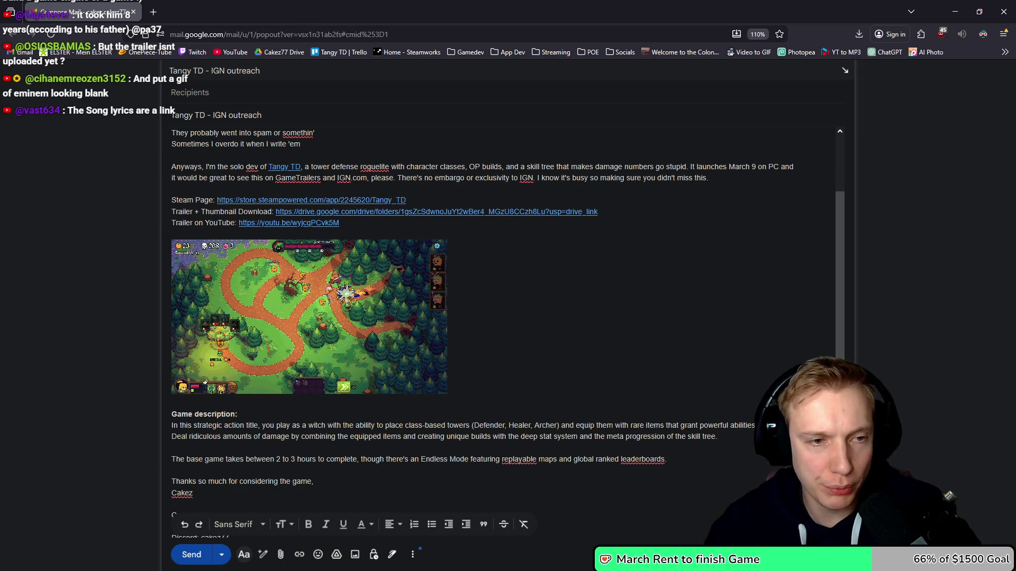
{"action": "type", "text": ":"}
Replace the Contacts trailer YouTube link with the copied Google Drive folder link
{"action": "mouse_move", "coordinate": [598, 212]}
{"action": "left_mouse_down"}
{"action": "mouse_move", "coordinate": [305, 223]}
{"action": "mouse_move", "coordinate": [274, 212]}
{"action": "left_mouse_up"}
{"action": "key", "text": "ctrl+c"}
{"action": "scroll", "coordinate": [482, 361], "scroll_direction": "down", "scroll_amount": 2}
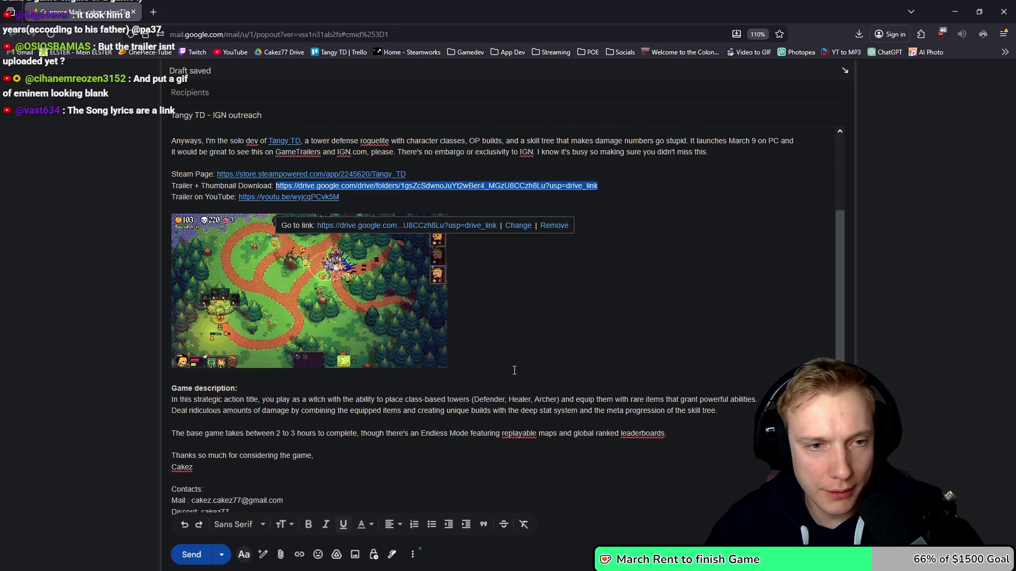
{"action": "left_click", "coordinate": [304, 476]}
{"action": "key", "text": "BackSpace"}
{"action": "key", "text": "BackSpace"}
{"action": "key", "text": "BackSpace"}
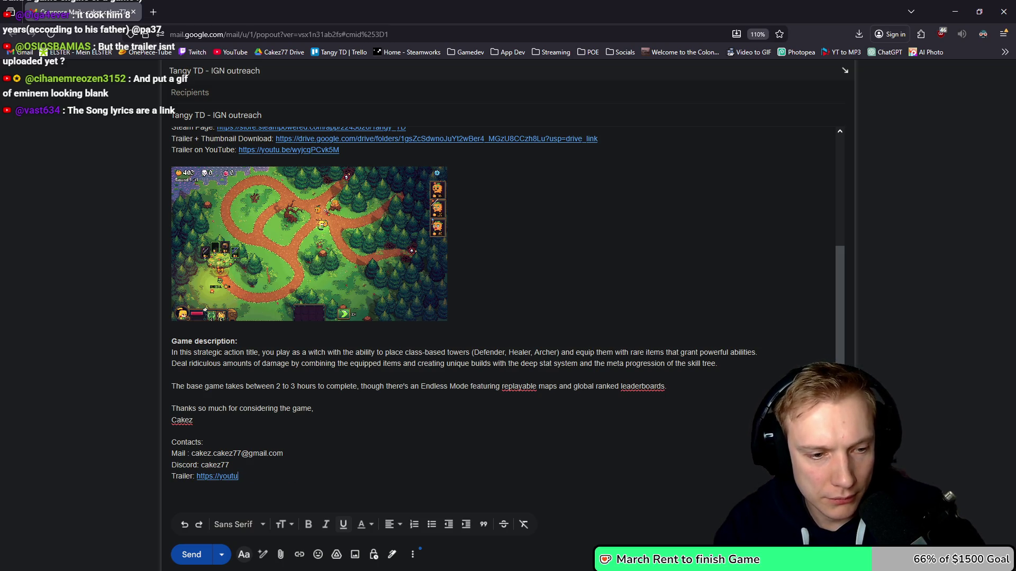
{"action": "key", "text": "BackSpace"}
{"action": "key", "text": "BackSpace"}
{"action": "key", "text": "BackSpace"}
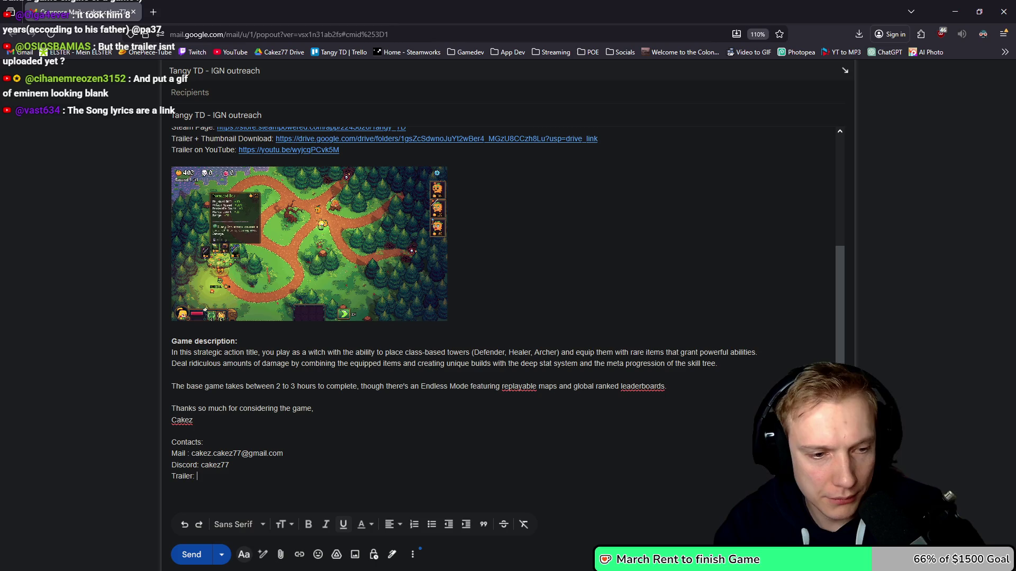
{"action": "key", "text": "ctrl+v"}
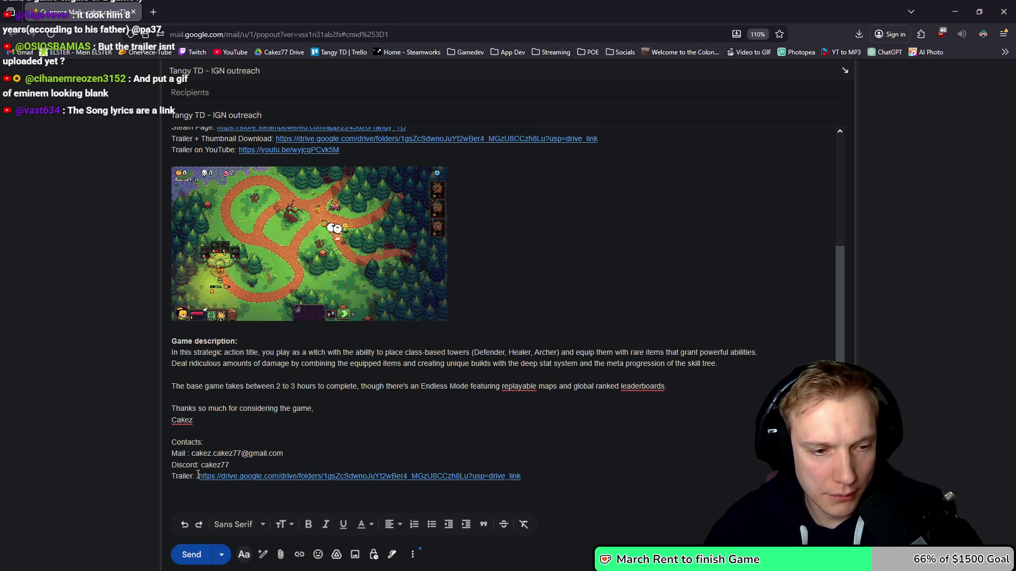
{"action": "key", "text": "BackSpace"}
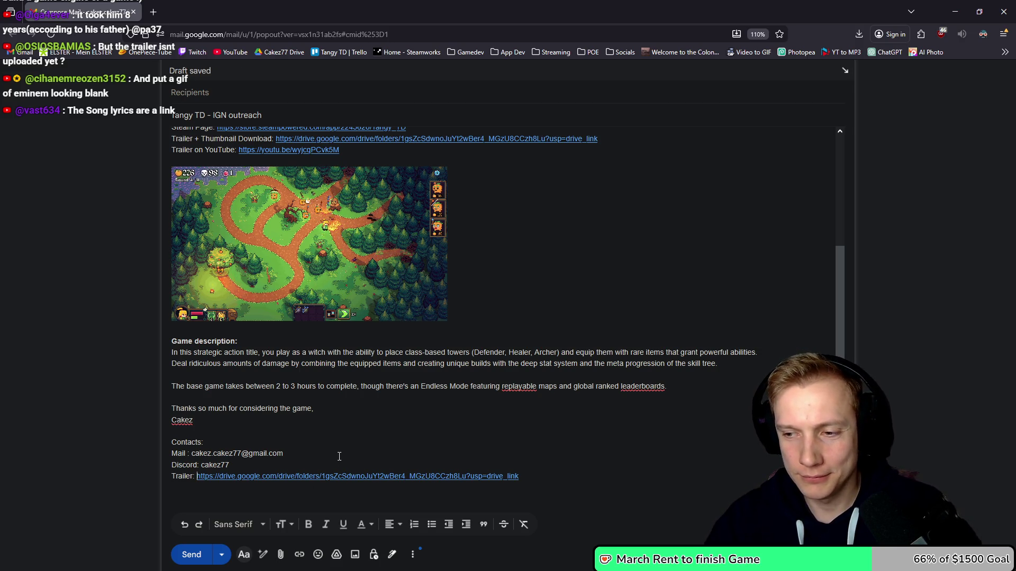
{"action": "scroll", "coordinate": [340, 457], "scroll_direction": "up", "scroll_amount": 3}
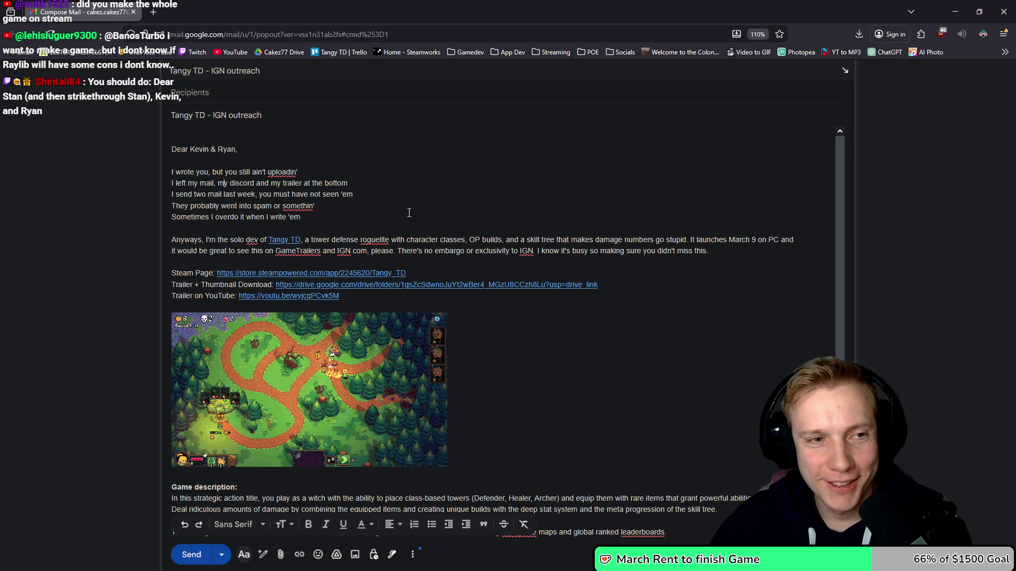
Strike through the extra first name in the greeting and remove the embedded gameplay GIF
{"action": "left_click", "coordinate": [196, 156]}
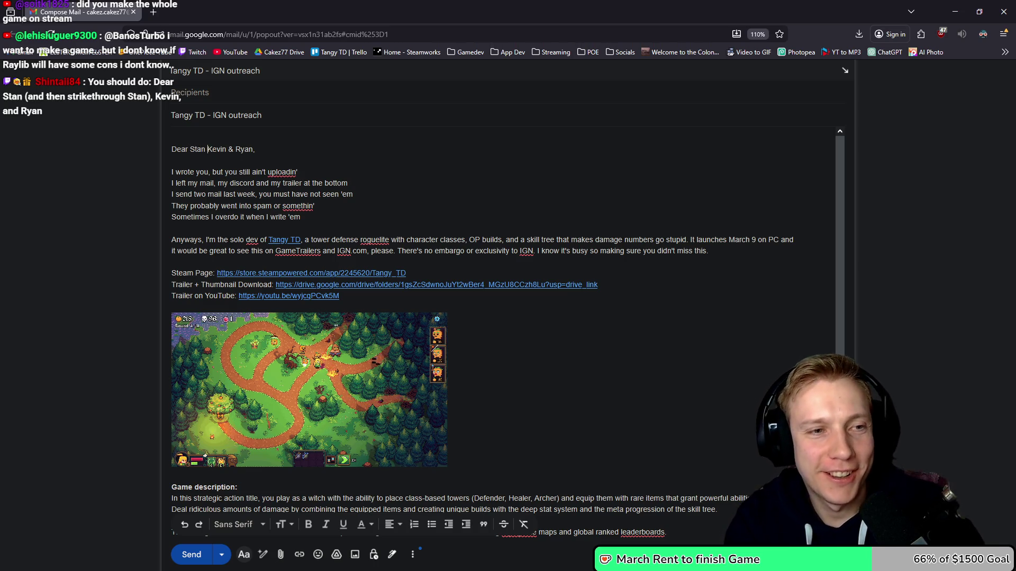
{"action": "double_click", "coordinate": [197, 150]}
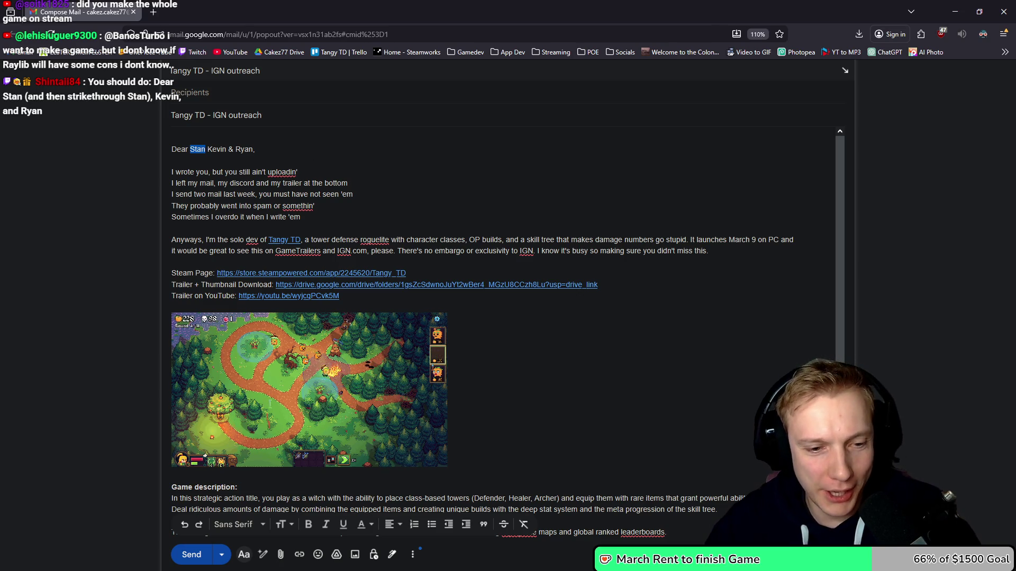
{"action": "left_click", "coordinate": [504, 524]}
{"action": "left_click", "coordinate": [254, 149]}
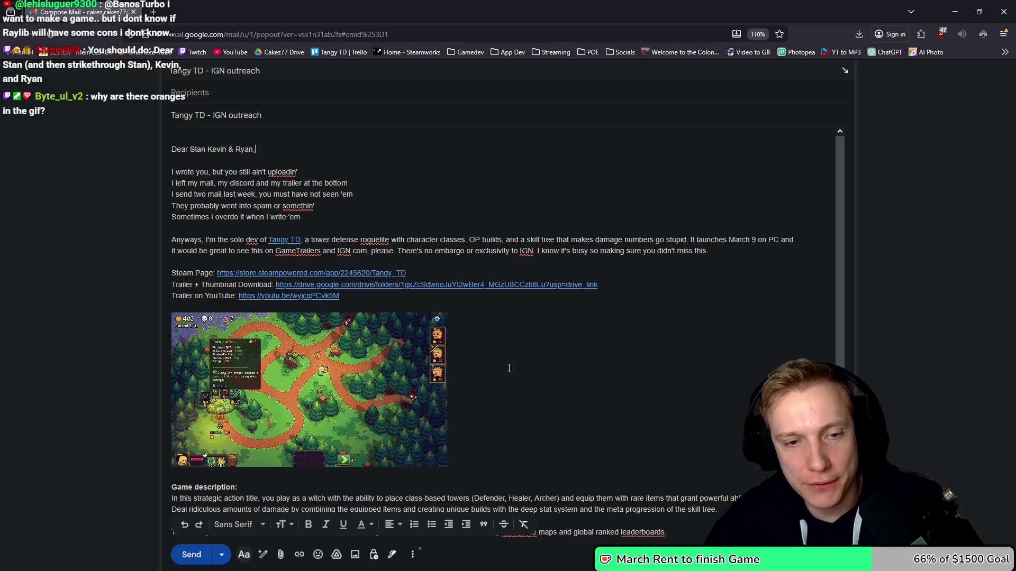
{"action": "left_click", "coordinate": [310, 397]}
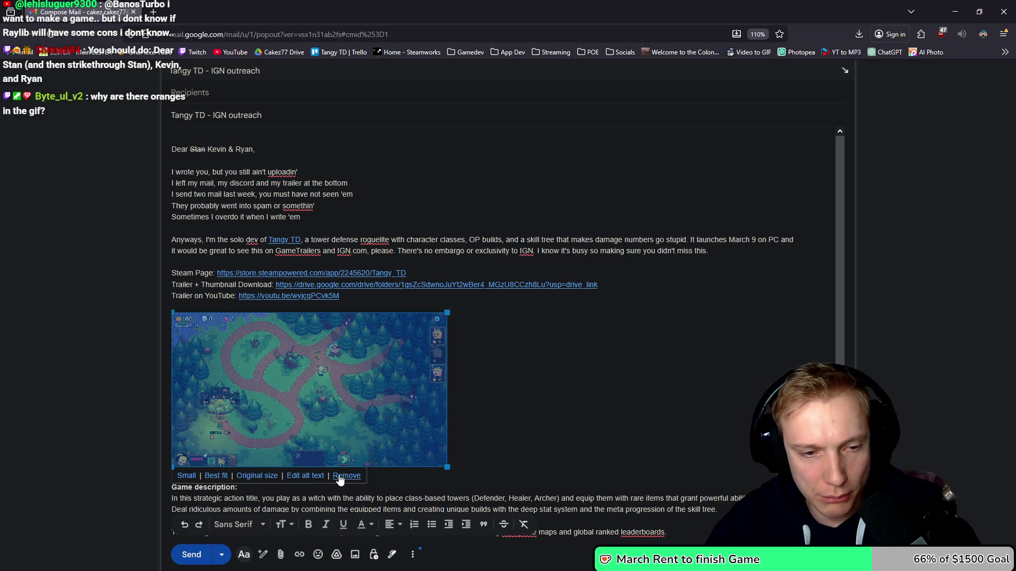
{"action": "left_click", "coordinate": [343, 476]}
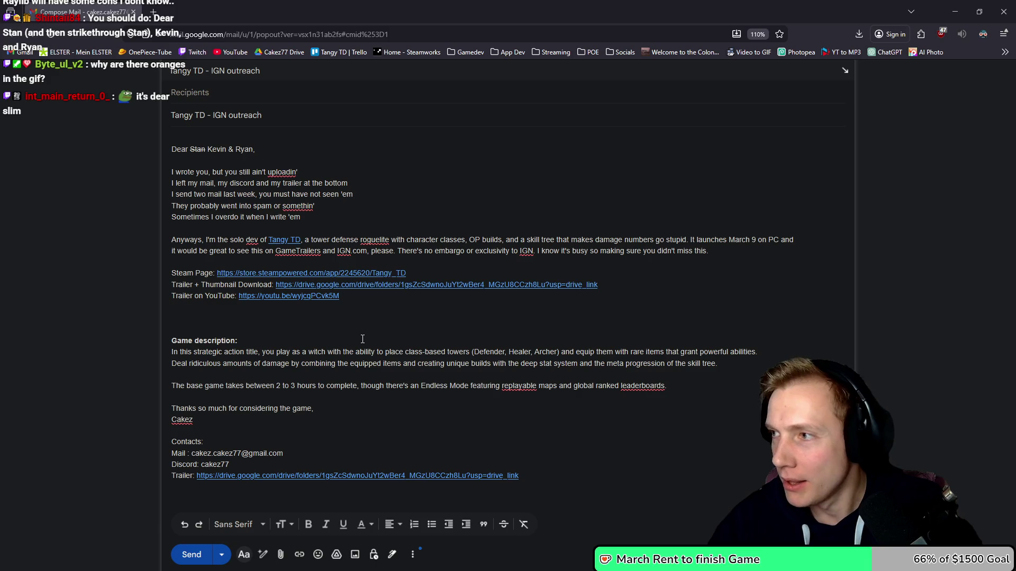
Type a different name over the struck-through greeting name, then return to the Fairy GIFs folder
{"action": "key", "text": "alt+Tab"}
{"action": "mouse_move", "coordinate": [278, 395]}
{"action": "left_mouse_down"}
{"action": "mouse_move", "coordinate": [623, 128]}
{"action": "mouse_move", "coordinate": [655, 138]}
{"action": "mouse_move", "coordinate": [602, 195]}
{"action": "mouse_move", "coordinate": [589, 329]}
{"action": "mouse_move", "coordinate": [588, 320]}
{"action": "left_mouse_up"}
{"action": "left_click_drag", "start_coordinate": [430, 317], "coordinate": [436, 191]}
{"action": "left_click", "coordinate": [238, 160]}
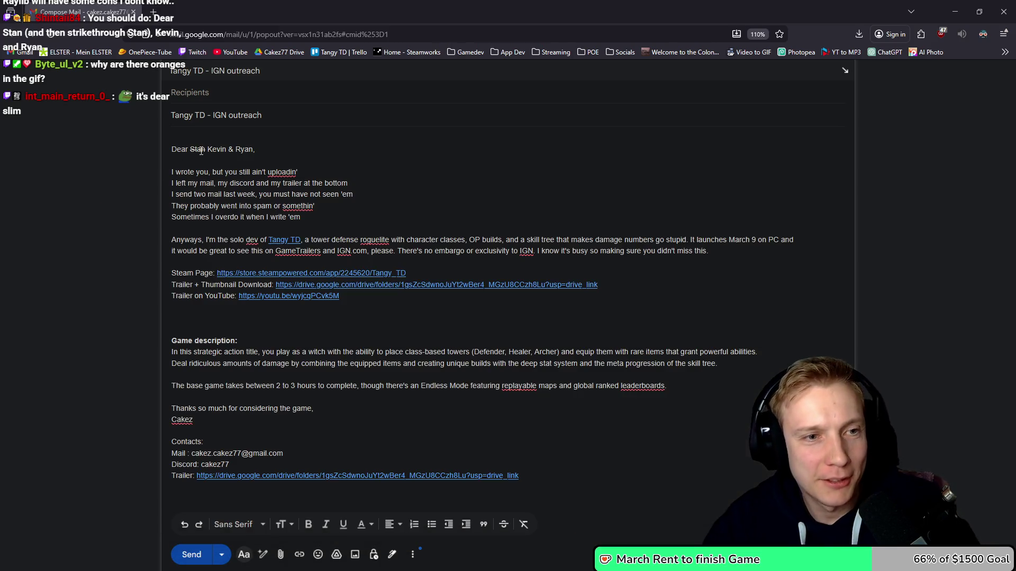
{"action": "left_click_drag", "start_coordinate": [190, 150], "coordinate": [206, 150]}
{"action": "type", "text": "Slim"}
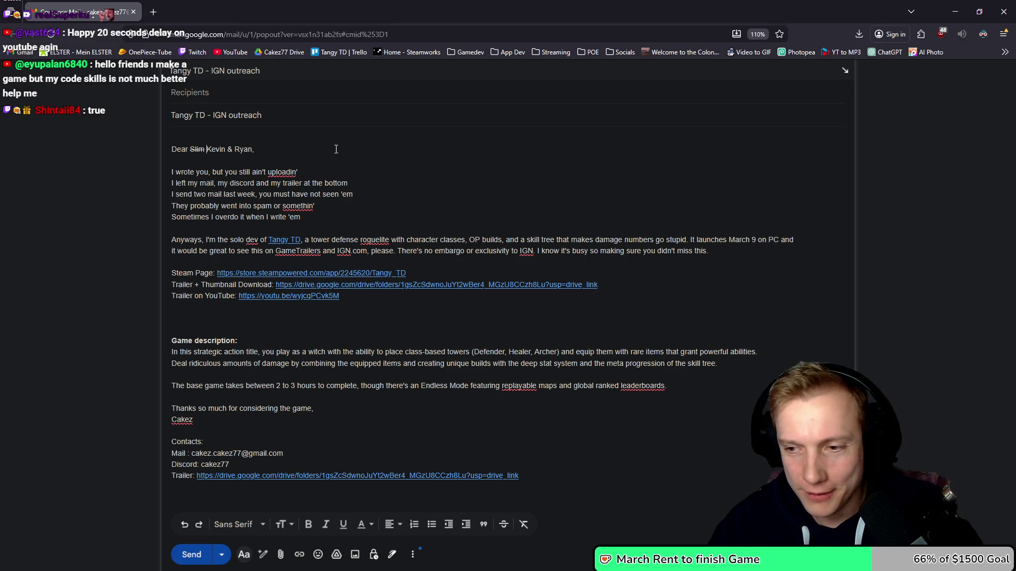
{"action": "key", "text": "alt+Tab"}
{"action": "left_click", "coordinate": [462, 370]}
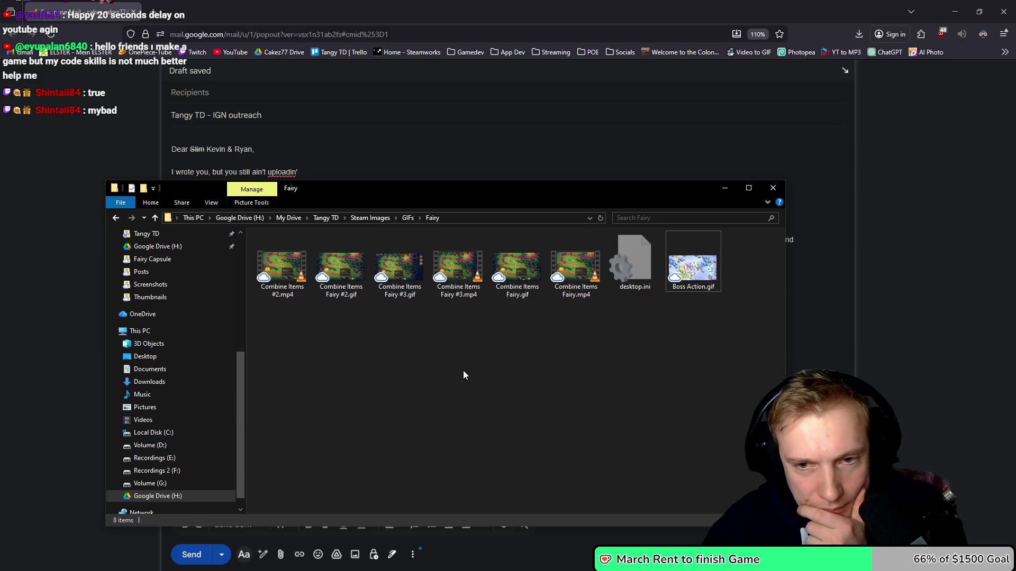
Navigate from Fairy GIFs up through Steam Images and Tangy TD into Presskit > Screenshots
{"action": "left_click", "coordinate": [370, 218]}
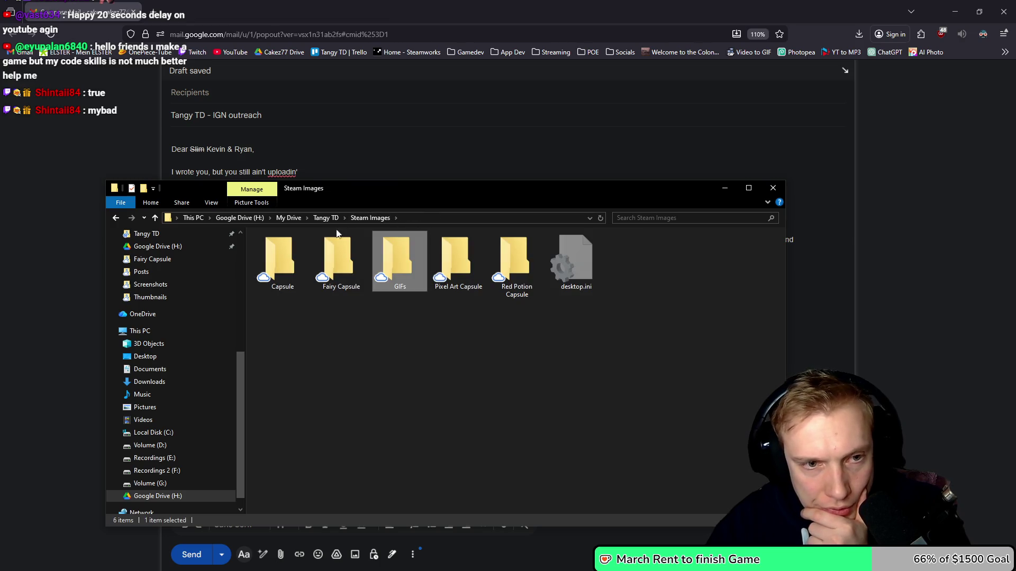
{"action": "key", "text": "alt+Up"}
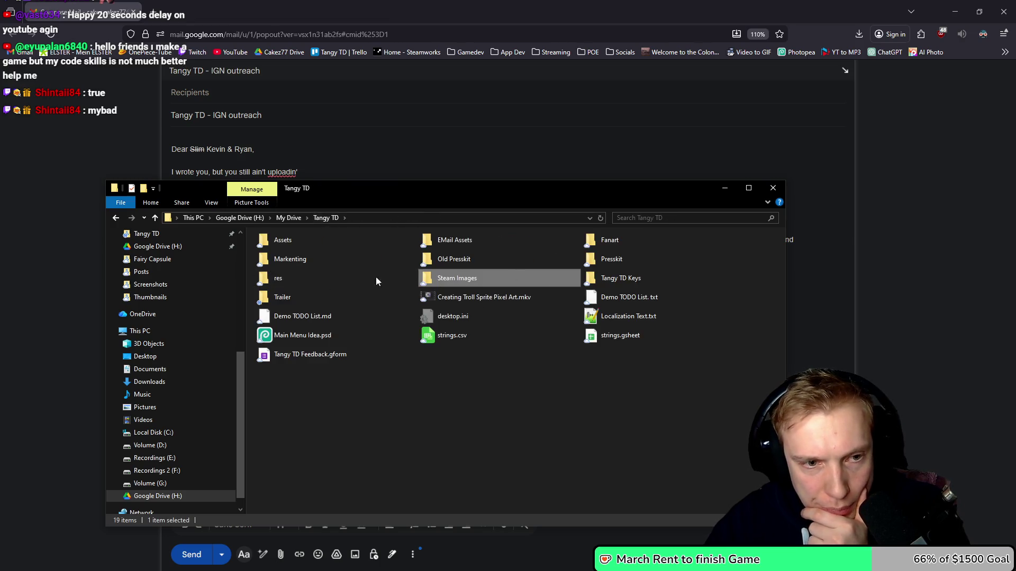
{"action": "double_click", "coordinate": [609, 259]}
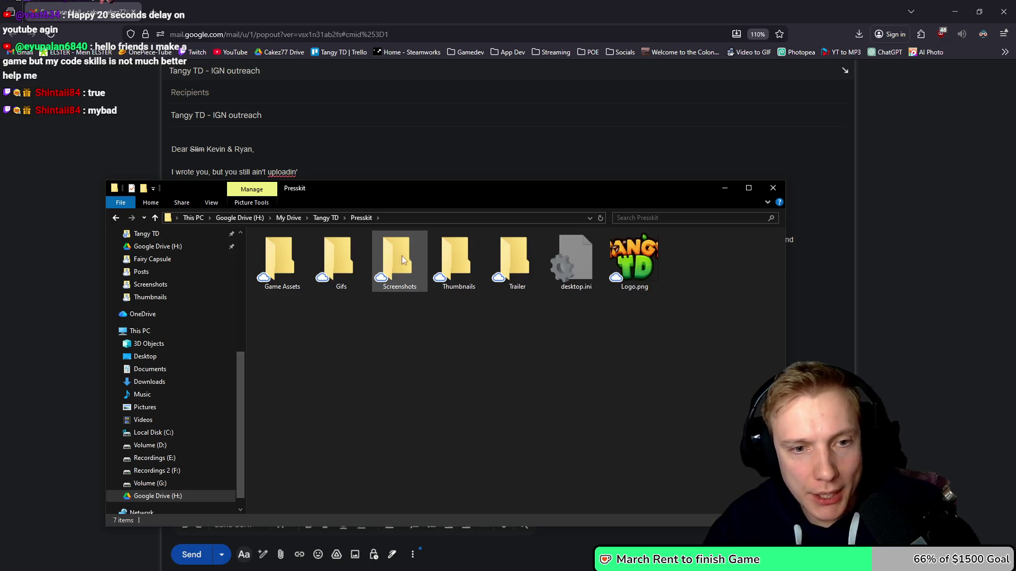
{"action": "double_click", "coordinate": [405, 255]}
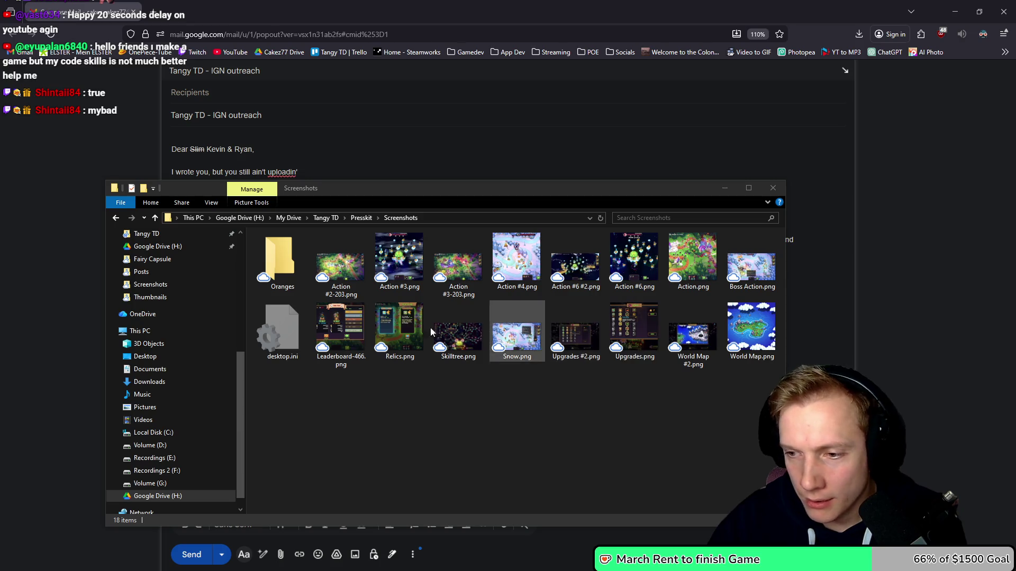
{"action": "left_click", "coordinate": [476, 421]}
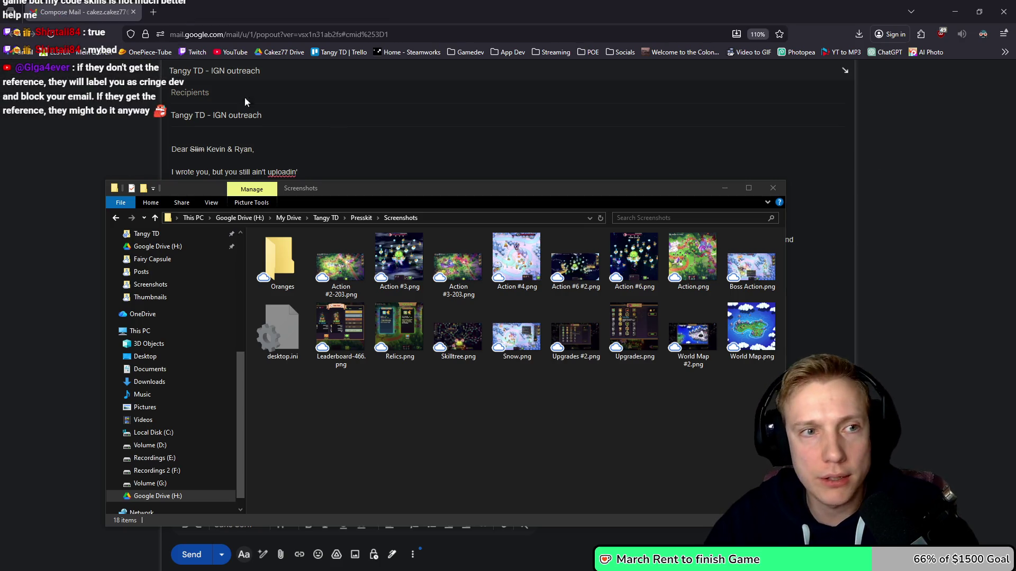
{"action": "left_click", "coordinate": [154, 12]}
Search the web for 'tangy td' and open the Tangy TD Steam store page
{"action": "type", "text": "tangy td"}
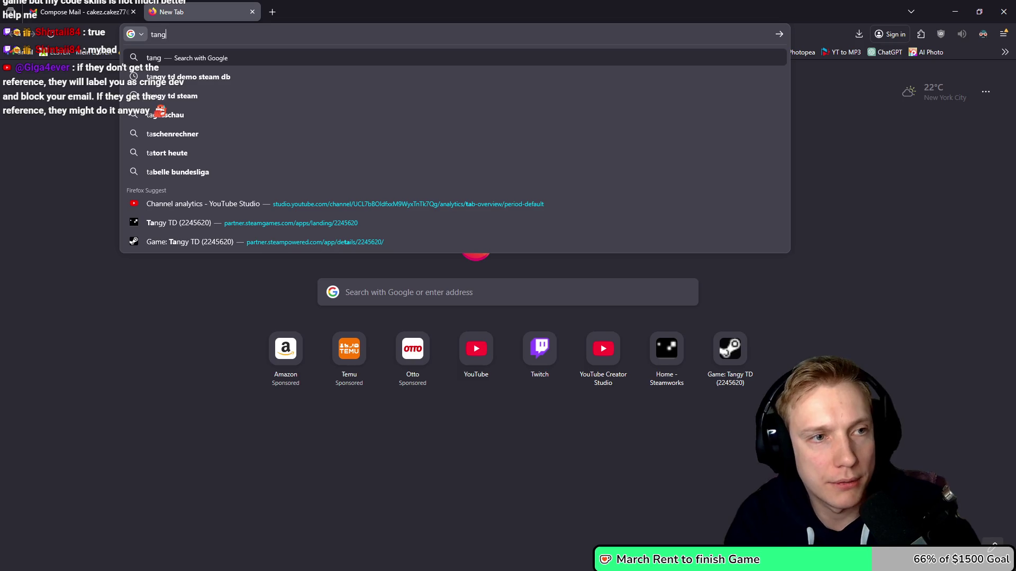
{"action": "key", "text": "Return"}
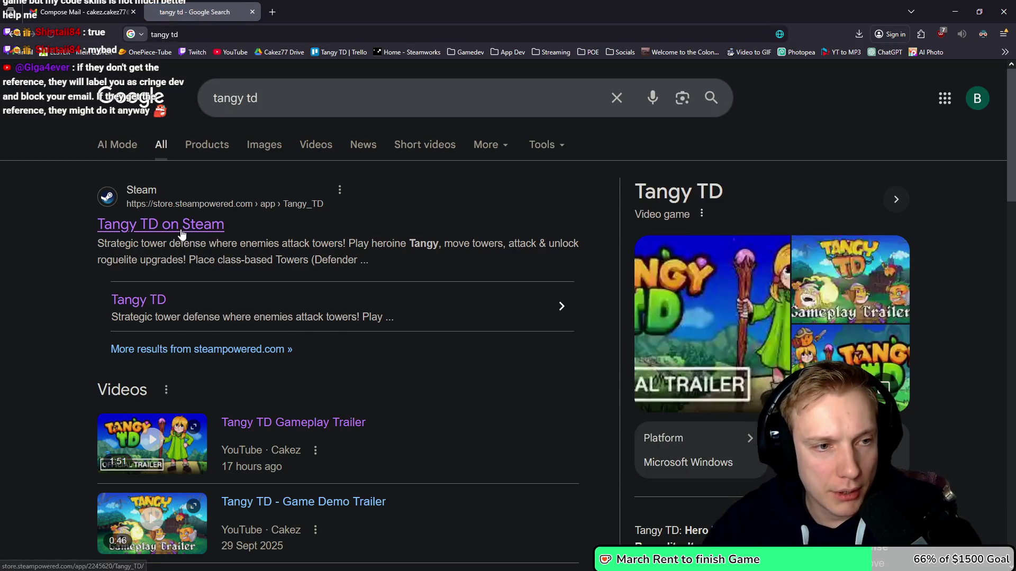
{"action": "left_click", "coordinate": [395, 247]}
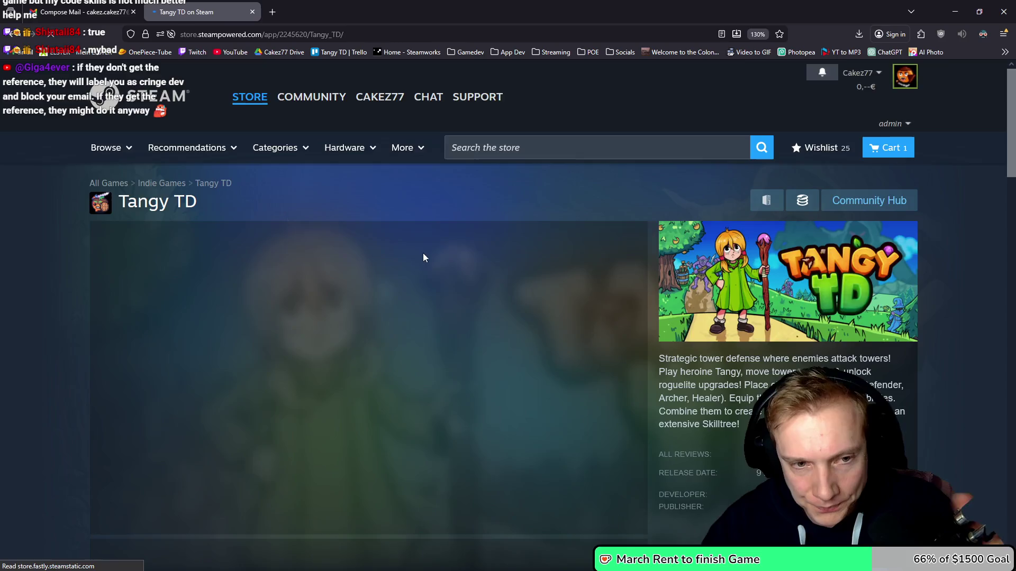
{"action": "scroll", "coordinate": [424, 253], "scroll_direction": "down", "scroll_amount": 5}
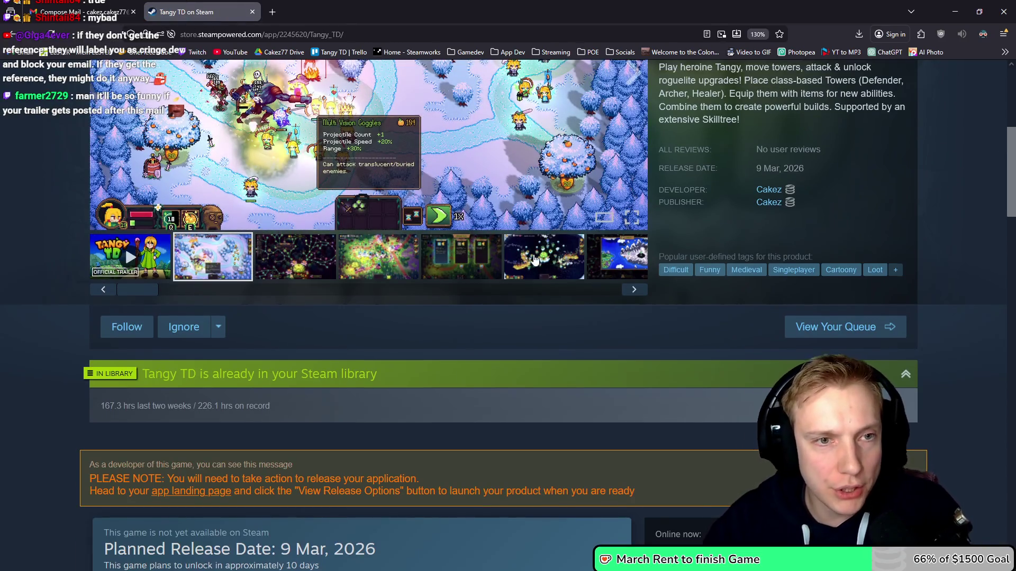
{"action": "scroll", "coordinate": [537, 269], "scroll_direction": "up", "scroll_amount": 3}
{"action": "scroll", "coordinate": [537, 269], "scroll_direction": "up", "scroll_amount": 1}
{"action": "scroll", "coordinate": [545, 252], "scroll_direction": "down", "scroll_amount": 1}
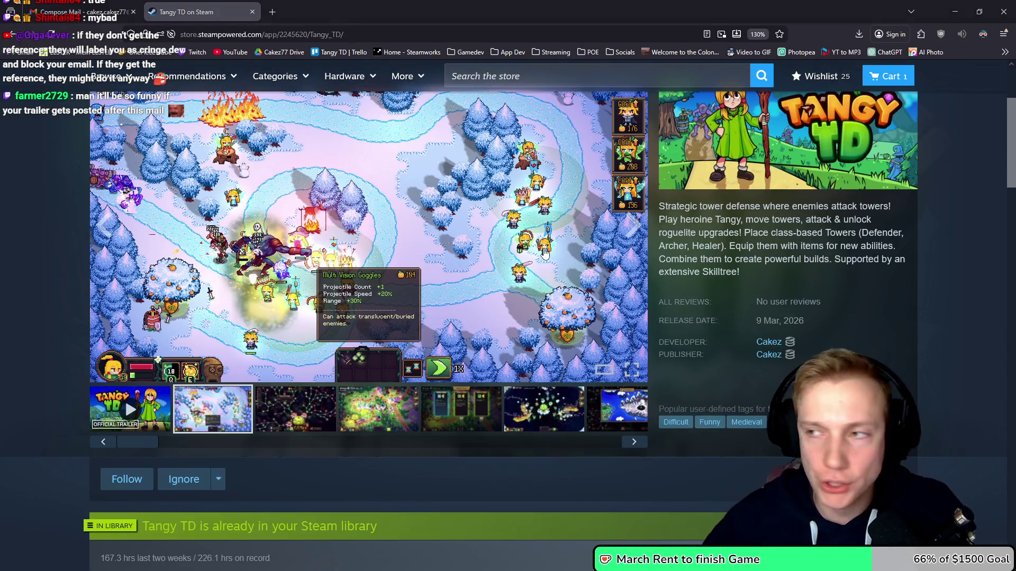
Compare the third and fourth store screenshots against the Presskit Screenshots folder
{"action": "key", "text": "alt+Tab"}
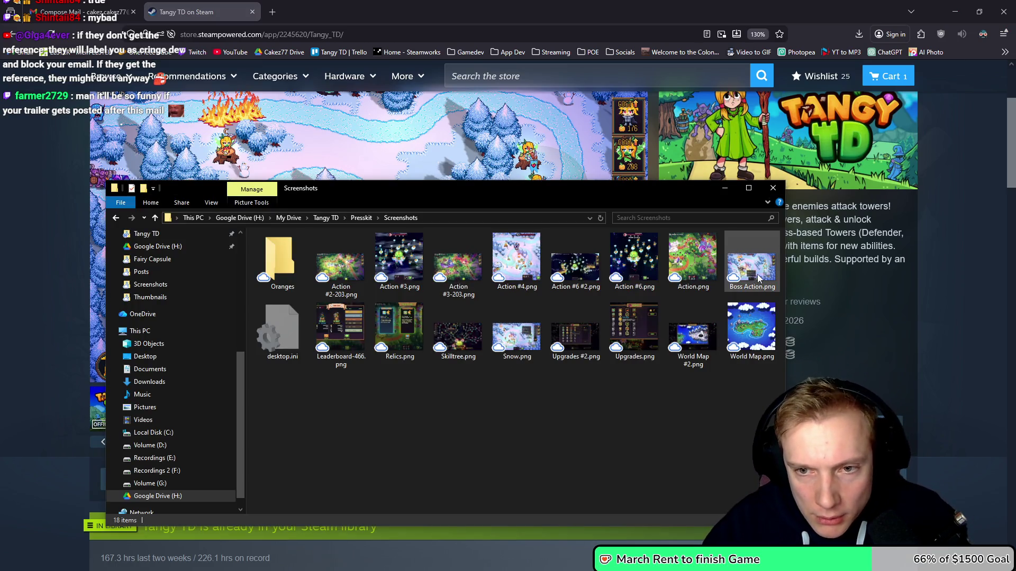
{"action": "key", "text": "alt+Tab"}
{"action": "left_click", "coordinate": [310, 399]}
{"action": "key", "text": "alt+Tab"}
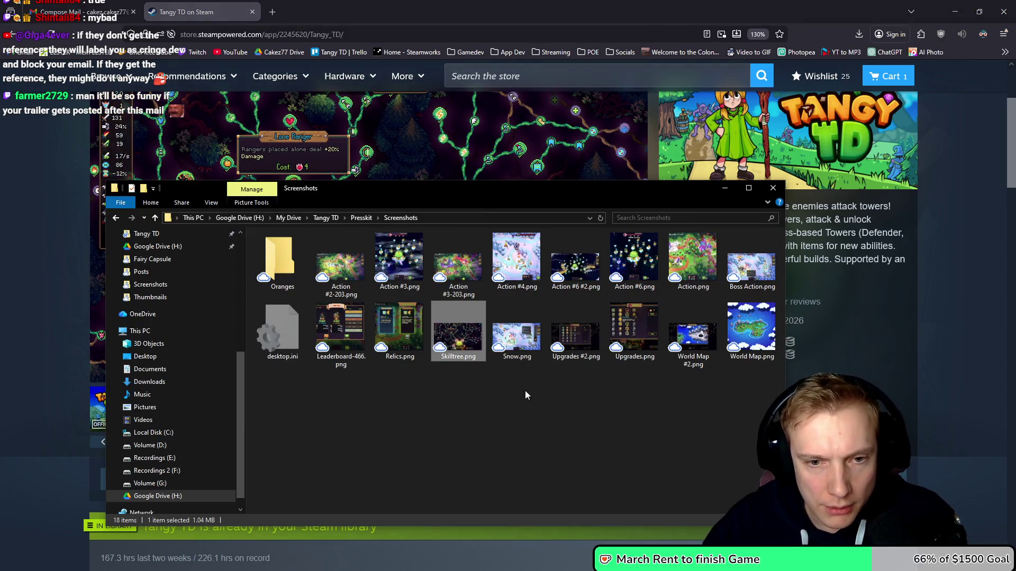
{"action": "key", "text": "alt+Tab"}
{"action": "key", "text": "alt+Tab"}
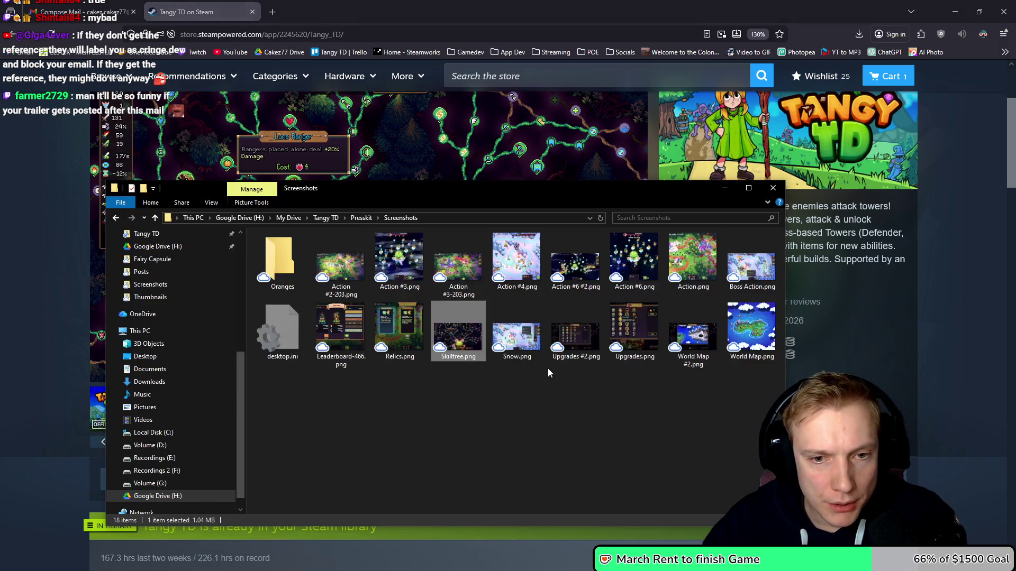
{"action": "key", "text": "alt+Tab"}
{"action": "left_click", "coordinate": [349, 429]}
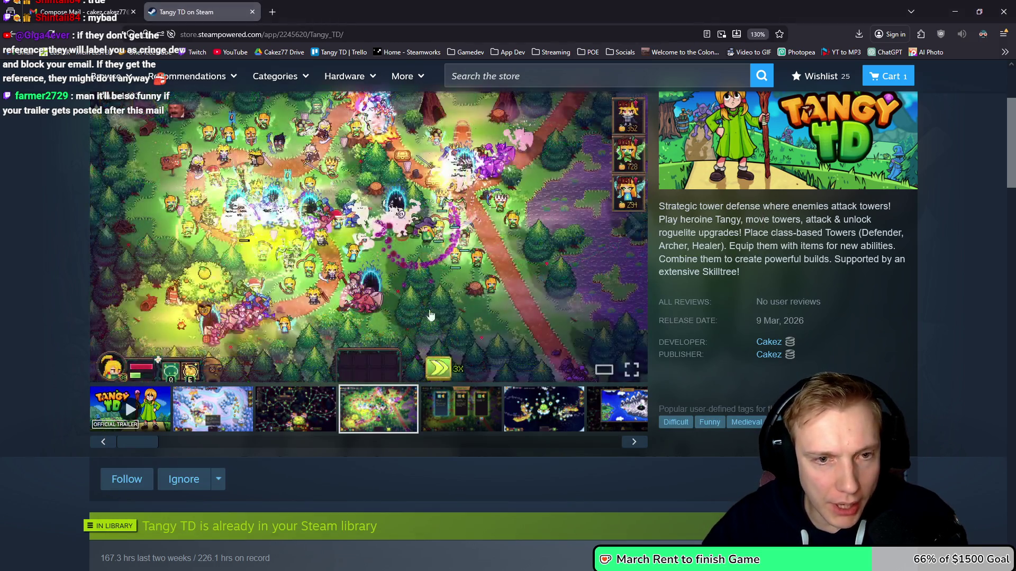
{"action": "scroll", "coordinate": [421, 258], "scroll_direction": "up", "scroll_amount": 2}
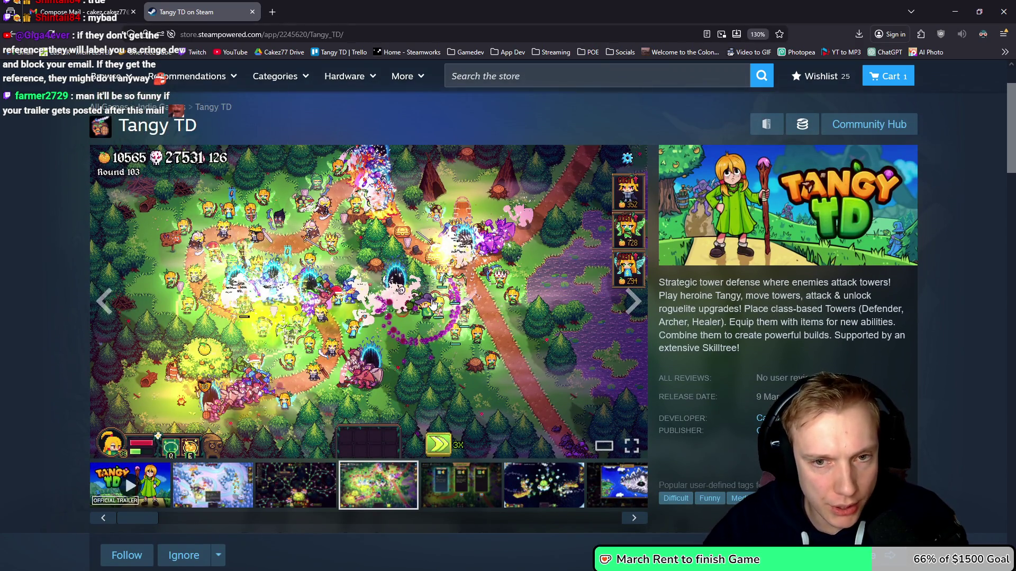
{"action": "key", "text": "alt+Tab"}
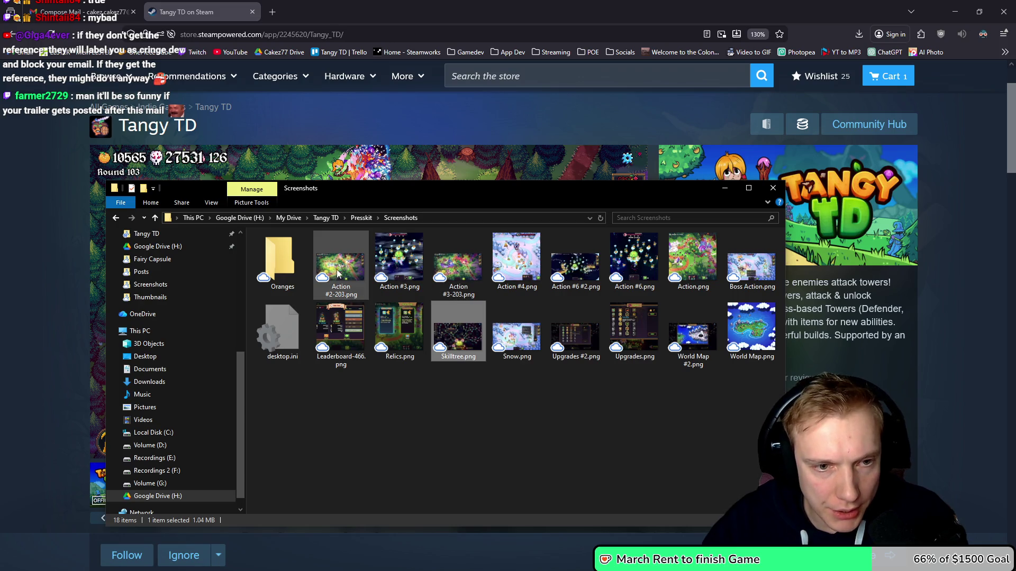
Preview Action #2-203.png, then rename it to 'Endless Action'
{"action": "double_click", "coordinate": [337, 273]}
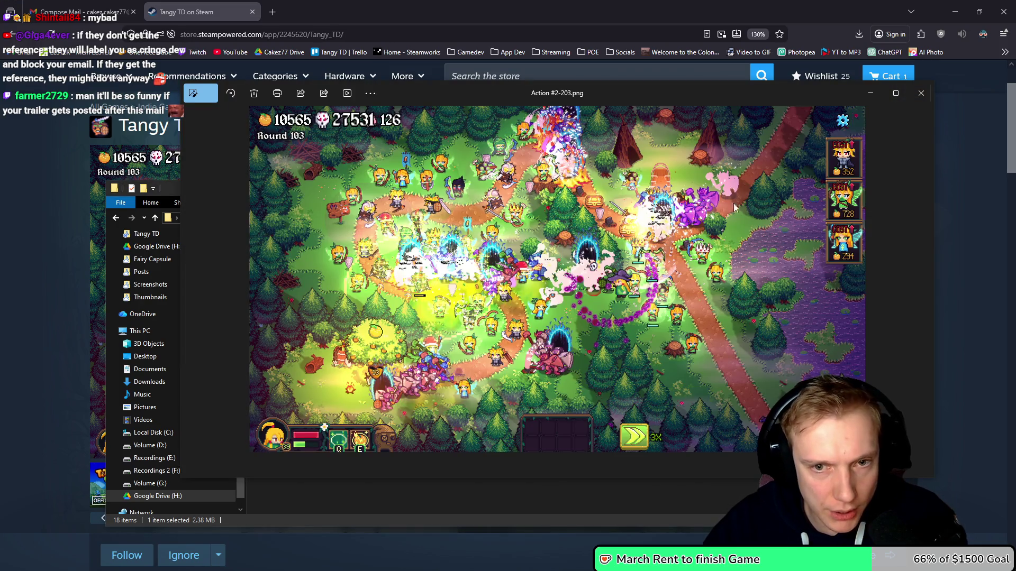
{"action": "left_click", "coordinate": [28, 311]}
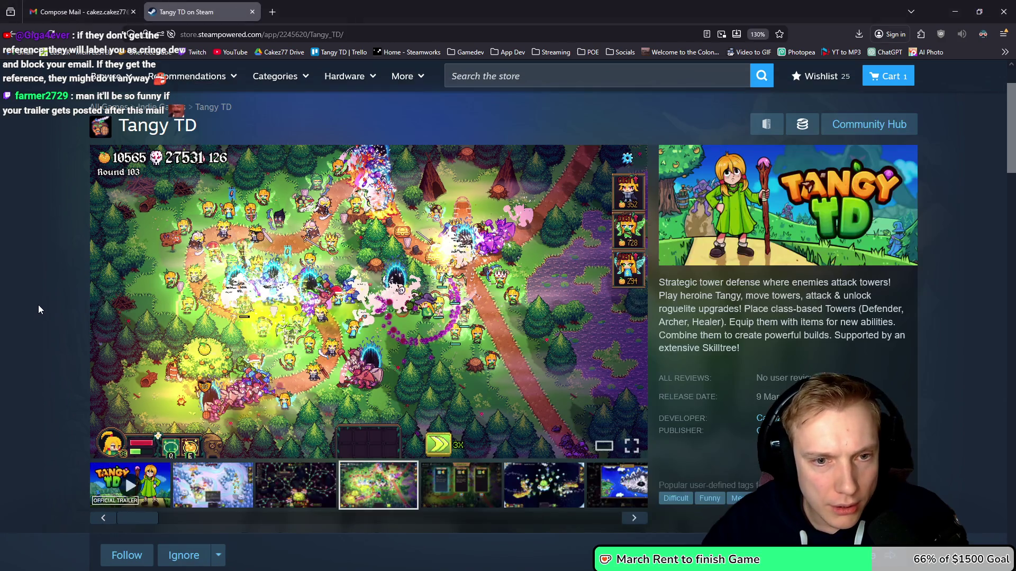
{"action": "key", "text": "alt+Tab"}
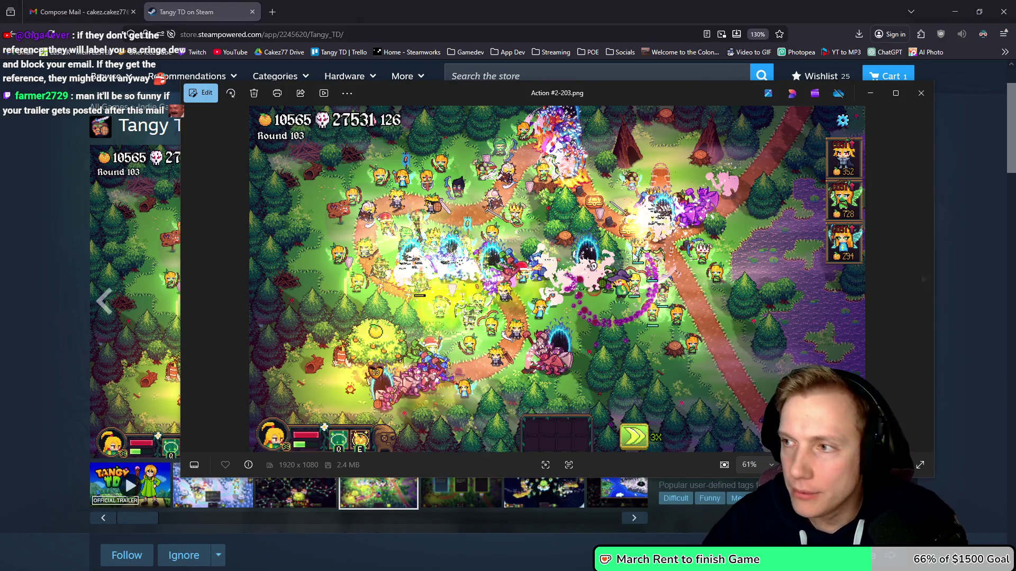
{"action": "key", "text": "alt+Tab"}
{"action": "left_click", "coordinate": [340, 264]}
{"action": "left_click", "coordinate": [340, 287]}
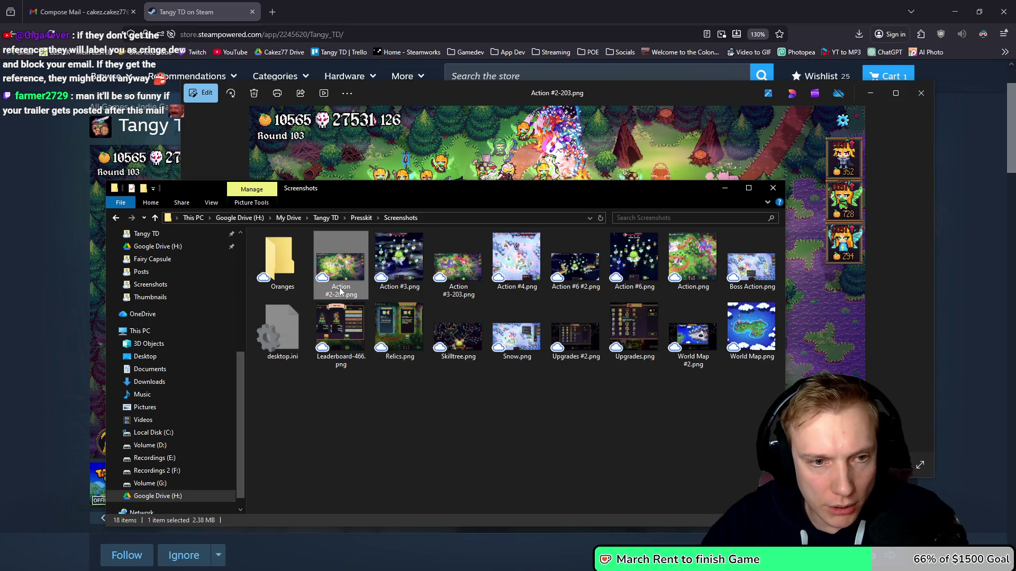
{"action": "type", "text": "Endless"}
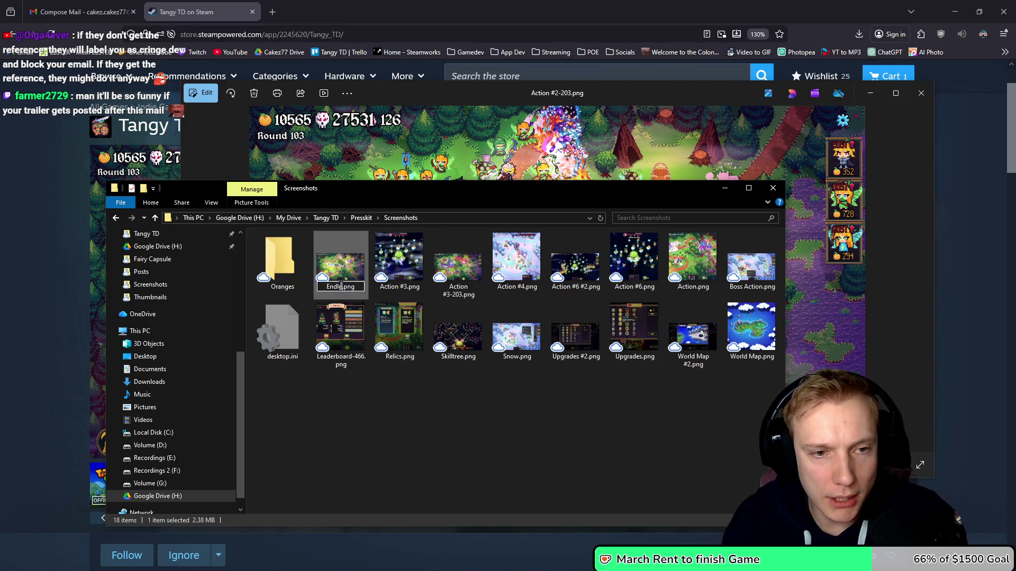
{"action": "type", "text": " Action"}
{"action": "key", "text": "Return"}
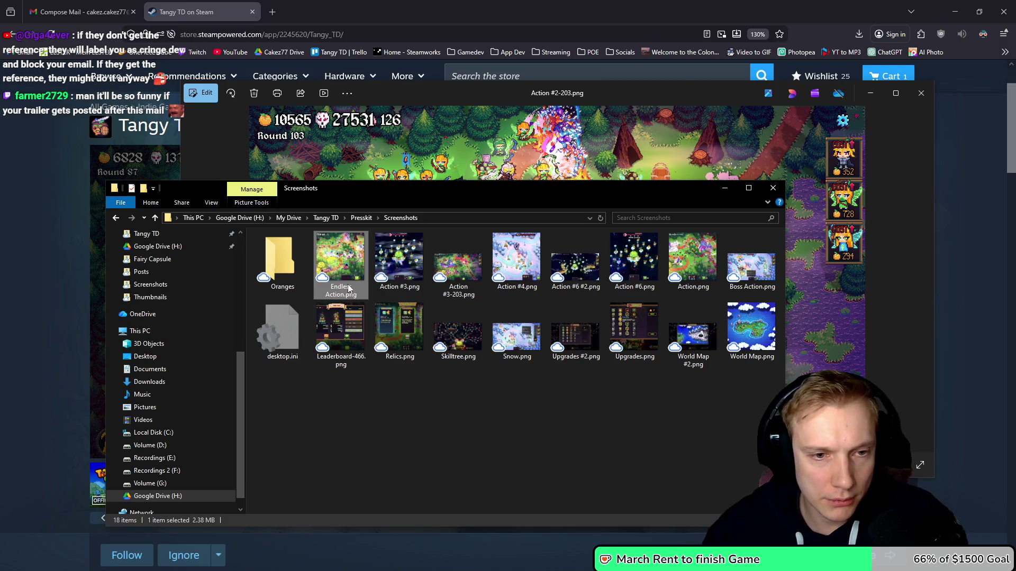
Remove Action #3.png, Action #4.png and Upgrades.png from the Screenshots folder
{"action": "left_click", "coordinate": [408, 262]}
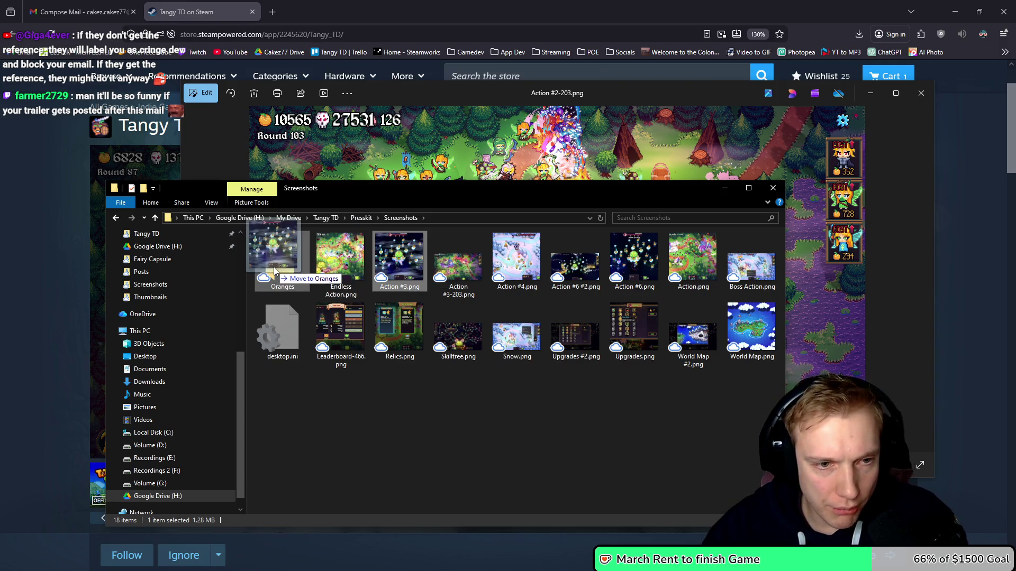
{"action": "key", "text": "Delete"}
{"action": "mouse_move", "coordinate": [458, 262]}
{"action": "left_mouse_down"}
{"action": "mouse_move", "coordinate": [365, 254]}
{"action": "mouse_move", "coordinate": [447, 280]}
{"action": "mouse_move", "coordinate": [270, 263]}
{"action": "mouse_move", "coordinate": [535, 305]}
{"action": "left_mouse_up"}
{"action": "key", "text": "Delete"}
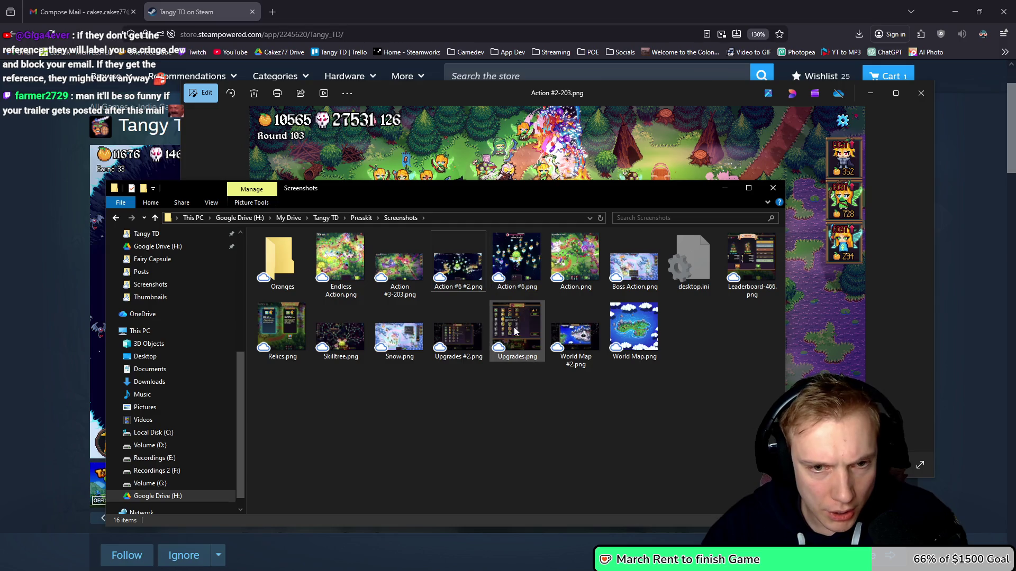
{"action": "mouse_move", "coordinate": [522, 335]}
{"action": "left_mouse_down"}
{"action": "mouse_move", "coordinate": [280, 262]}
{"action": "mouse_move", "coordinate": [358, 333]}
{"action": "left_mouse_up"}
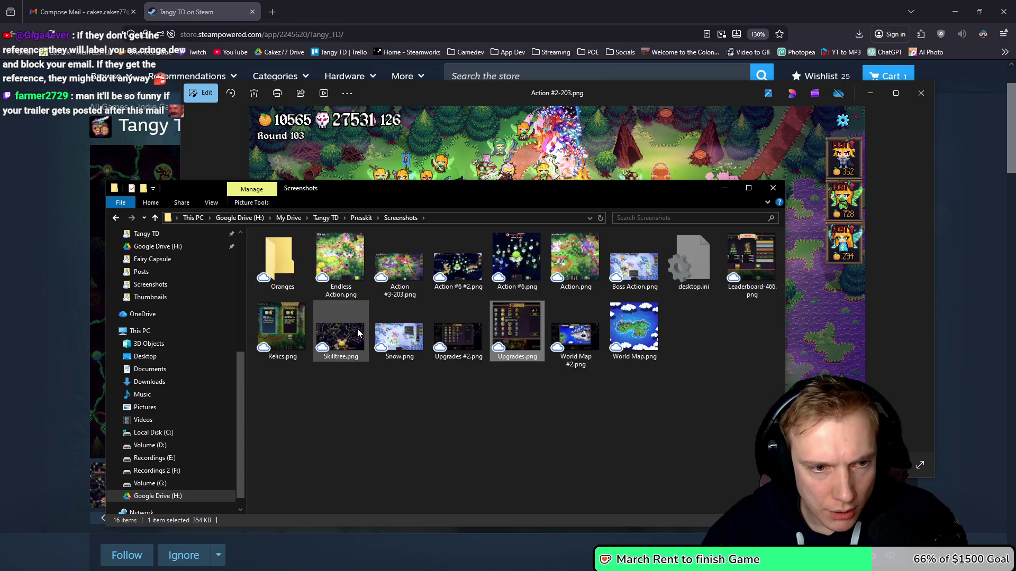
{"action": "key", "text": "Delete"}
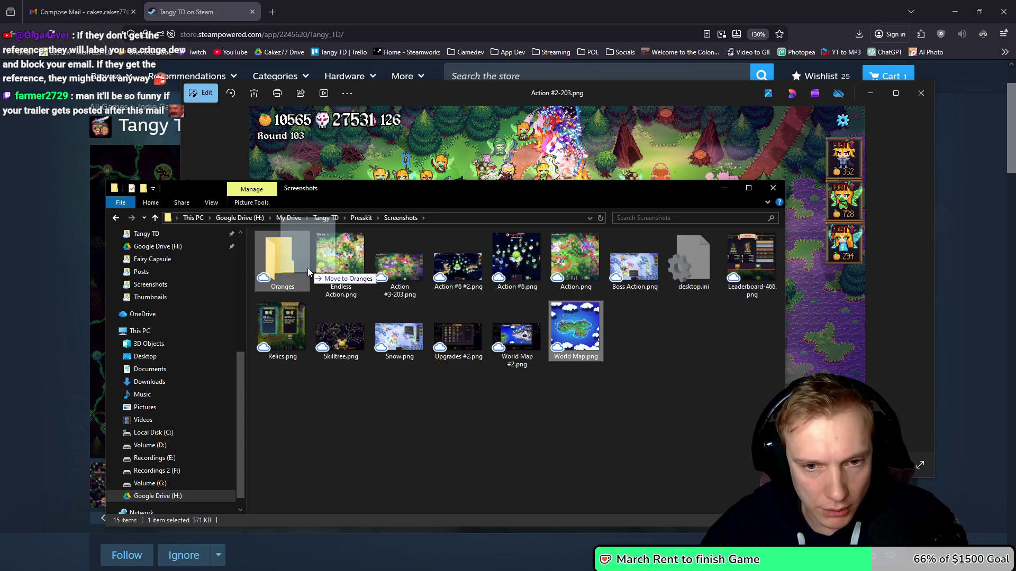
Compare the two World Map screenshots and move the old World Map.png into Oranges
{"action": "left_click", "coordinate": [573, 335]}
{"action": "double_click", "coordinate": [573, 335]}
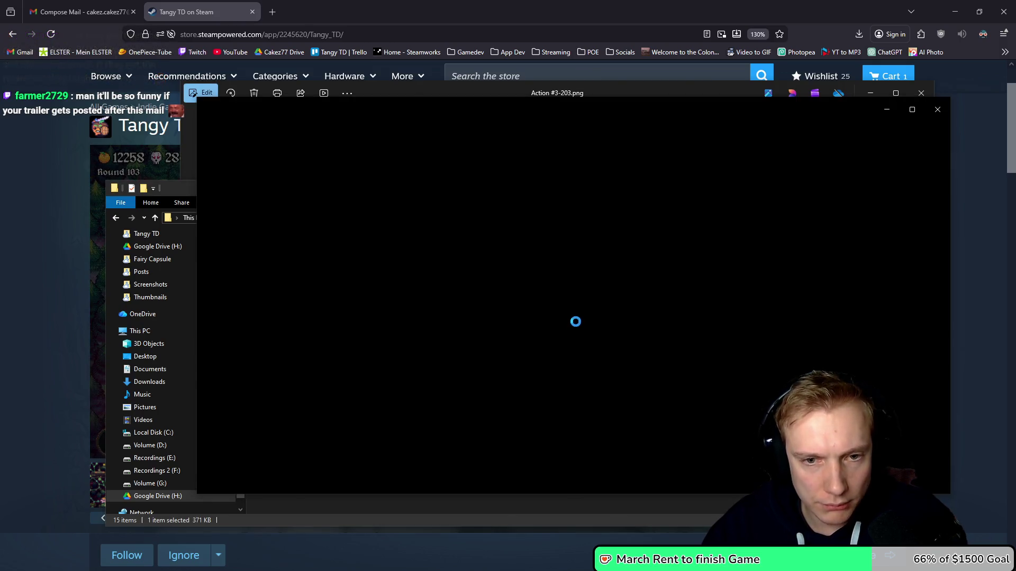
{"action": "left_click", "coordinate": [940, 109]}
{"action": "double_click", "coordinate": [529, 345]}
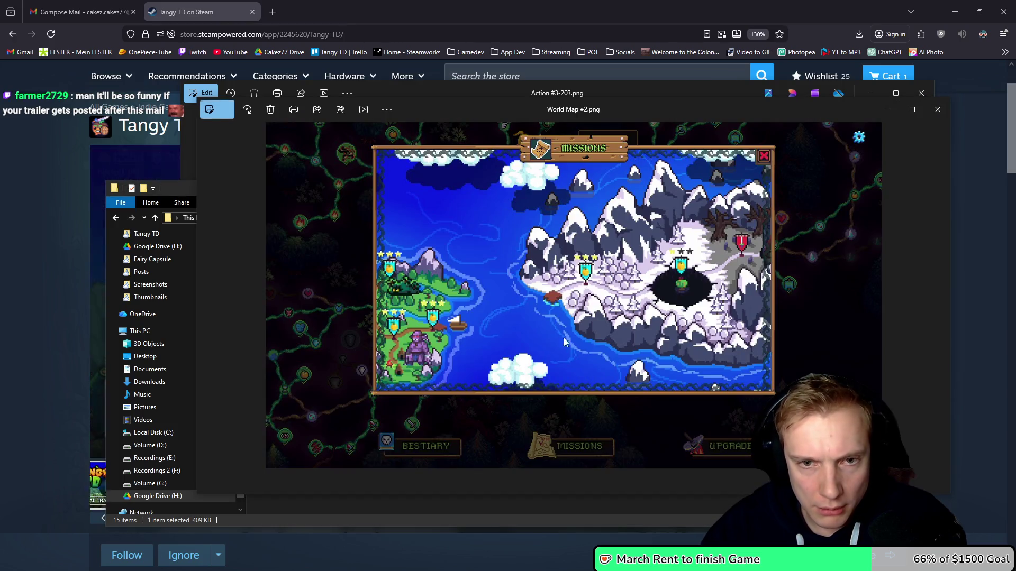
{"action": "left_click", "coordinate": [933, 115]}
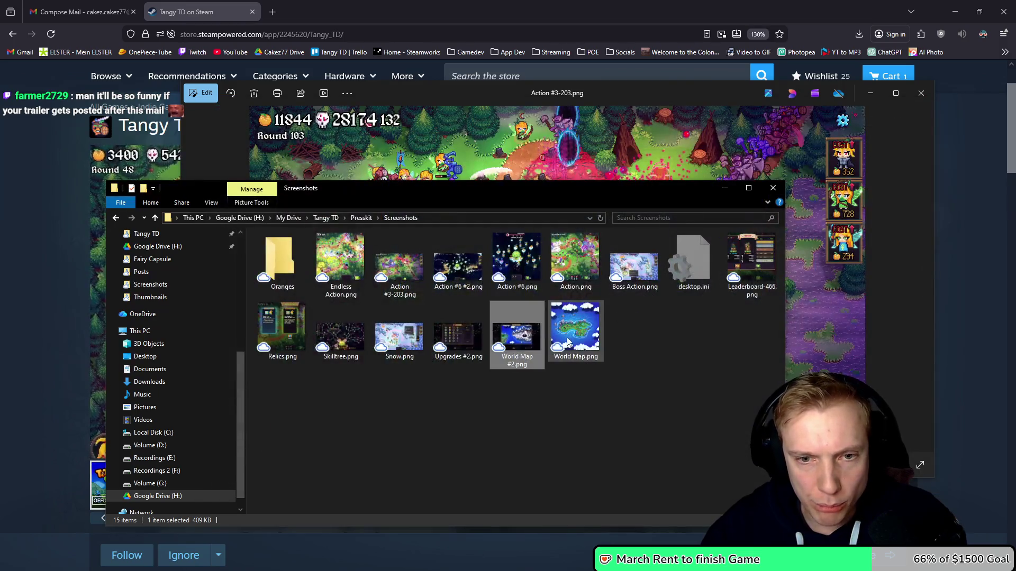
{"action": "double_click", "coordinate": [594, 329]}
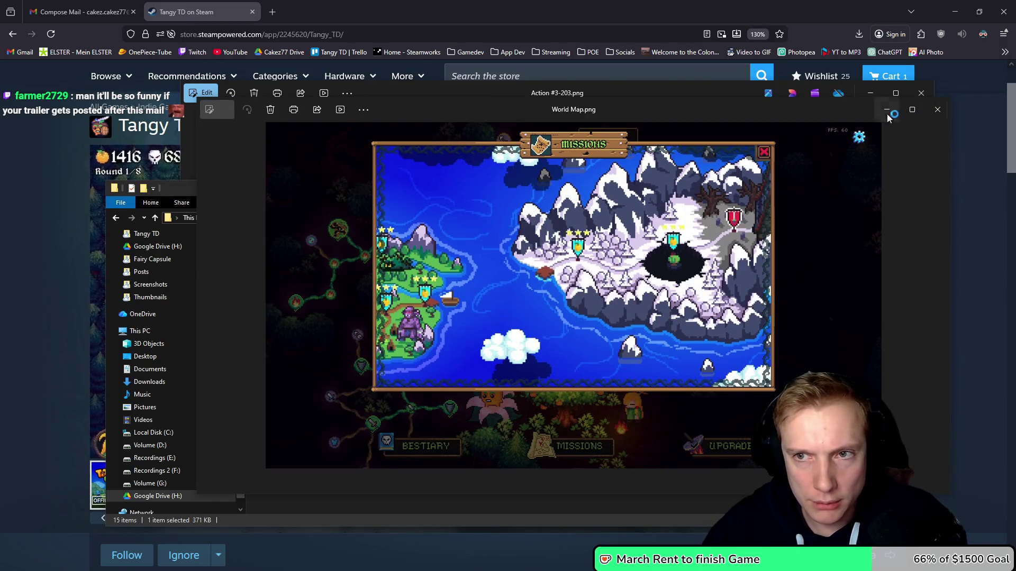
{"action": "left_click", "coordinate": [937, 110]}
{"action": "left_click_drag", "start_coordinate": [582, 328], "coordinate": [275, 268]}
Rename World Map #2.png to World Map.png and Upgrades #2.png to Upgrades.png
{"action": "left_click", "coordinate": [516, 362]}
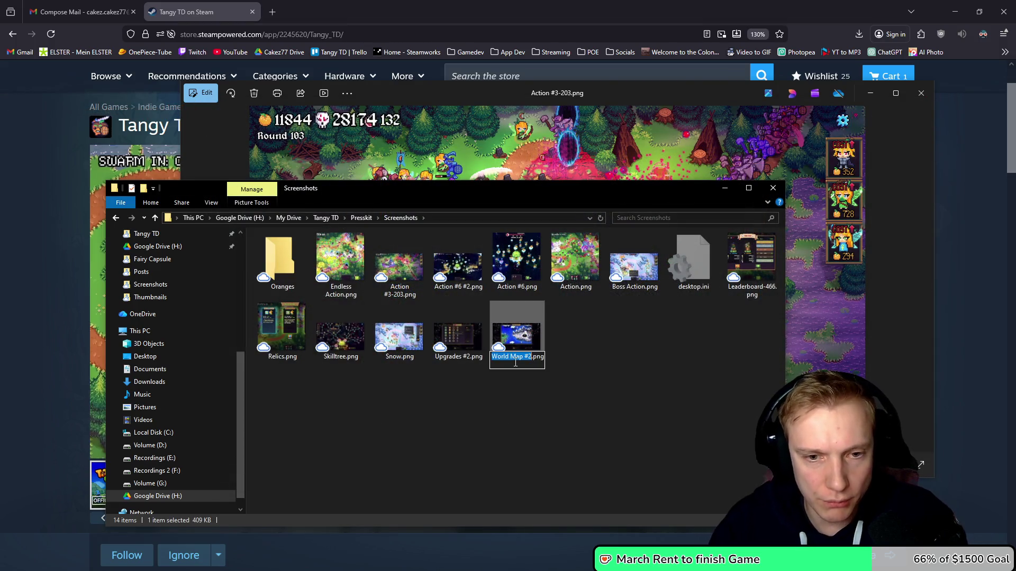
{"action": "key", "text": "Return"}
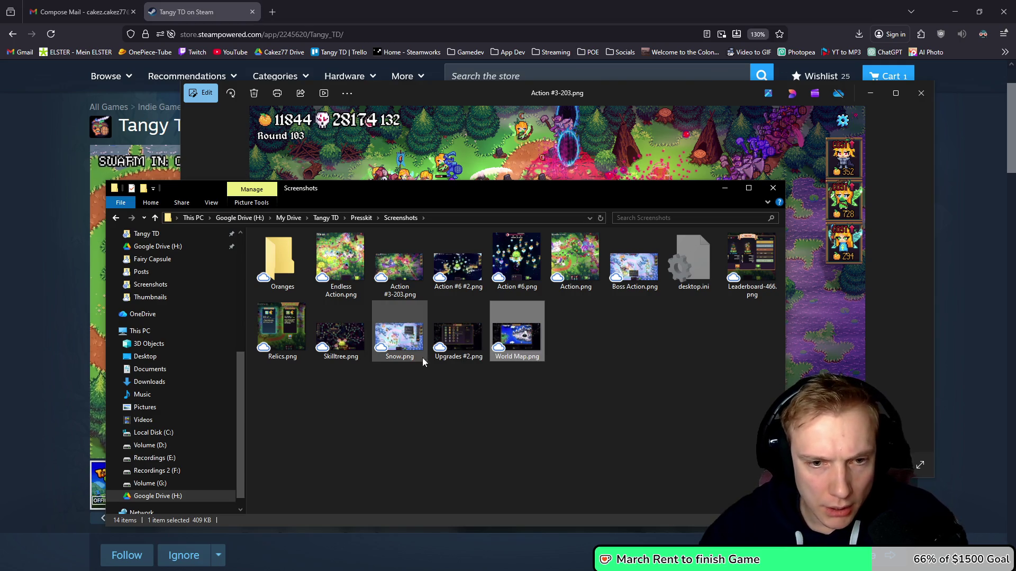
{"action": "left_click", "coordinate": [471, 355]}
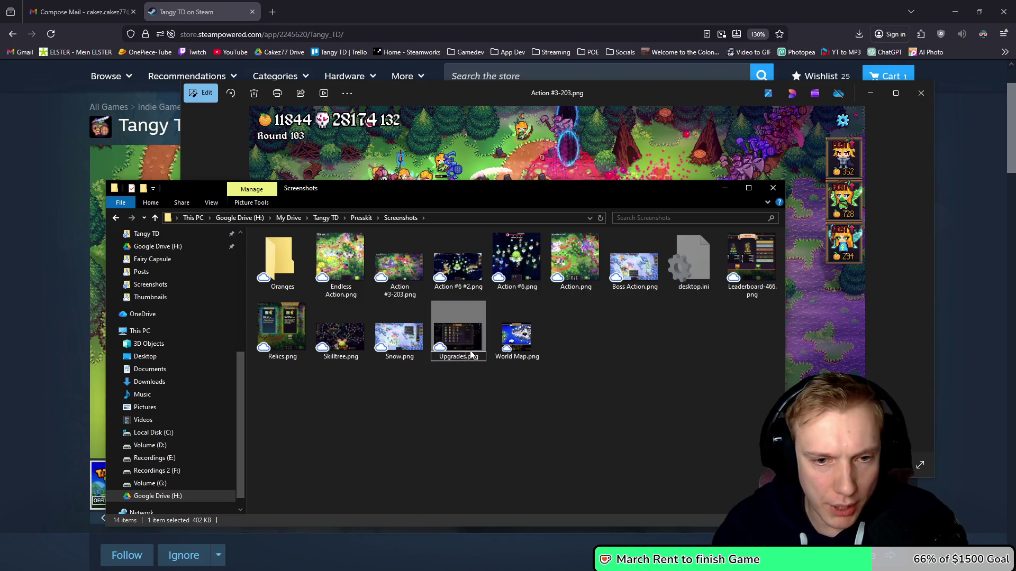
{"action": "key", "text": "Return"}
Move Action #6.png into Oranges and rename Action #6 #2.png to 'The Pit'
{"action": "left_click", "coordinate": [517, 256]}
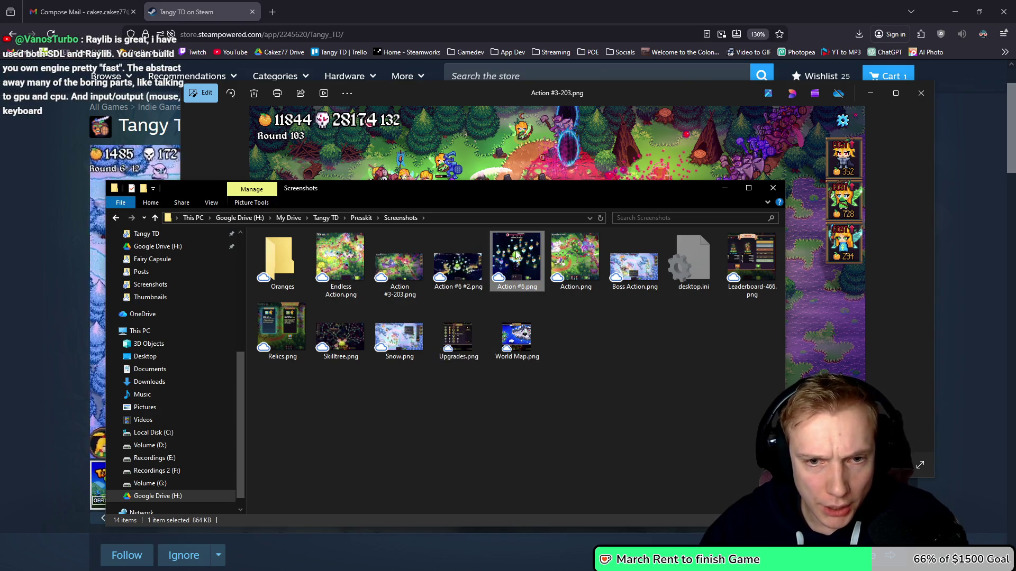
{"action": "double_click", "coordinate": [517, 255]}
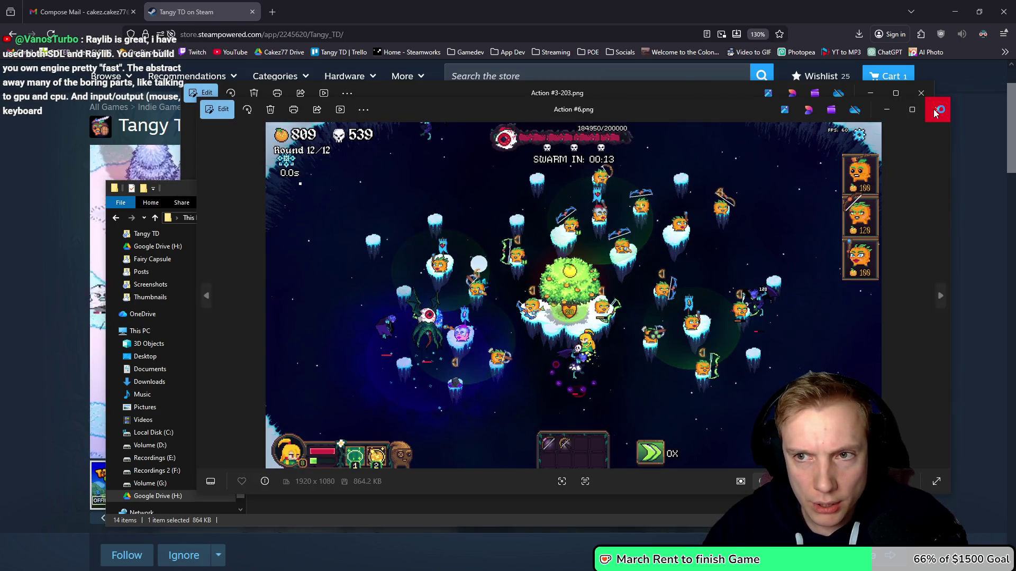
{"action": "left_click", "coordinate": [938, 109]}
{"action": "mouse_move", "coordinate": [517, 256]}
{"action": "left_mouse_down"}
{"action": "mouse_move", "coordinate": [228, 265]}
{"action": "mouse_move", "coordinate": [454, 275]}
{"action": "left_mouse_up"}
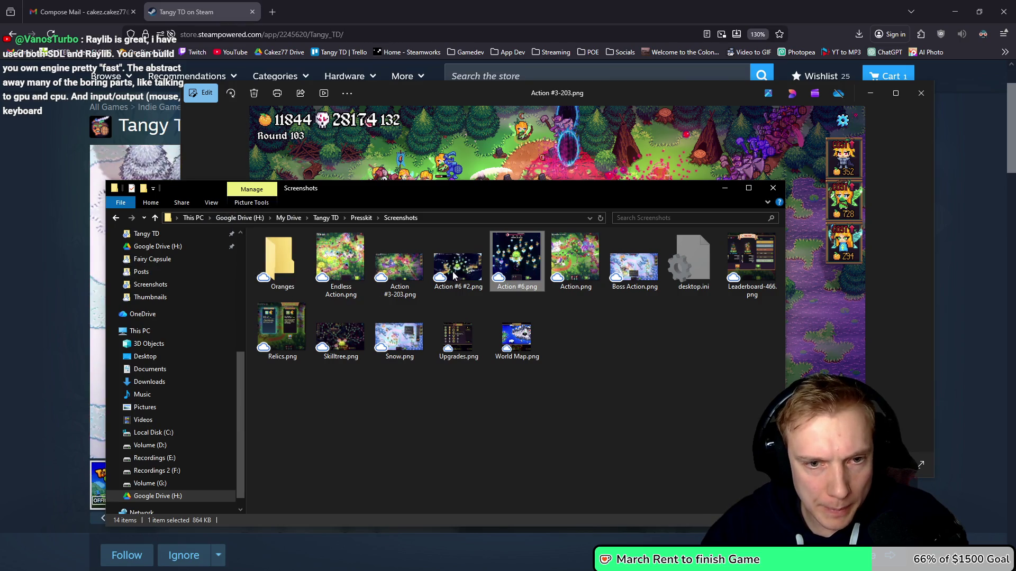
{"action": "left_click", "coordinate": [463, 289]}
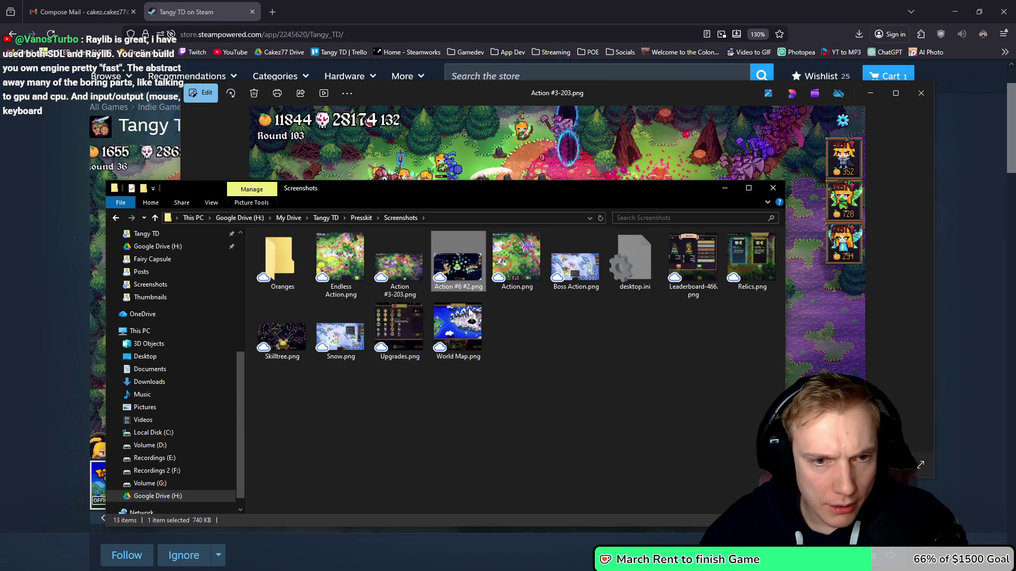
{"action": "left_click", "coordinate": [462, 287]}
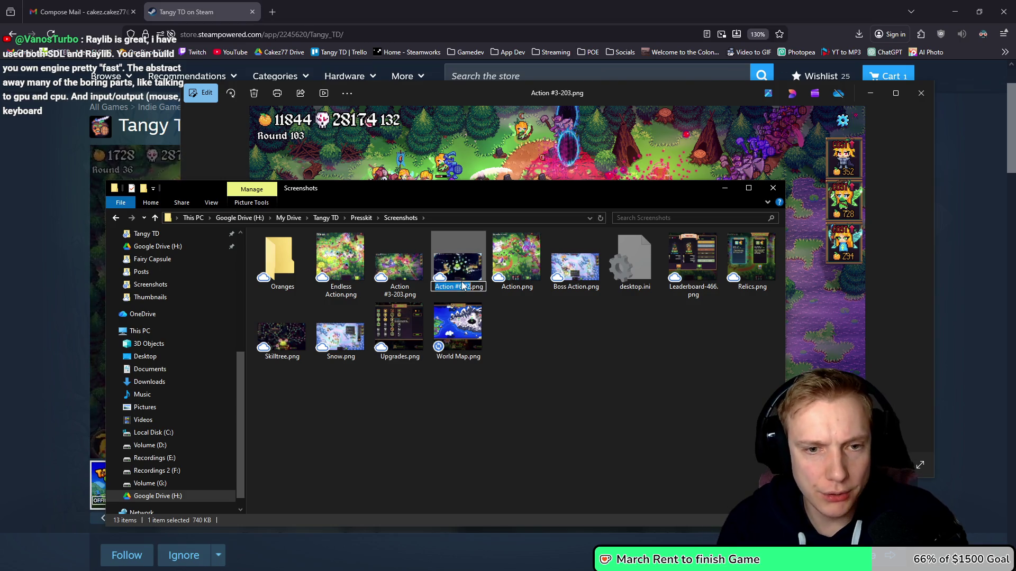
{"action": "type", "text": "The Pi"}
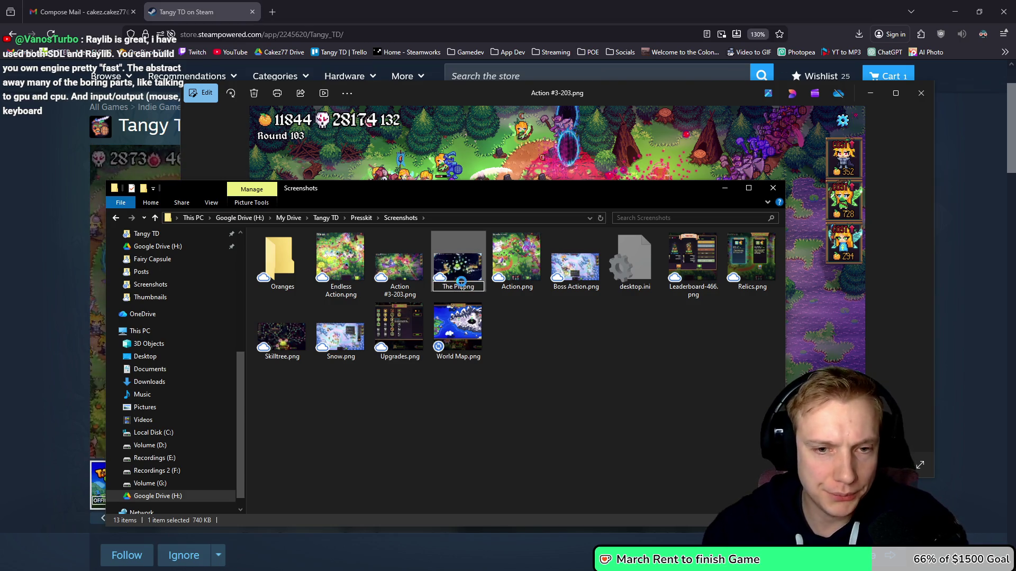
{"action": "key", "text": "Return"}
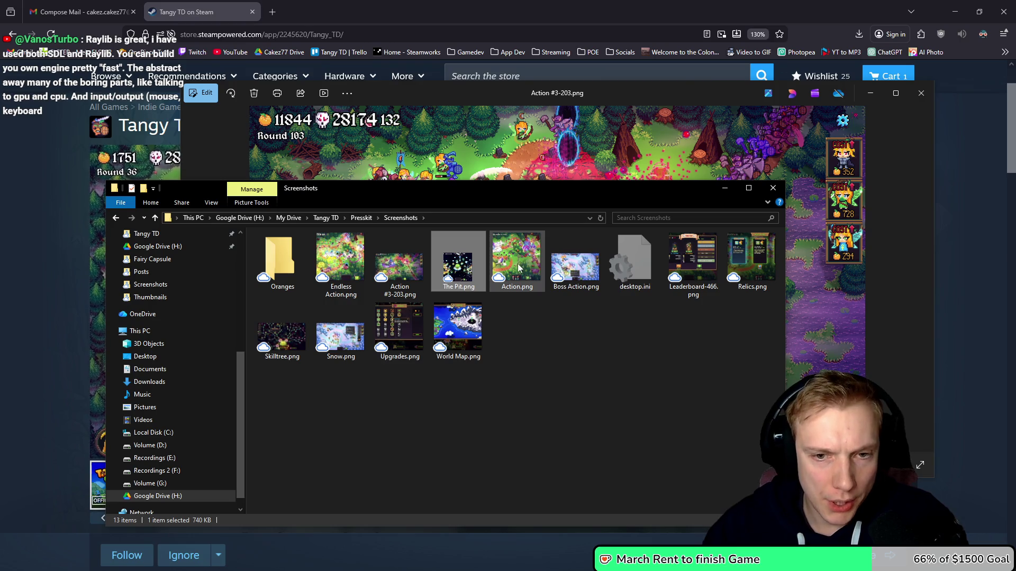
Check the Action screenshots and delete Action #3-203.png
{"action": "double_click", "coordinate": [516, 257]}
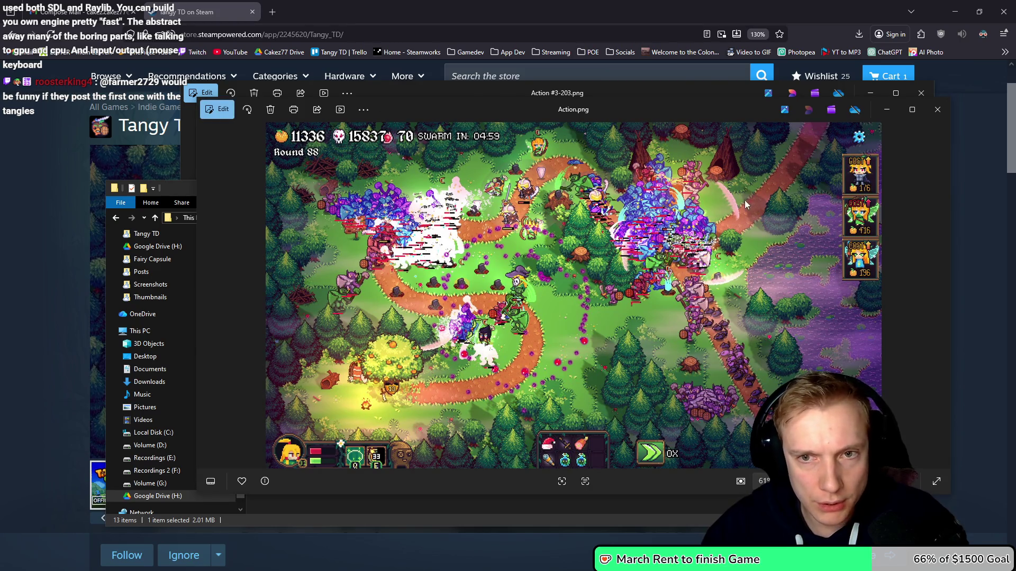
{"action": "left_click", "coordinate": [947, 108]}
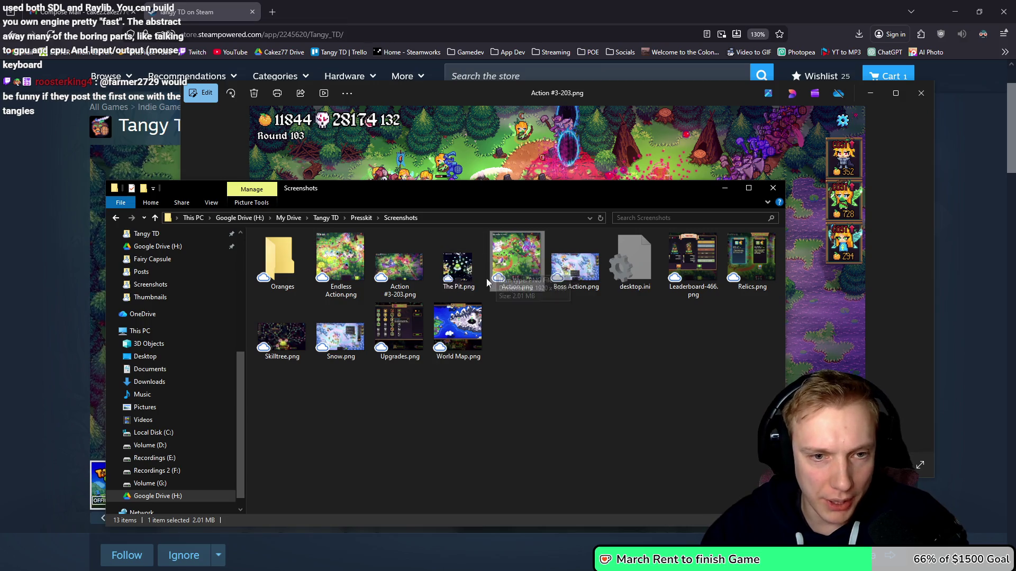
{"action": "double_click", "coordinate": [398, 272]}
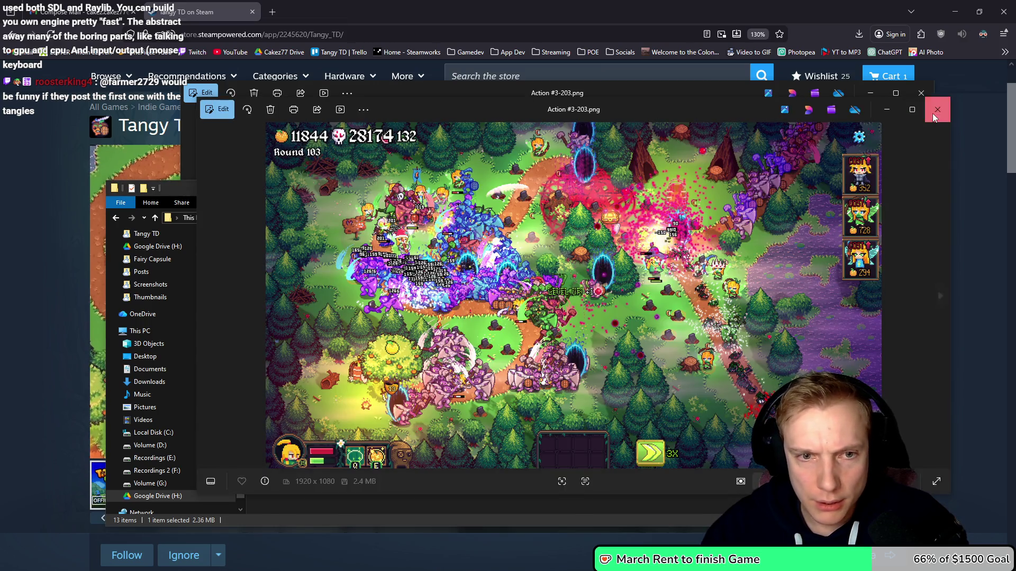
{"action": "left_click", "coordinate": [937, 109]}
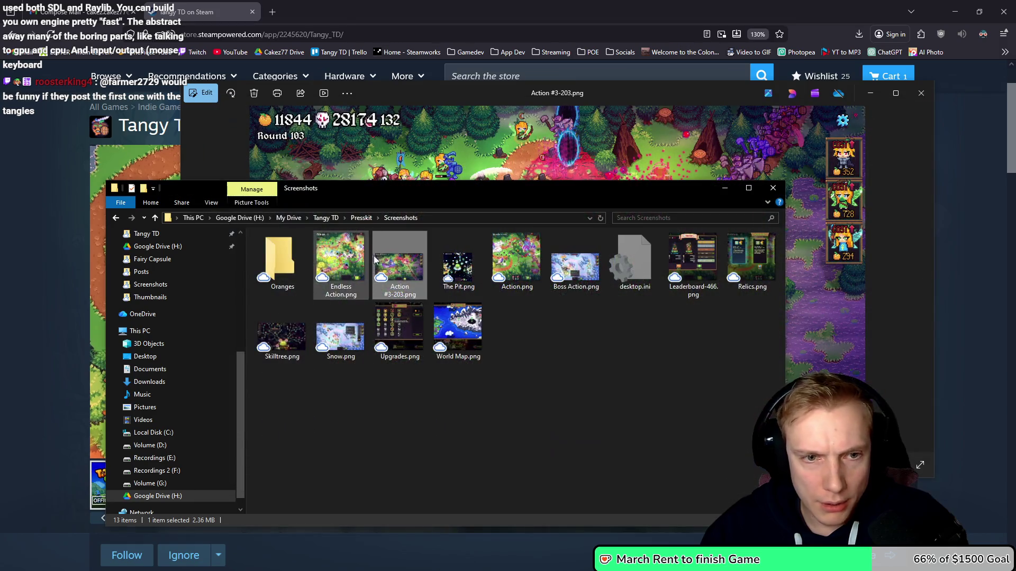
{"action": "mouse_move", "coordinate": [419, 273]}
{"action": "left_mouse_down"}
{"action": "mouse_move", "coordinate": [453, 275]}
{"action": "mouse_move", "coordinate": [405, 271]}
{"action": "left_mouse_up"}
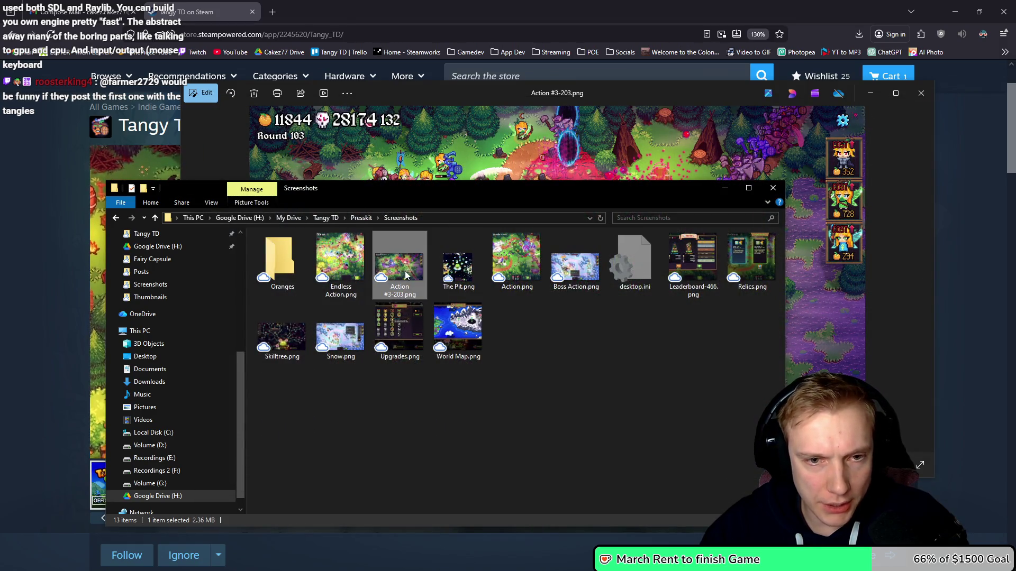
{"action": "key", "text": "Delete"}
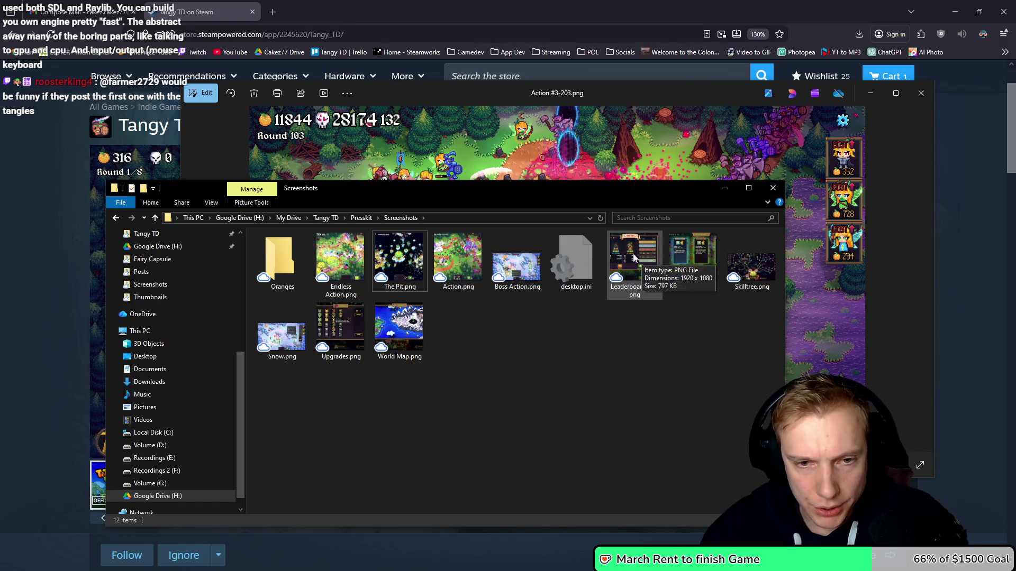
Rename Leaderboard-466.png to Leaderboard.png and select the Endless Action screenshot
{"action": "left_click", "coordinate": [631, 295]}
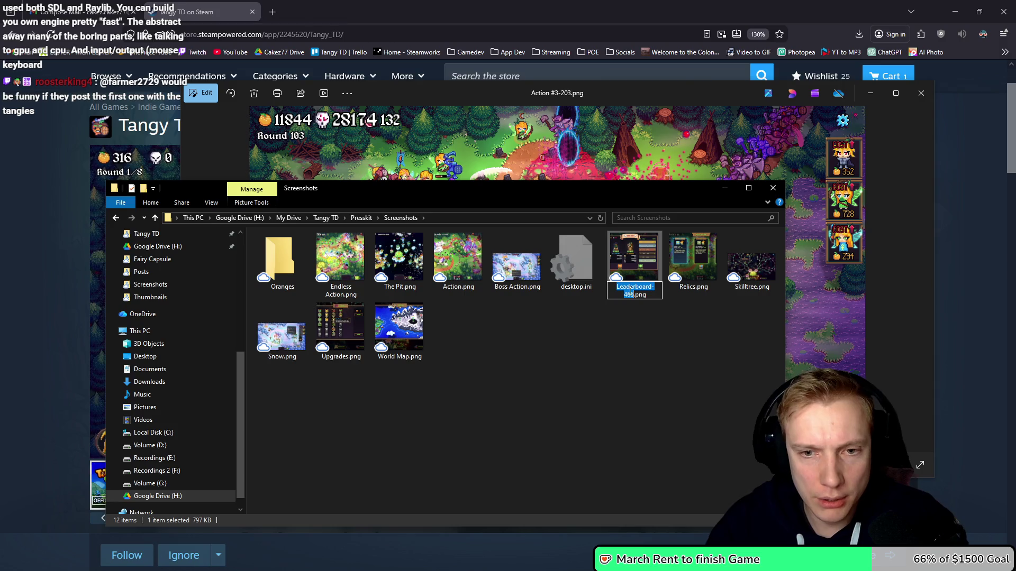
{"action": "key", "text": "Return"}
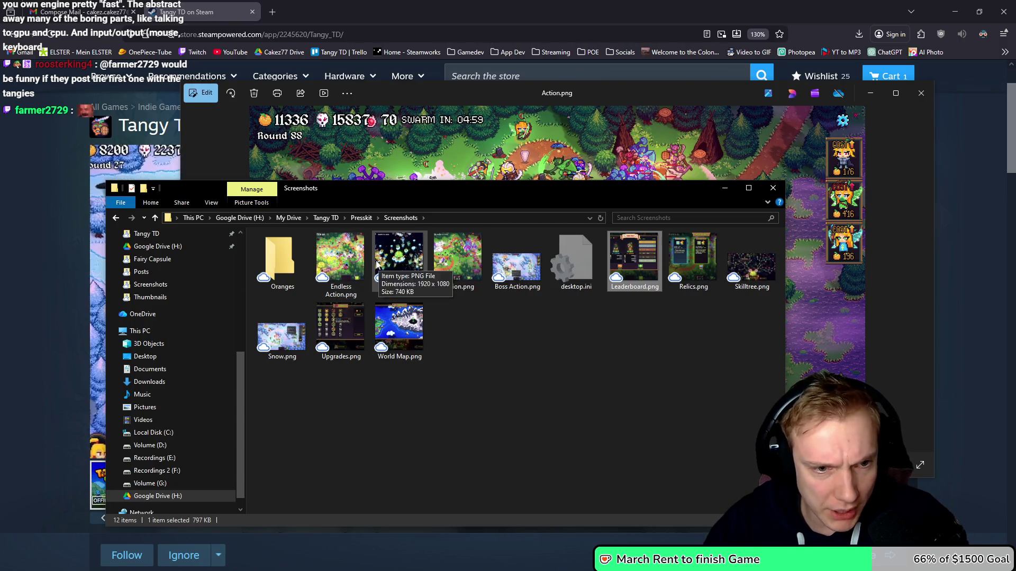
{"action": "left_click", "coordinate": [348, 281]}
{"action": "double_click", "coordinate": [347, 281]}
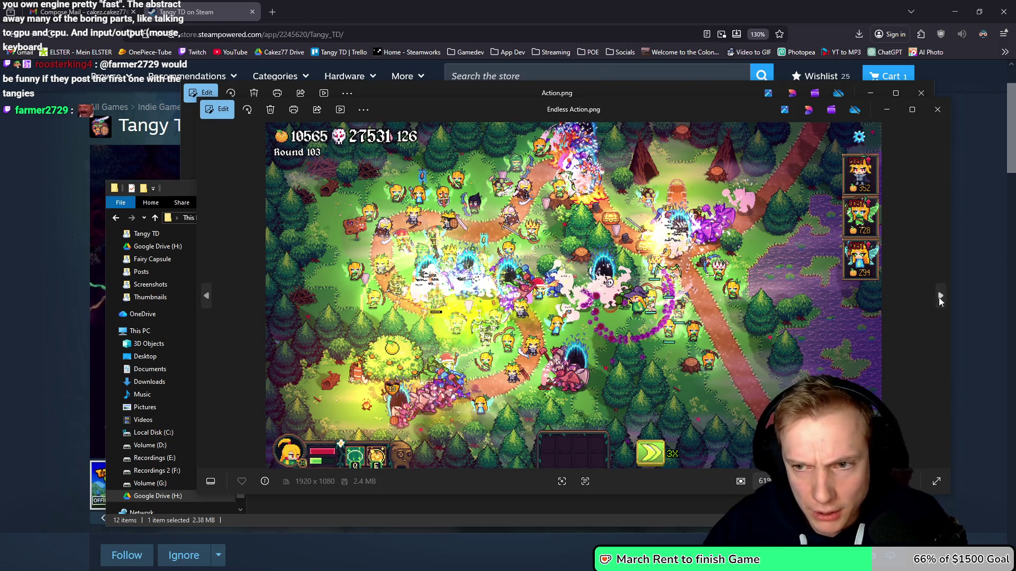
{"action": "left_click", "coordinate": [937, 295]}
{"action": "left_click", "coordinate": [936, 294]}
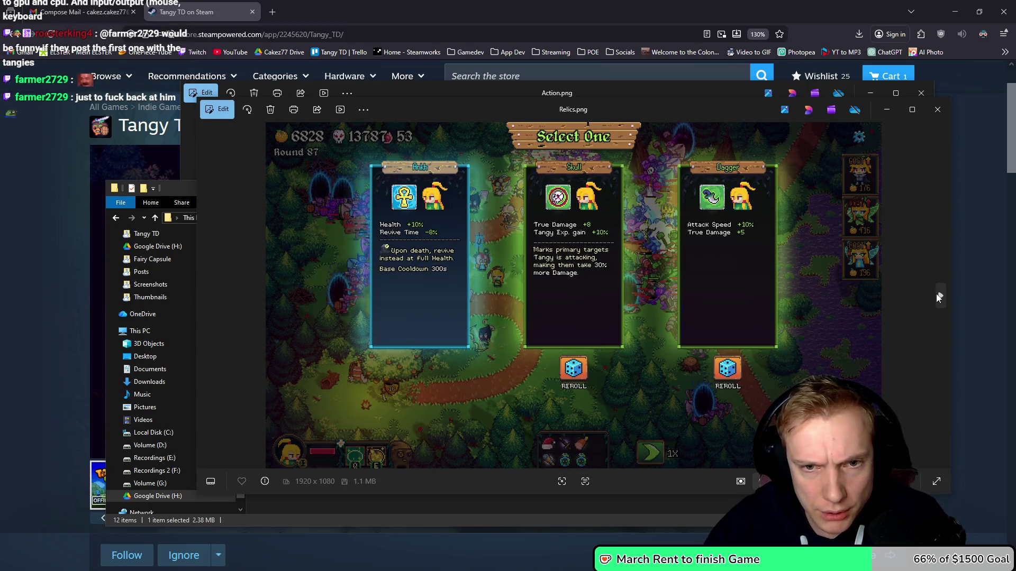
{"action": "left_click", "coordinate": [938, 297]}
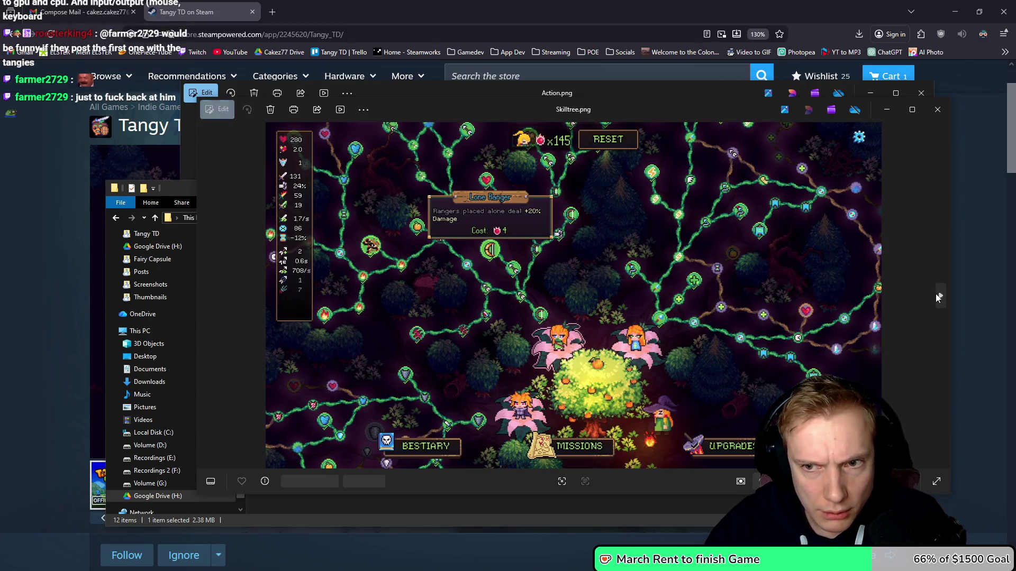
{"action": "left_click", "coordinate": [936, 294]}
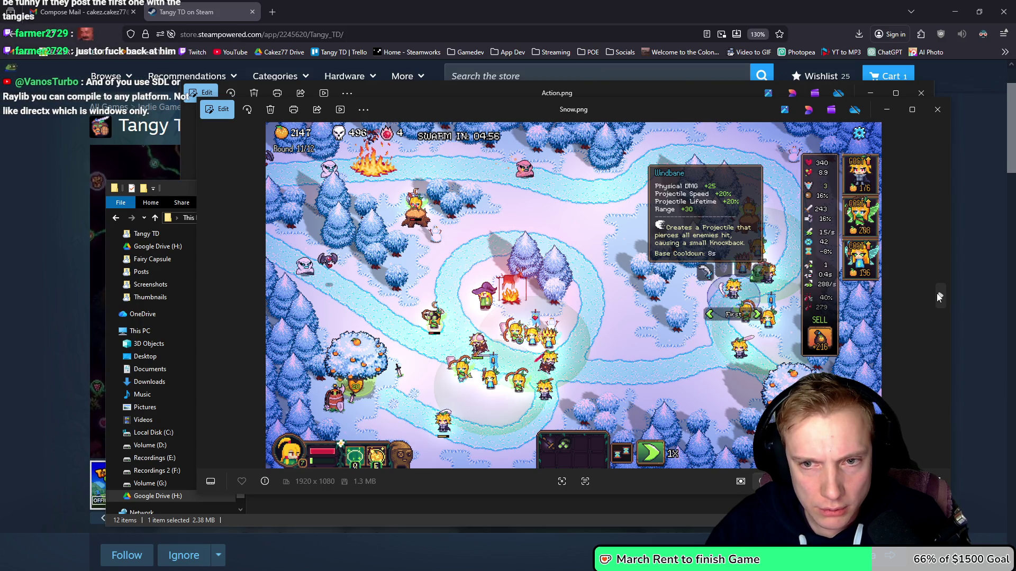
{"action": "left_click", "coordinate": [937, 294]}
{"action": "left_click", "coordinate": [938, 294]}
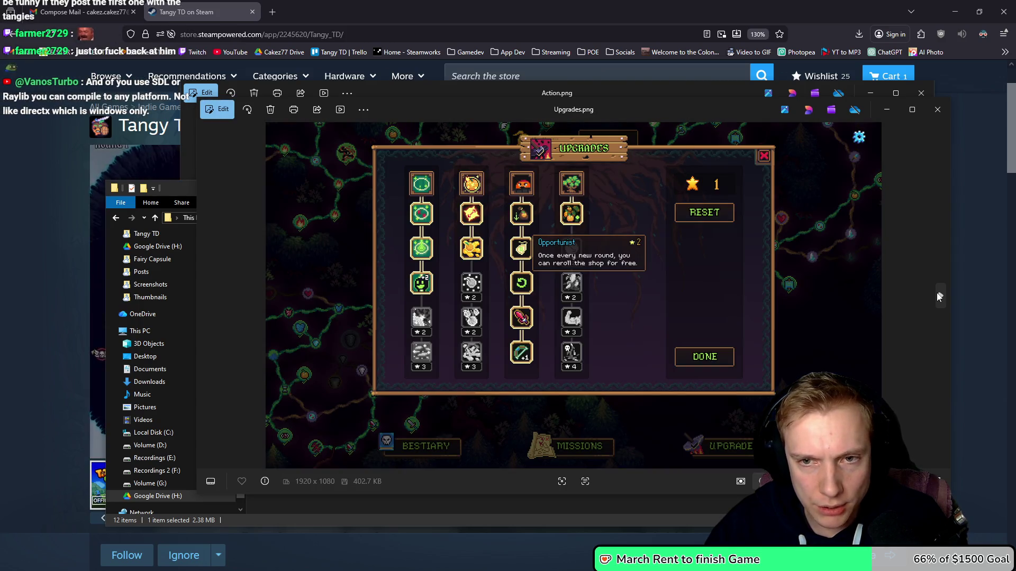
{"action": "left_click", "coordinate": [938, 295]}
{"action": "left_click", "coordinate": [937, 110]}
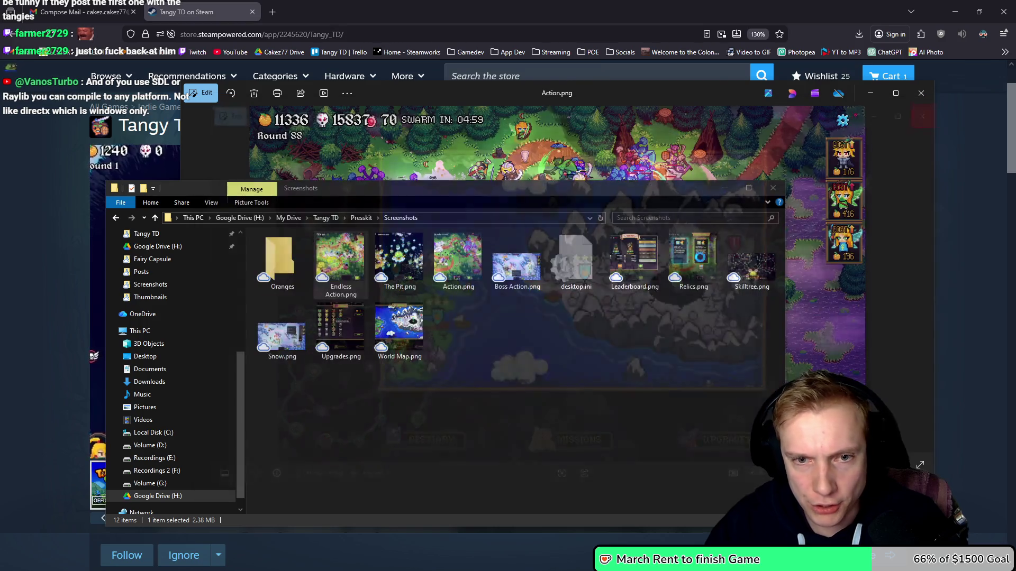
{"action": "left_click", "coordinate": [304, 354]}
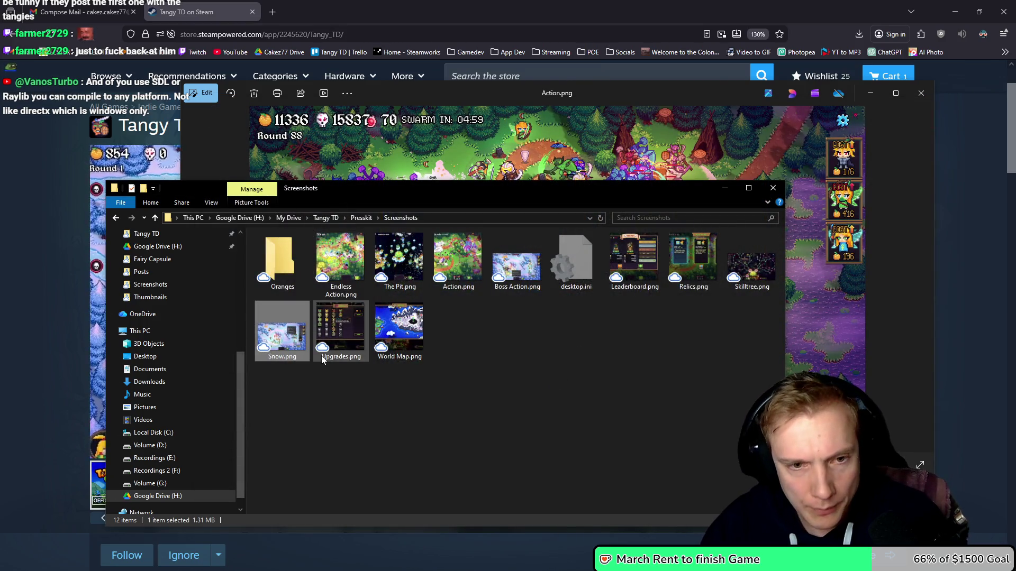
Delete Snow.png, then select the four GIFs in the Presskit Gifs folder, including Roguelite Progression.gif
{"action": "key", "text": "Delete"}
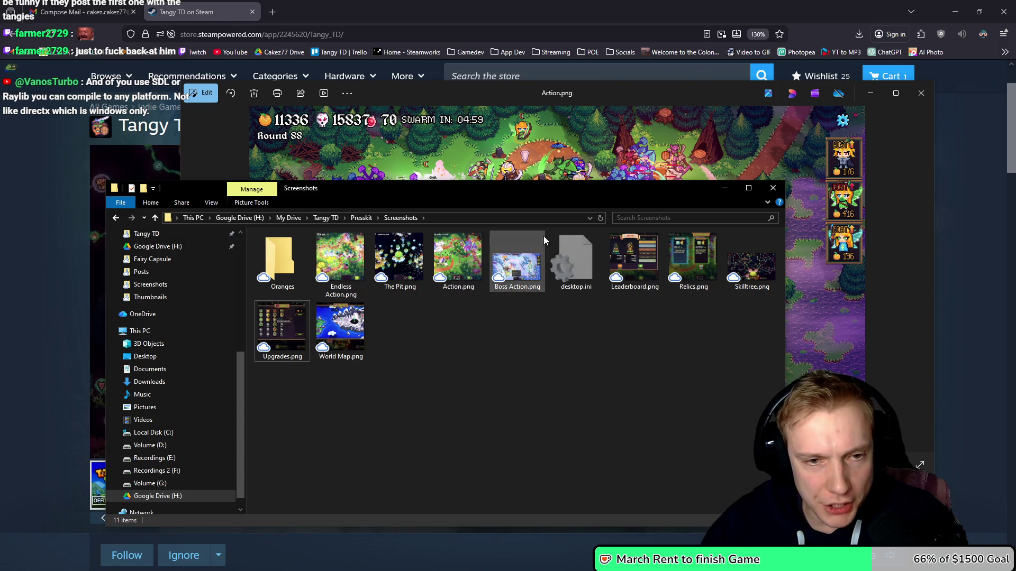
{"action": "left_click", "coordinate": [361, 218]}
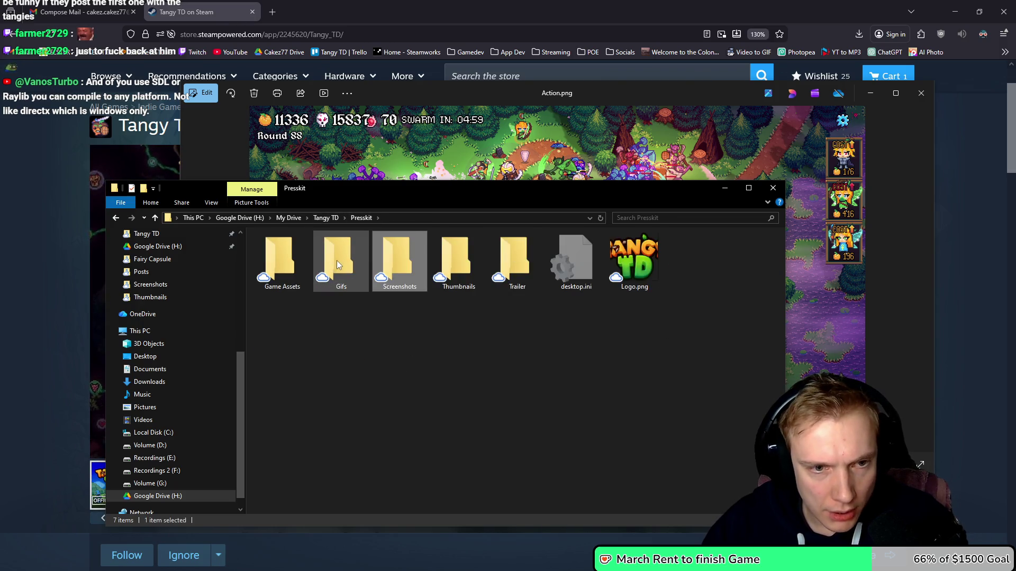
{"action": "double_click", "coordinate": [336, 261]}
{"action": "mouse_move", "coordinate": [257, 359]}
{"action": "left_mouse_down"}
{"action": "mouse_move", "coordinate": [607, 269]}
{"action": "mouse_move", "coordinate": [434, 356]}
{"action": "left_mouse_up"}
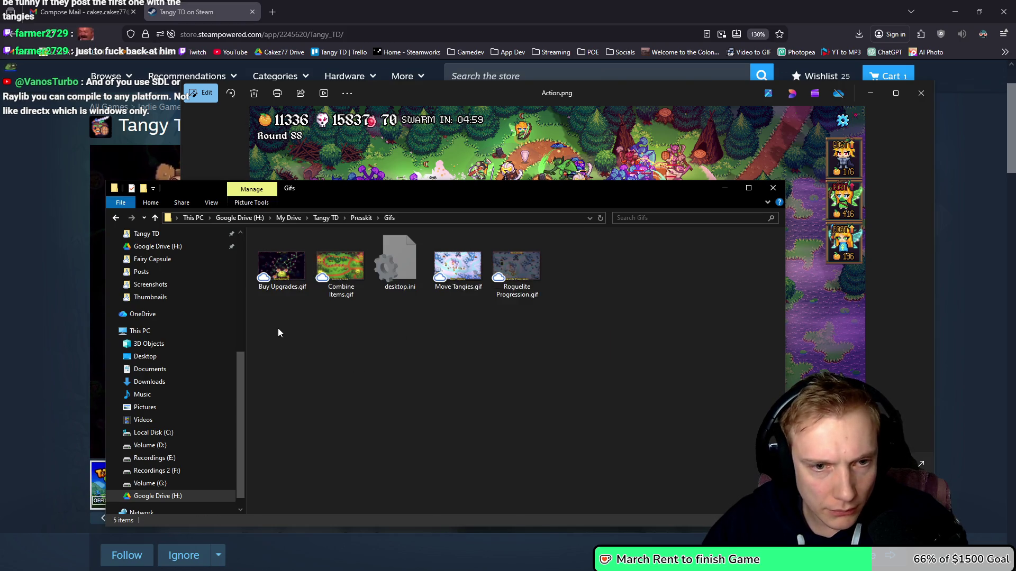
{"action": "left_click", "coordinate": [273, 278]}
{"action": "left_click", "coordinate": [340, 267]}
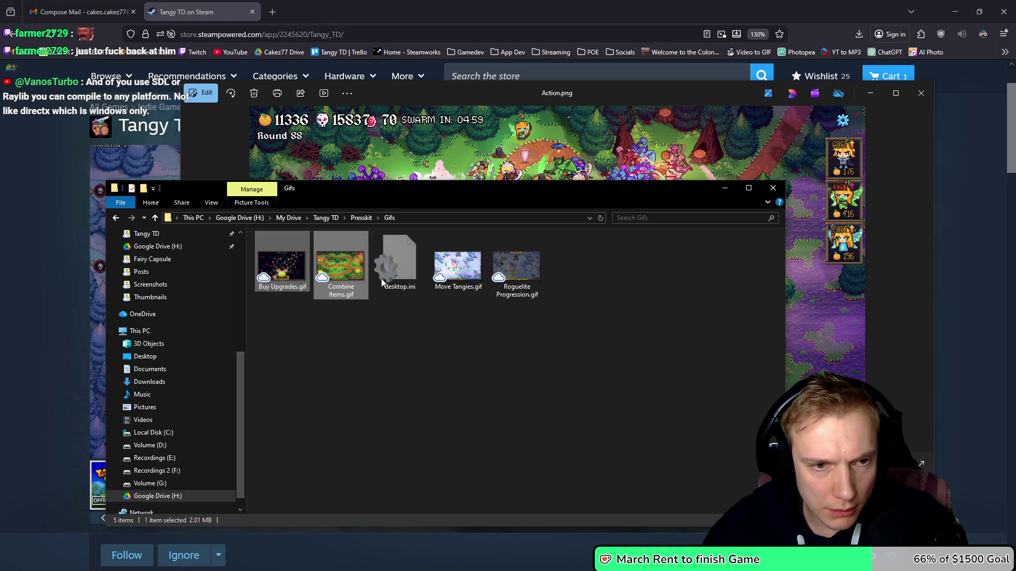
{"action": "left_click", "coordinate": [457, 267], "text": "ctrl"}
{"action": "left_click", "coordinate": [513, 277], "text": "ctrl"}
{"action": "left_click", "coordinate": [511, 275], "text": "ctrl"}
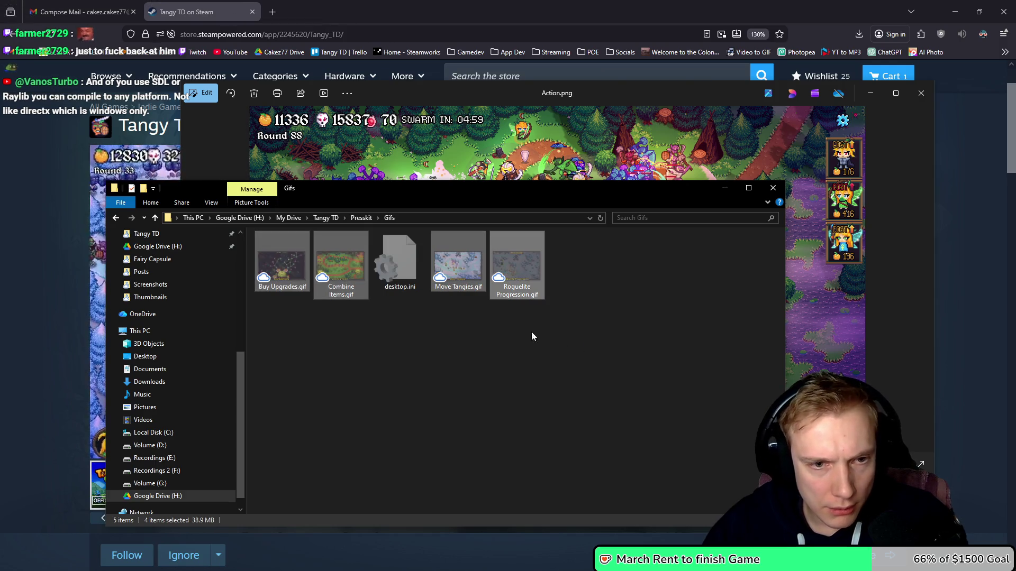
Go to the Oranges folder inside Presskit's Screenshots
{"action": "left_click", "coordinate": [371, 218]}
{"action": "double_click", "coordinate": [395, 262]}
{"action": "double_click", "coordinate": [281, 255]}
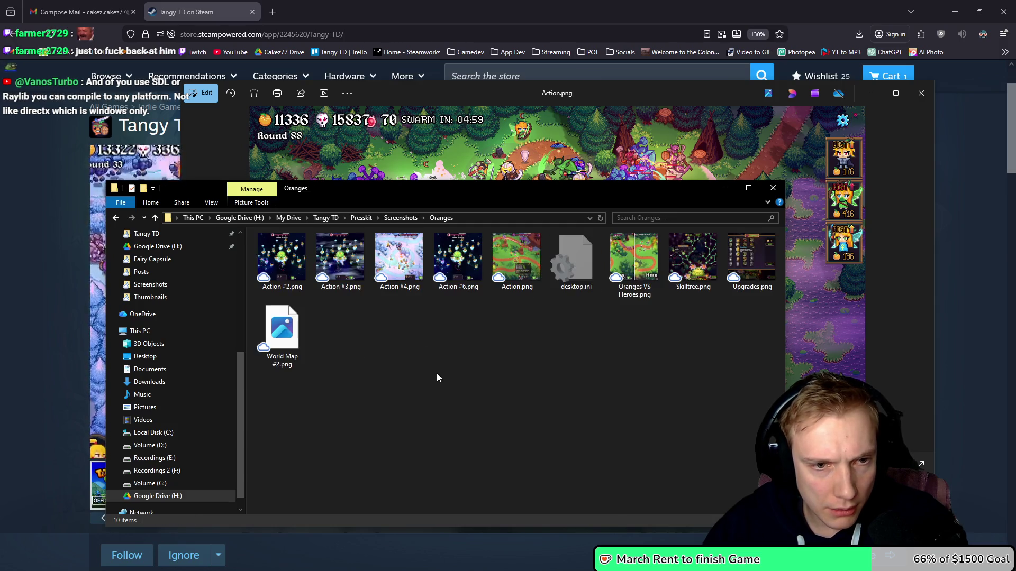
Create Screenshots and GIFS subfolders in Oranges and paste the four GIFs into GIFS
{"action": "key", "text": "ctrl+shift+n"}
{"action": "type", "text": "Screenshots"}
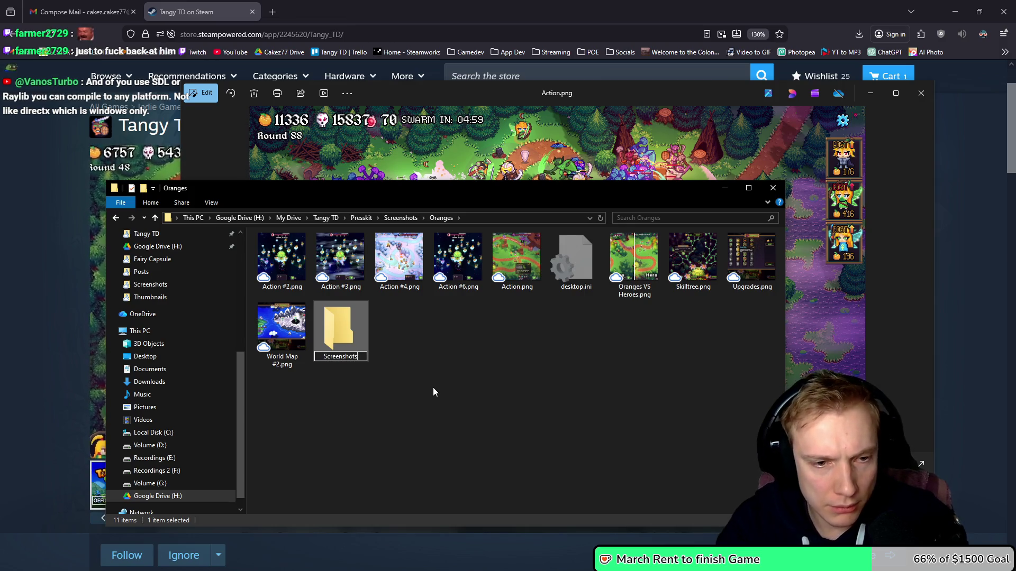
{"action": "key", "text": "Return"}
{"action": "key", "text": "ctrl+shift+n"}
{"action": "type", "text": "GIFS"}
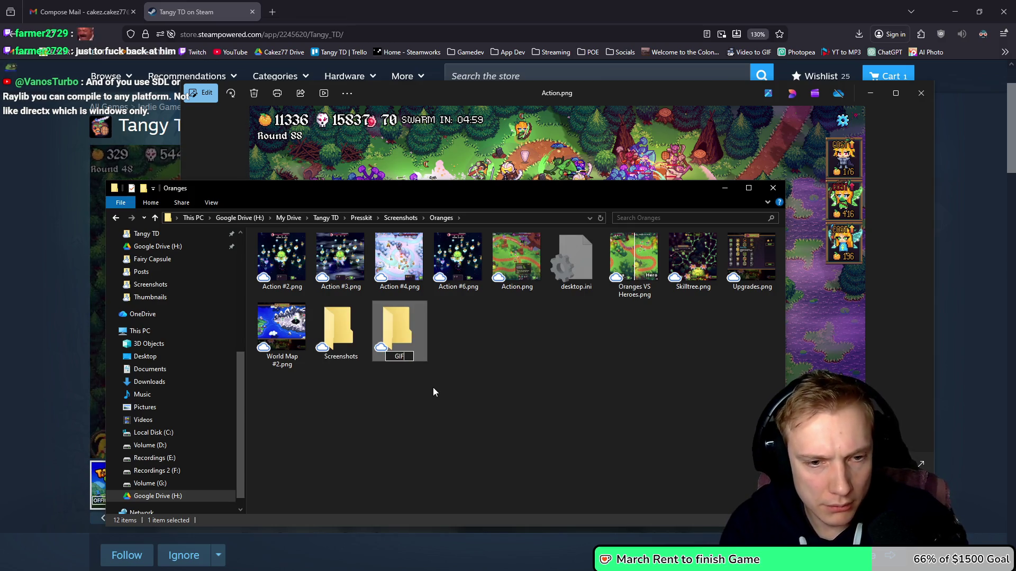
{"action": "key", "text": "Return"}
{"action": "key", "text": "Return"}
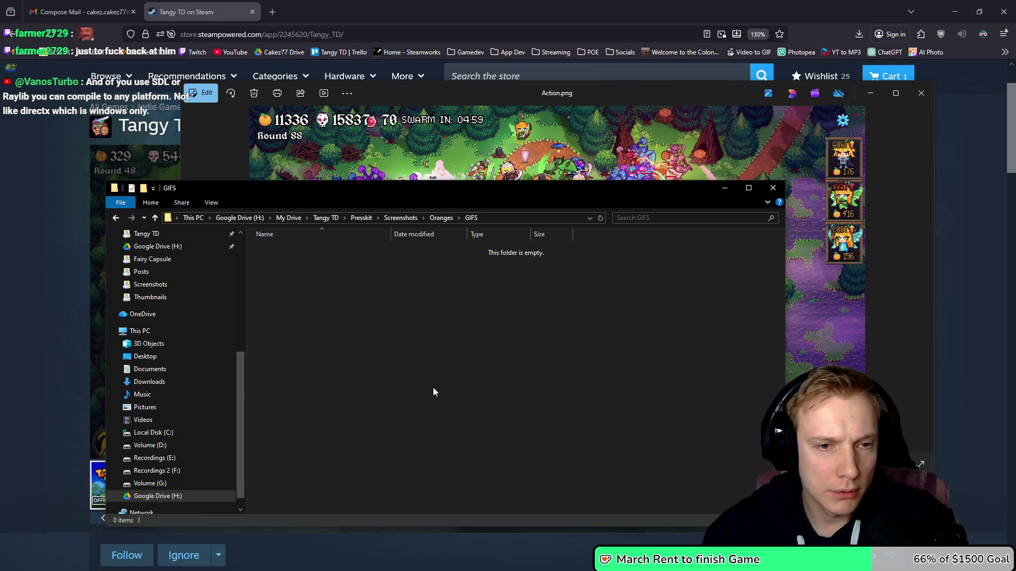
{"action": "key", "text": "ctrl+v"}
Move the nine Oranges images into the Screenshots subfolder and return to Presskit
{"action": "key", "text": "BackSpace"}
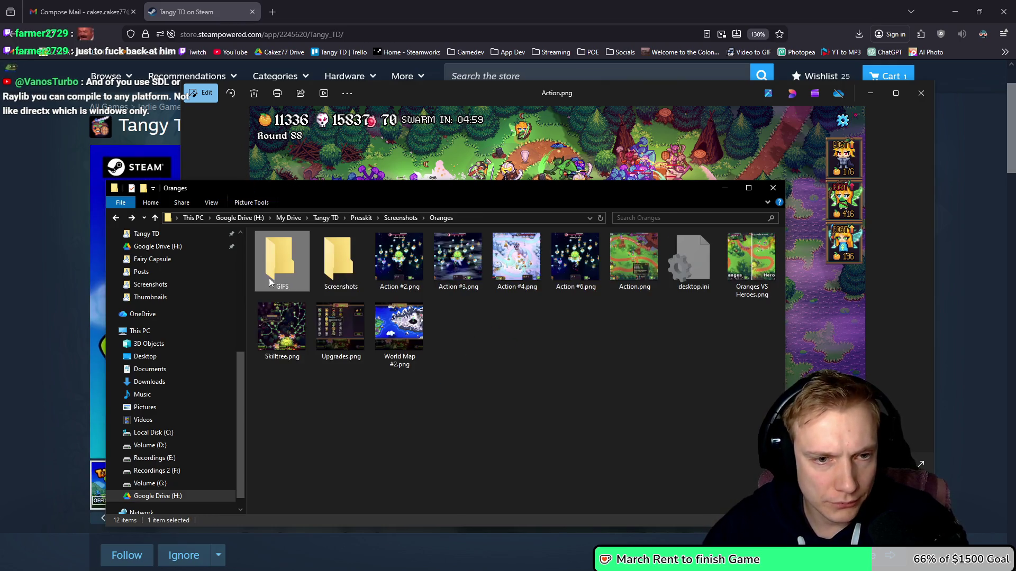
{"action": "left_click", "coordinate": [421, 273]}
{"action": "left_click", "coordinate": [400, 328], "text": "shift"}
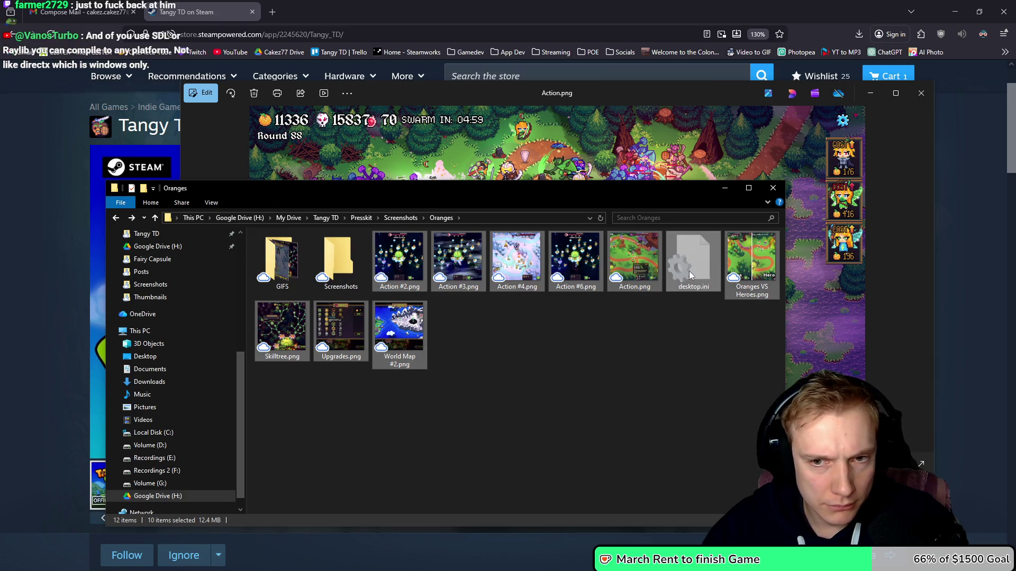
{"action": "left_click_drag", "start_coordinate": [338, 266], "coordinate": [338, 267]}
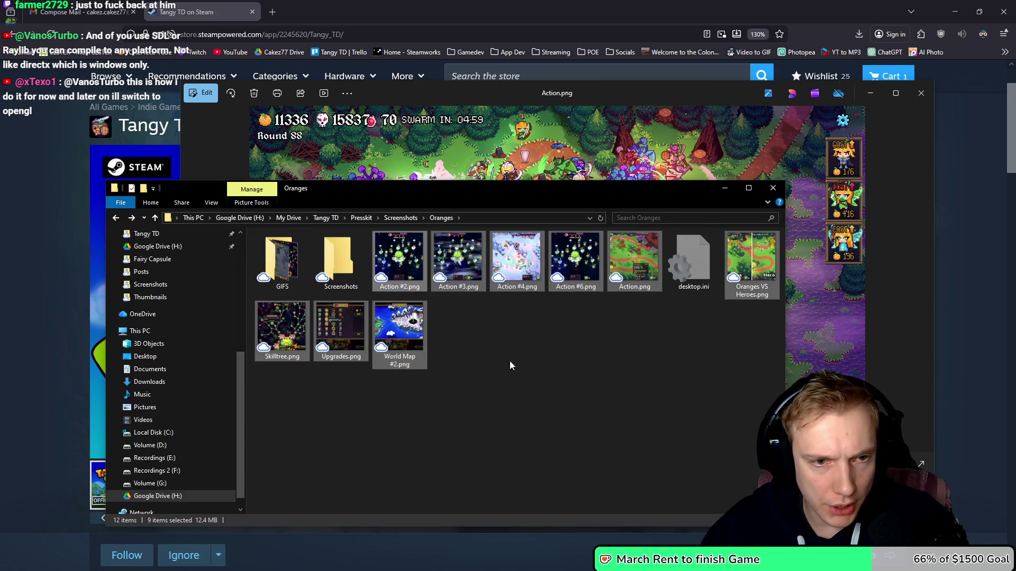
{"action": "left_click", "coordinate": [360, 218]}
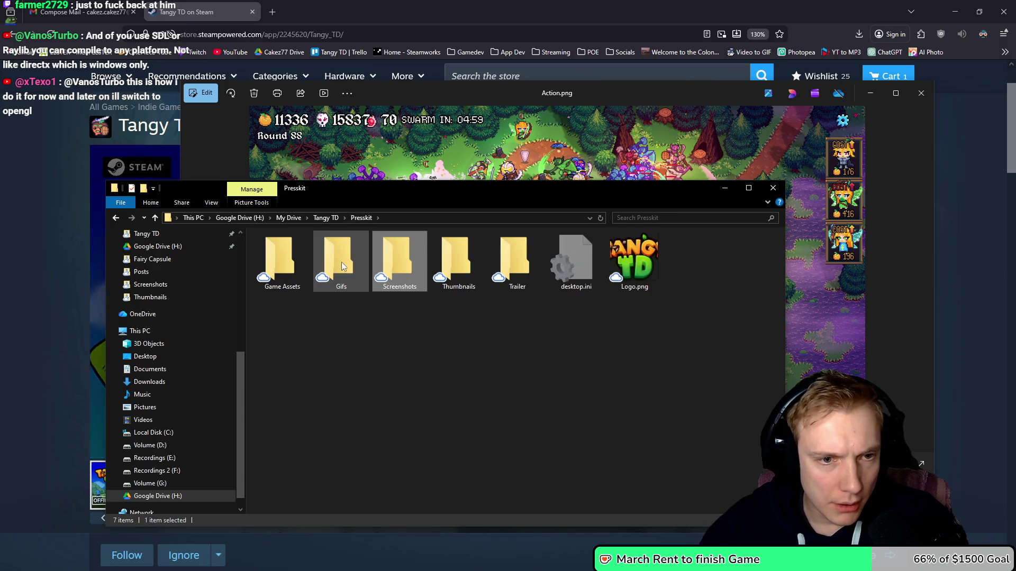
{"action": "key", "text": "super+e"}
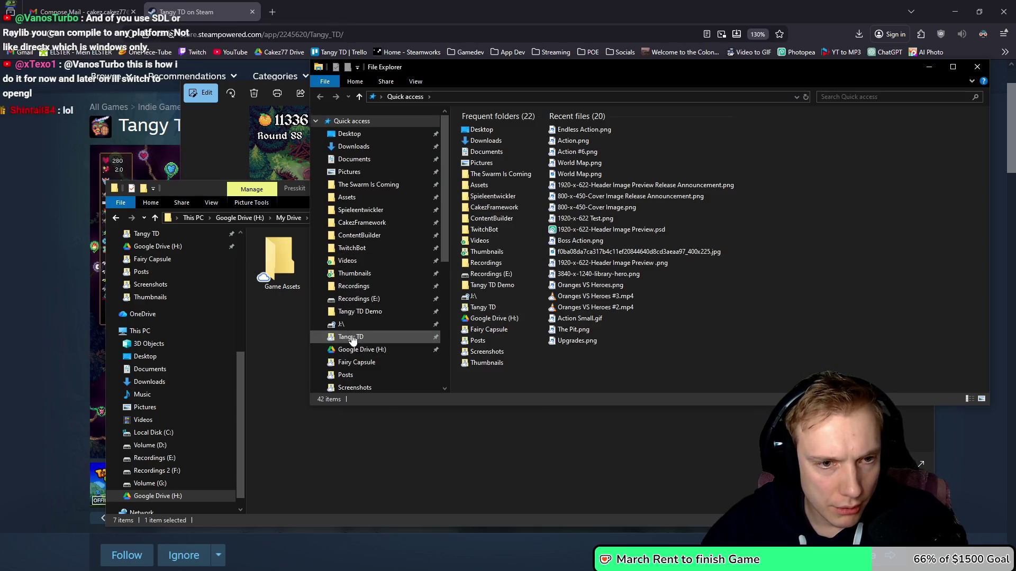
In a second window, open Tangy TD > Steam Images > GIFs > Fairy
{"action": "left_click", "coordinate": [408, 337]}
{"action": "double_click", "coordinate": [659, 156]}
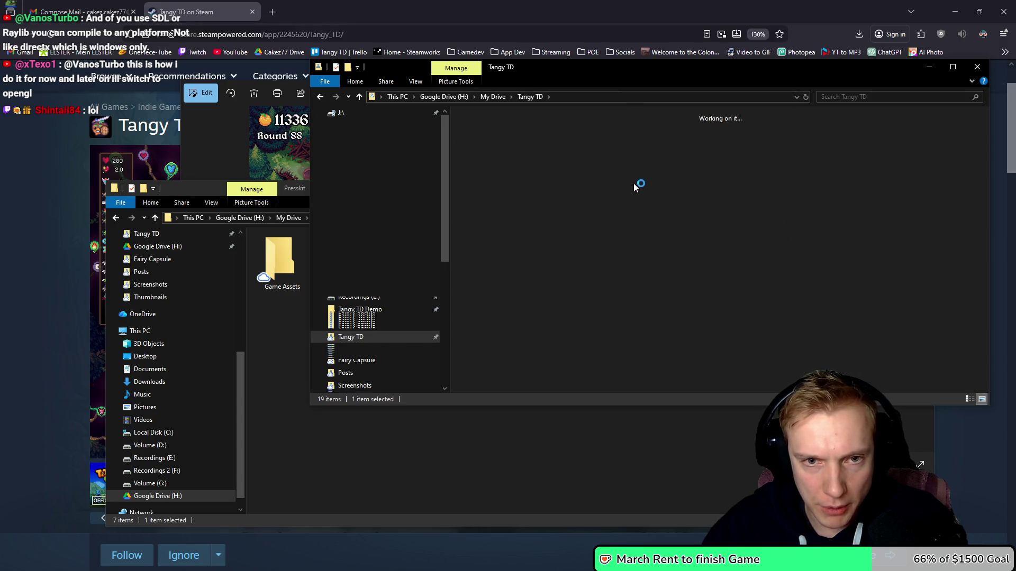
{"action": "double_click", "coordinate": [597, 137]}
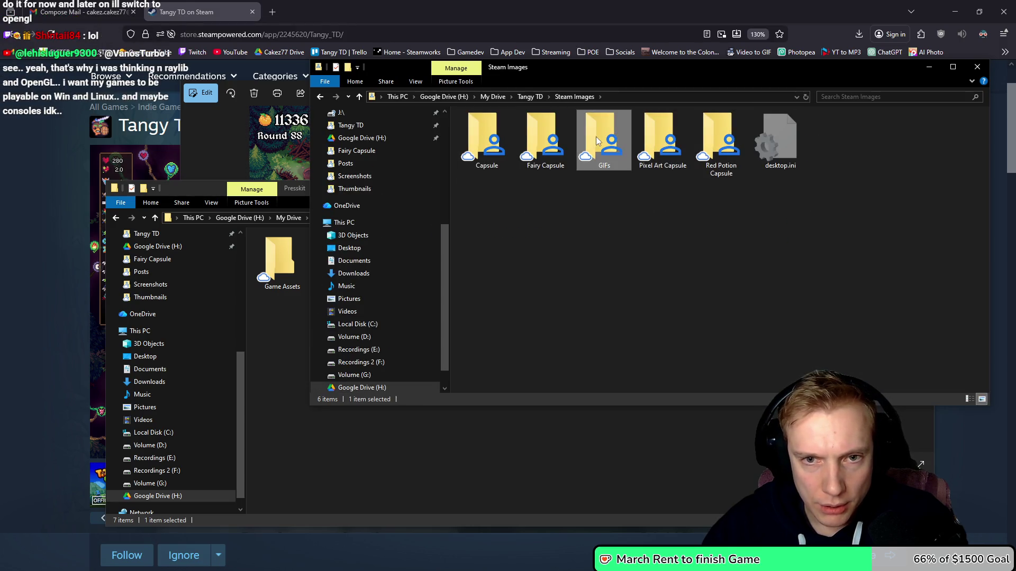
{"action": "double_click", "coordinate": [488, 127]}
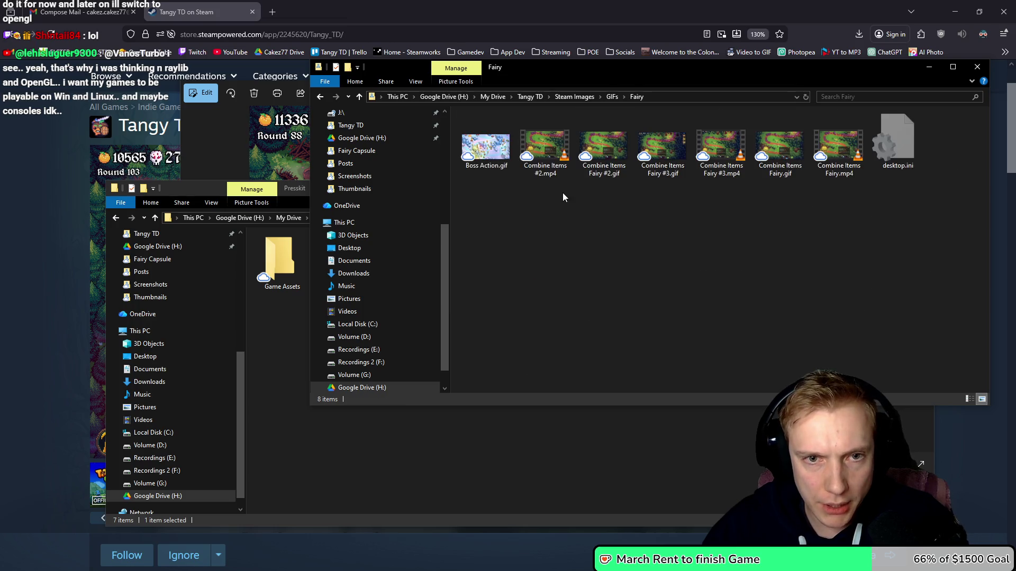
{"action": "mouse_move", "coordinate": [665, 77]}
{"action": "left_mouse_down"}
{"action": "mouse_move", "coordinate": [744, 138]}
{"action": "mouse_move", "coordinate": [703, 167]}
{"action": "mouse_move", "coordinate": [696, 185]}
{"action": "mouse_move", "coordinate": [721, 187]}
{"action": "left_mouse_up"}
Move Boss Action.gif from Fairy into the Presskit Gifs folder and preview it
{"action": "left_click_drag", "start_coordinate": [539, 259], "coordinate": [341, 270]}
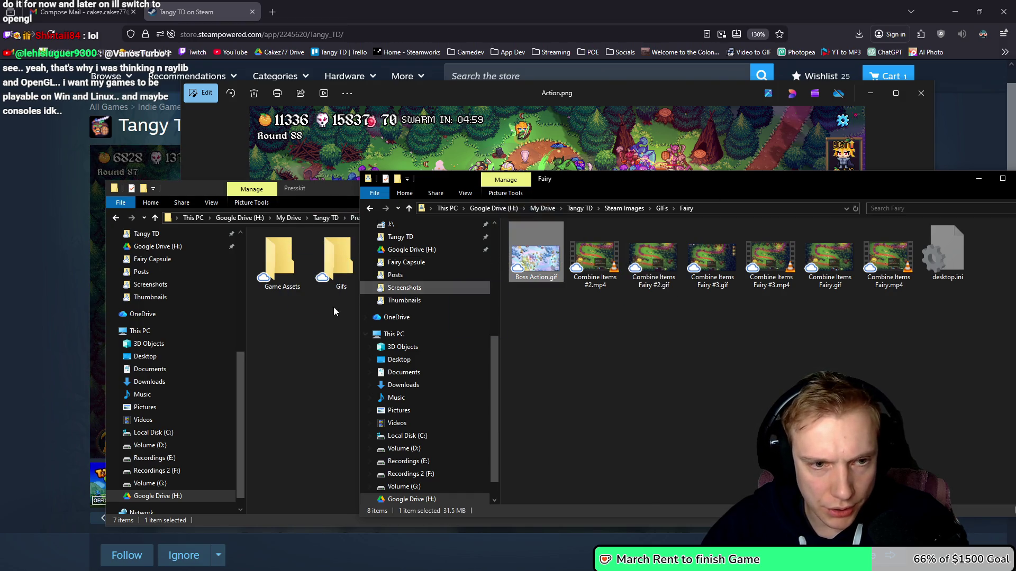
{"action": "left_click", "coordinate": [337, 266]}
{"action": "double_click", "coordinate": [337, 266]}
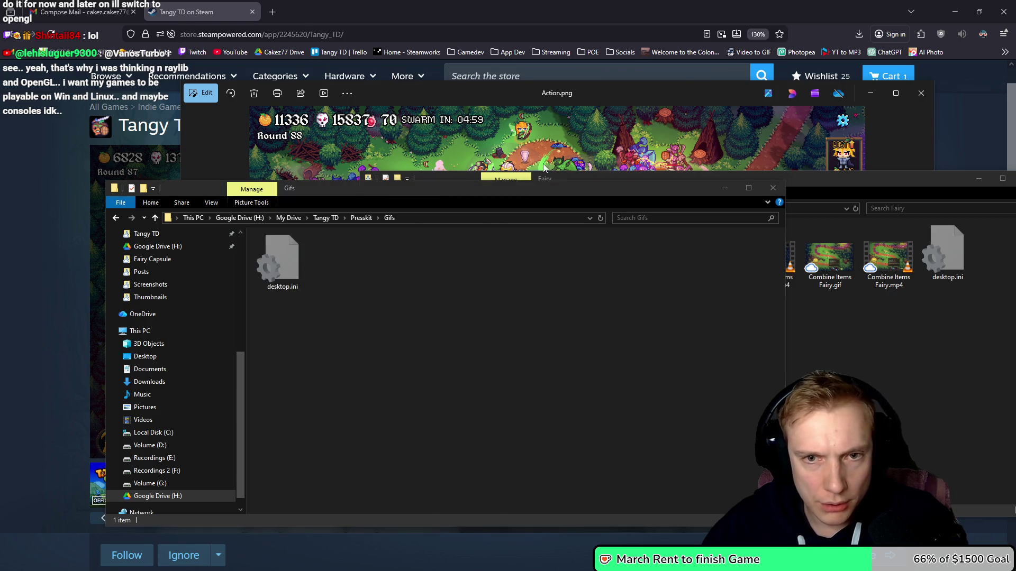
{"action": "left_click", "coordinate": [540, 259]}
{"action": "left_click_drag", "start_coordinate": [541, 260], "coordinate": [319, 321]}
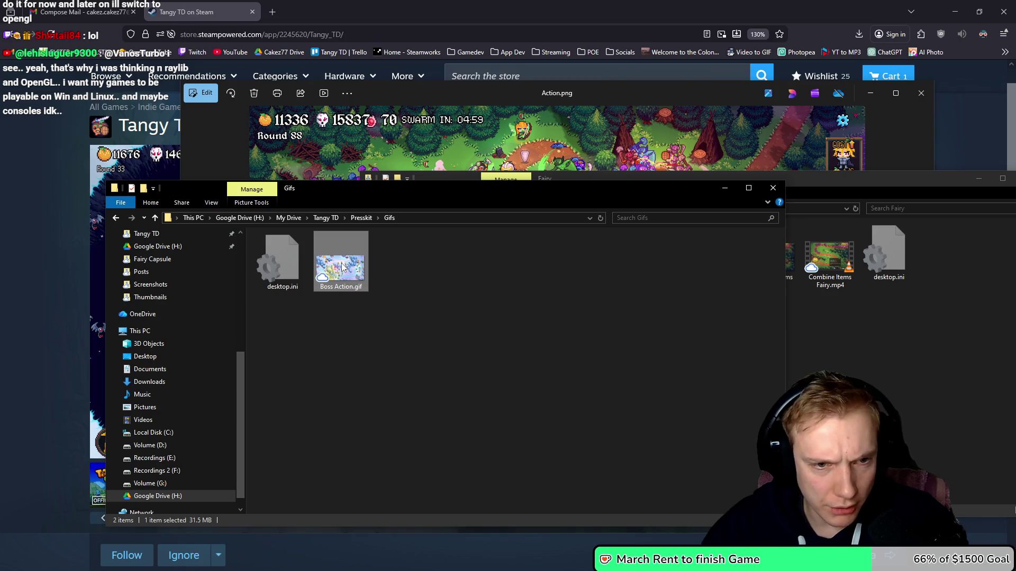
{"action": "double_click", "coordinate": [344, 267]}
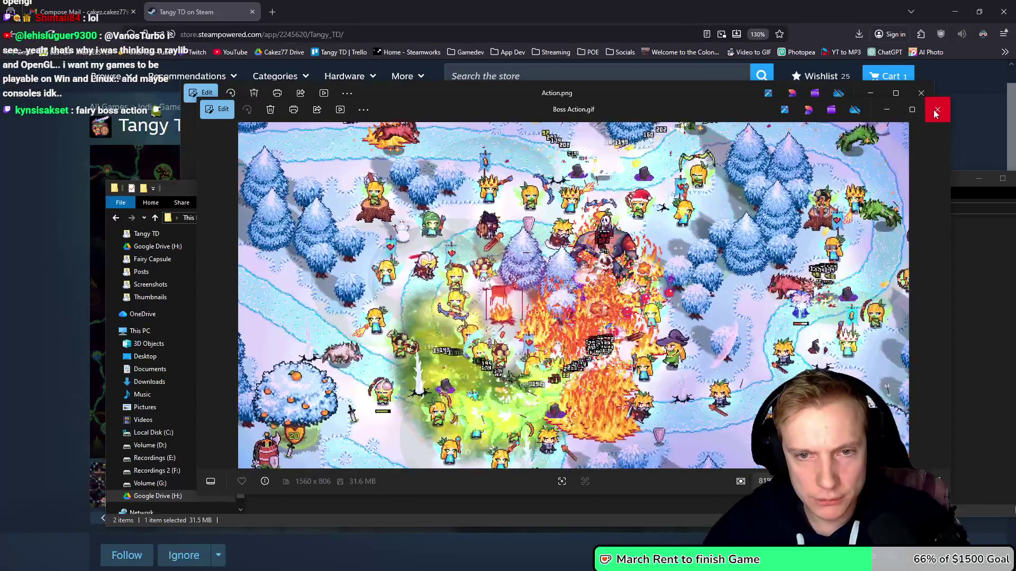
Rename Combine Items Fairy.gif to 'Combine Items' and play it in Photos
{"action": "left_click", "coordinate": [936, 112]}
{"action": "left_click", "coordinate": [919, 348]}
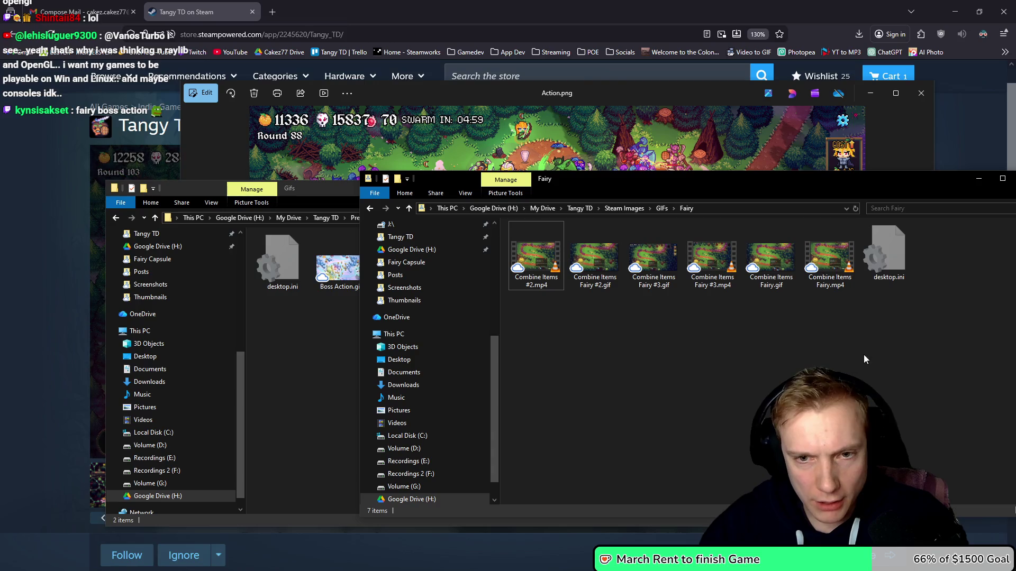
{"action": "left_click", "coordinate": [772, 280]}
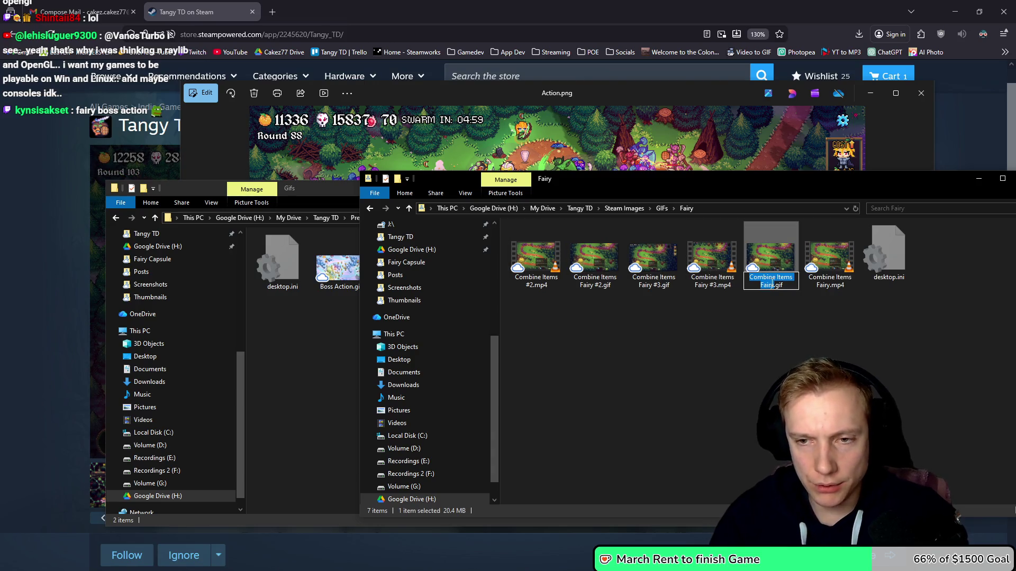
{"action": "type", "text": "Combine Items"}
{"action": "key", "text": "Return"}
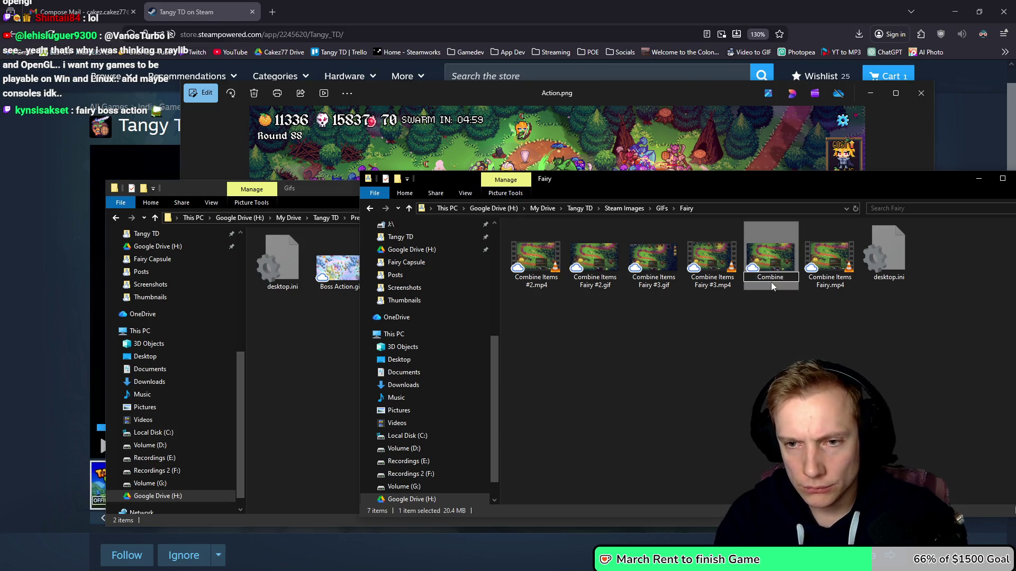
{"action": "double_click", "coordinate": [776, 256]}
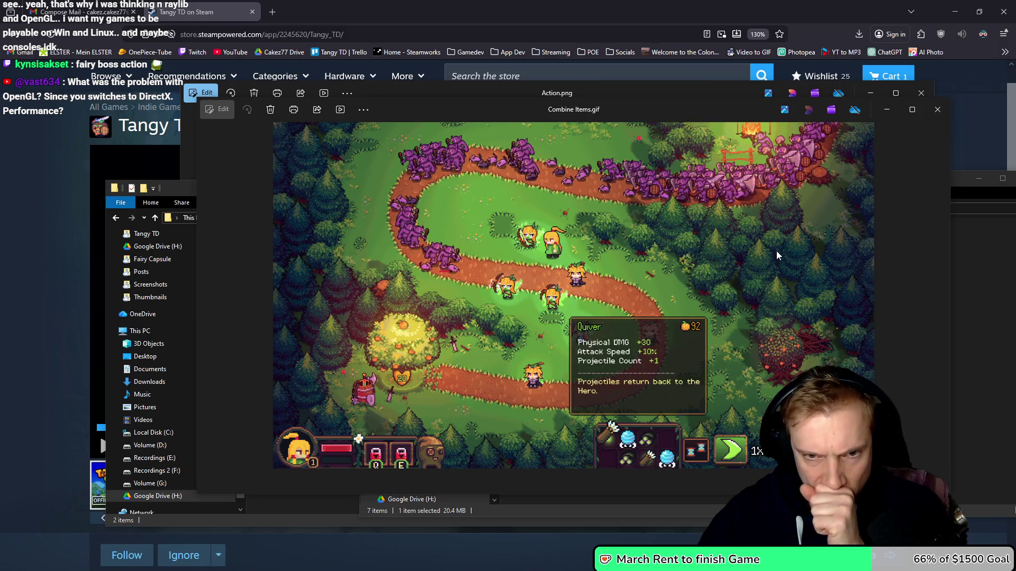